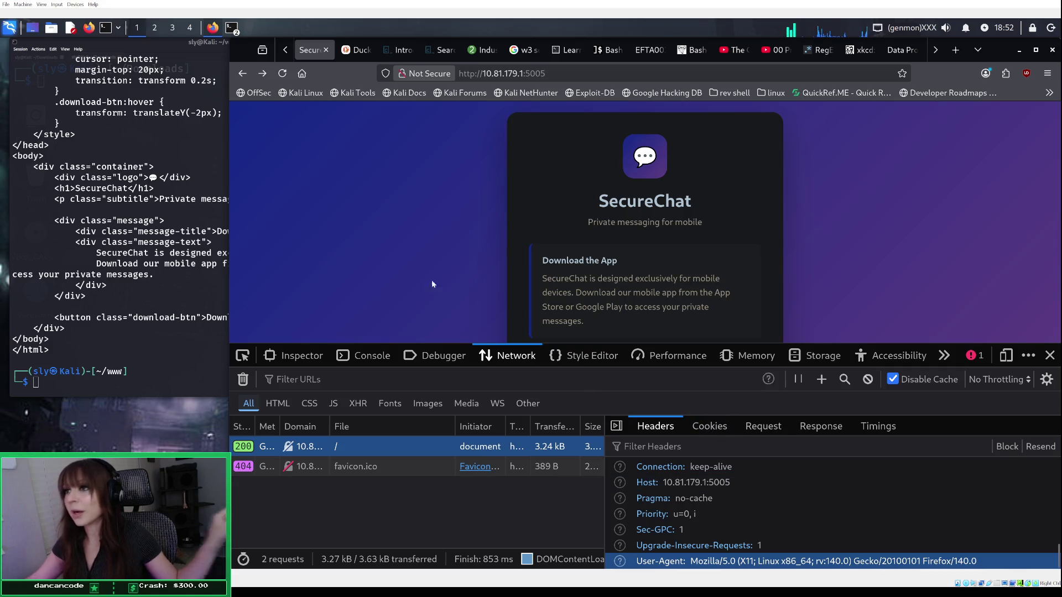
# Step: Rerun the curl request to 10.81.179.1:5005 with a Windows desktop Firefox user agent instead of Android
pyautogui.click(119, 384)
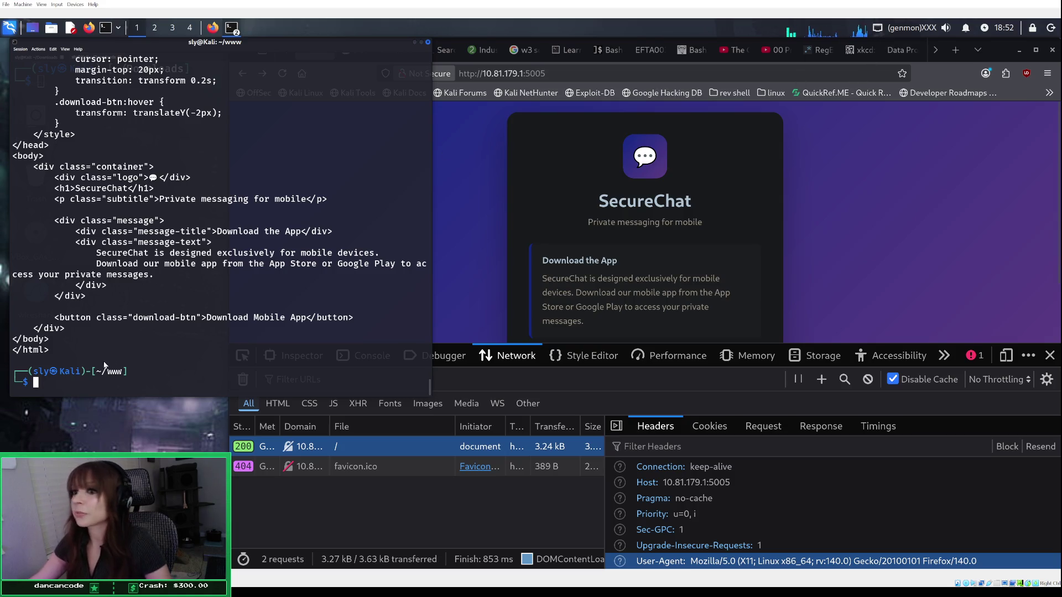
pyautogui.press('Up')
pyautogui.press('Left')
pyautogui.press('Left')
pyautogui.press('Left')
pyautogui.press('Left')
pyautogui.press('Left')
pyautogui.press('Left')
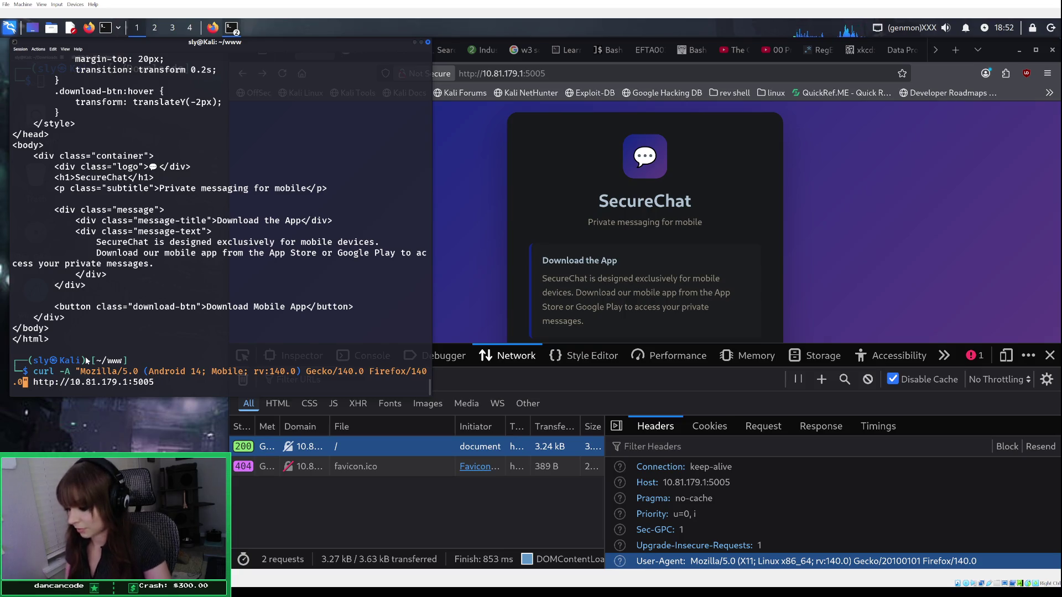
pyautogui.press('BackSpace')
pyautogui.press('BackSpace')
pyautogui.press('BackSpace')
pyautogui.press('BackSpace')
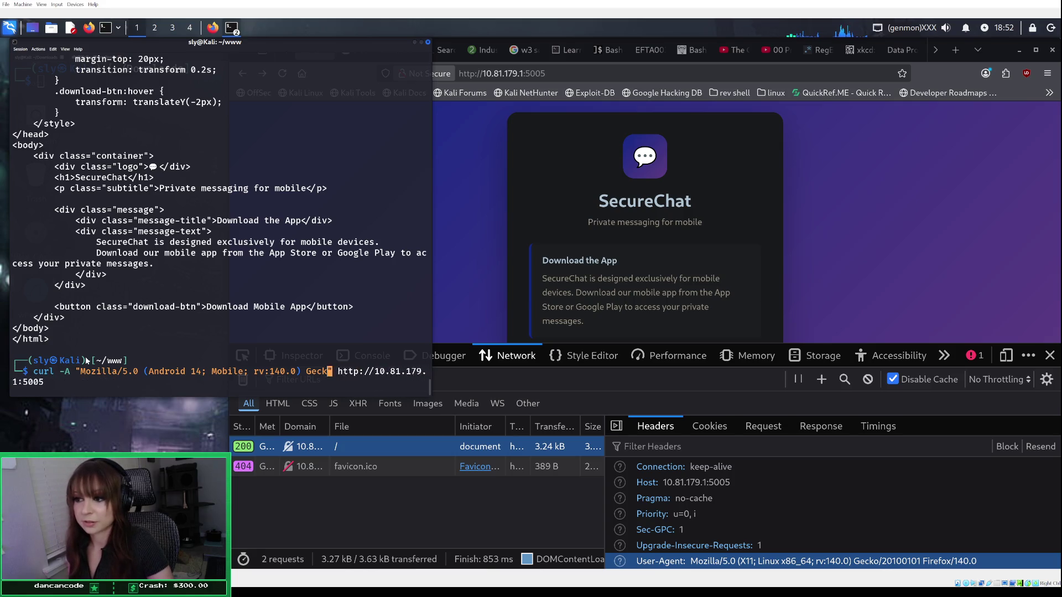
pyautogui.press('BackSpace')
pyautogui.press('BackSpace')
pyautogui.press('BackSpace')
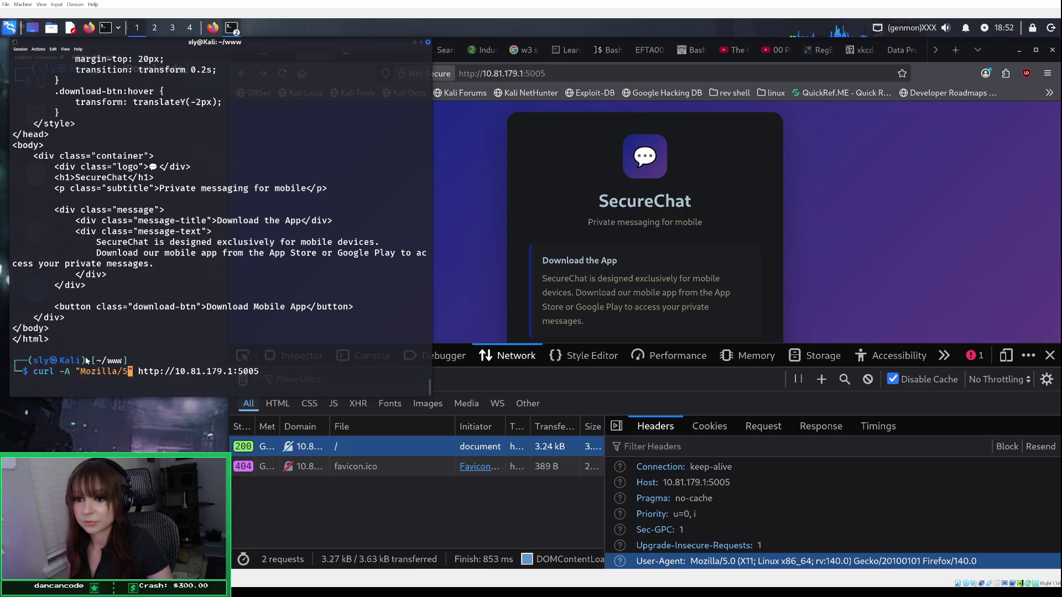
pyautogui.press('BackSpace')
pyautogui.press('BackSpace')
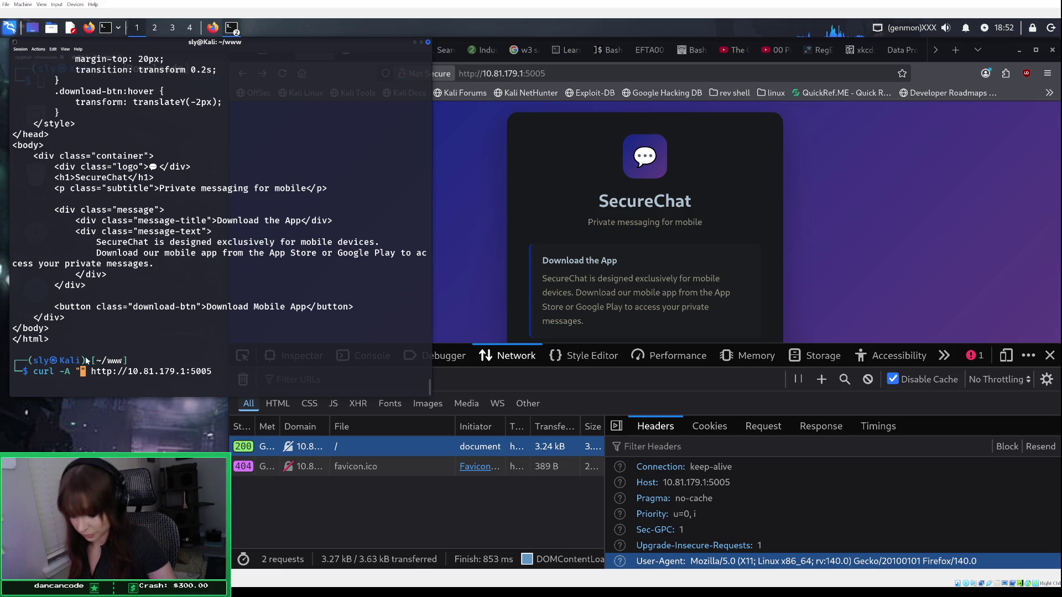
pyautogui.write('Mozilla/5.0 (Windows NT 10.0; Win64; x64; rv:100.0) Gecko/20100101 Firefox/100.0')
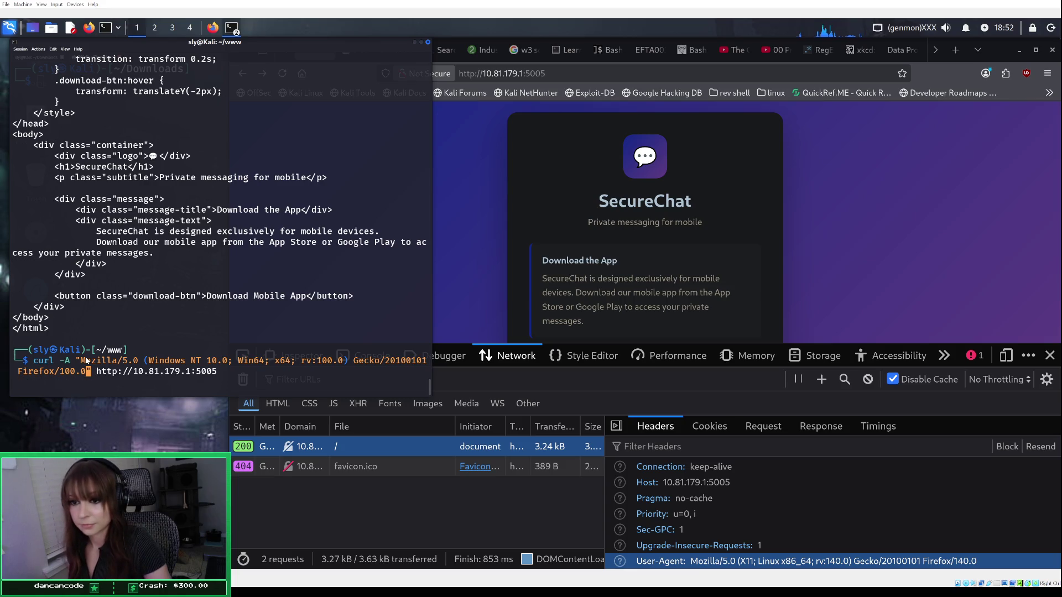
pyautogui.press('Return')
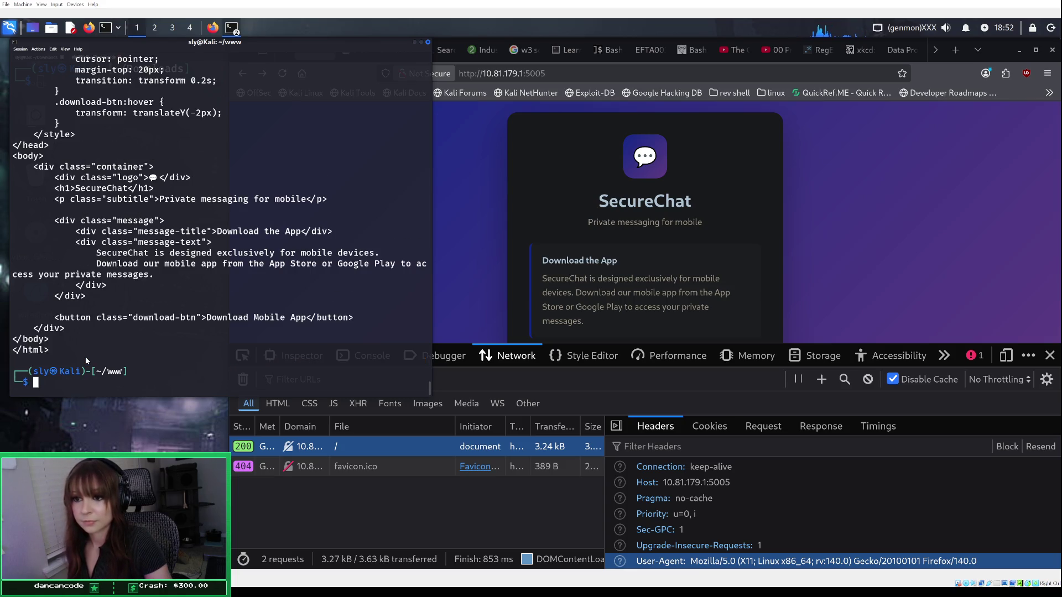
pyautogui.scroll(1, 186, 296)
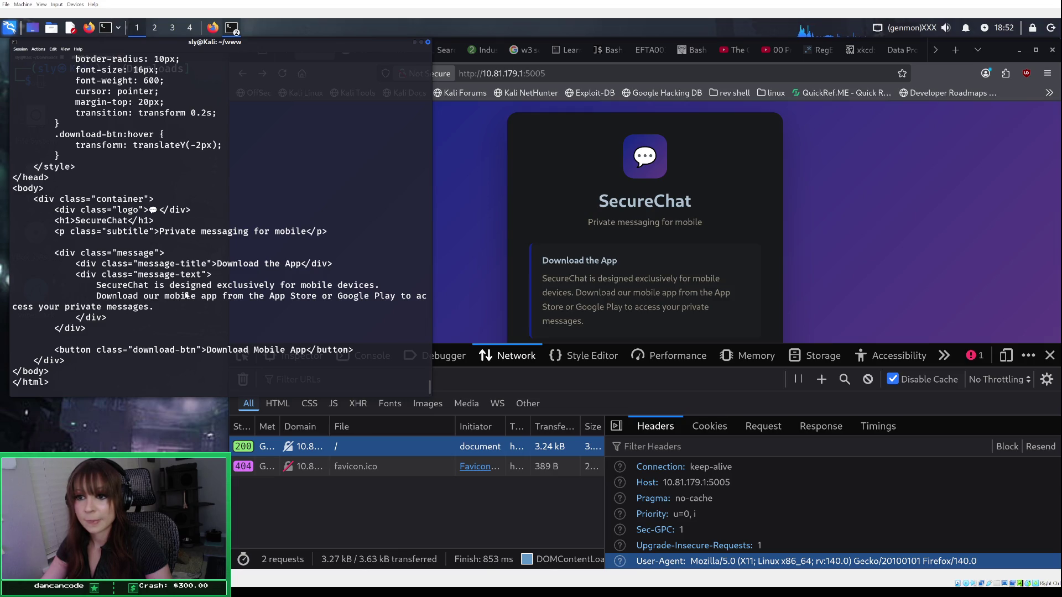
pyautogui.scroll(3, 186, 297)
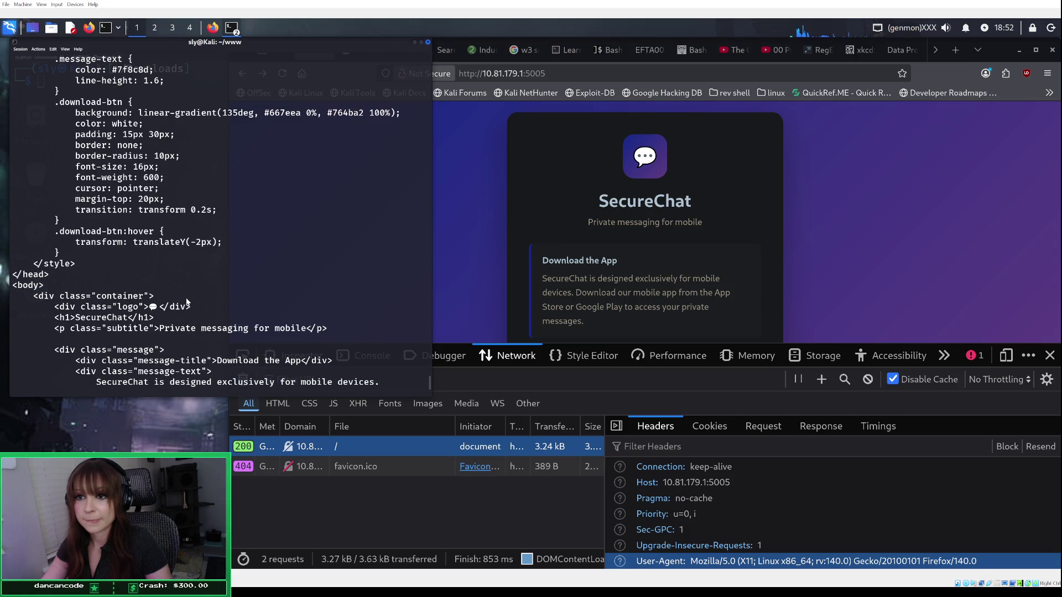
pyautogui.scroll(20, 186, 301)
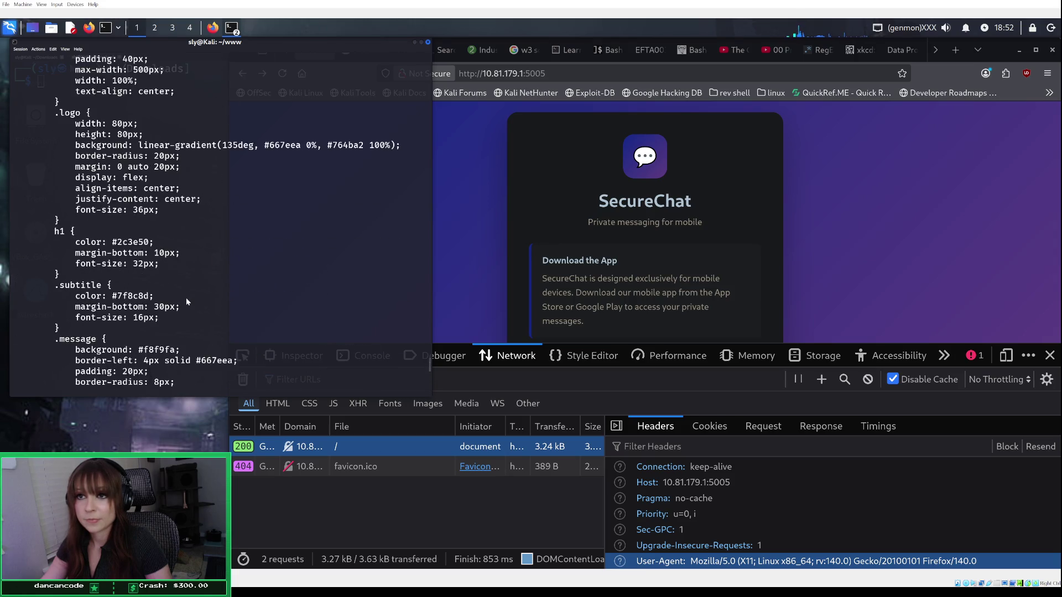
pyautogui.scroll(4, 186, 302)
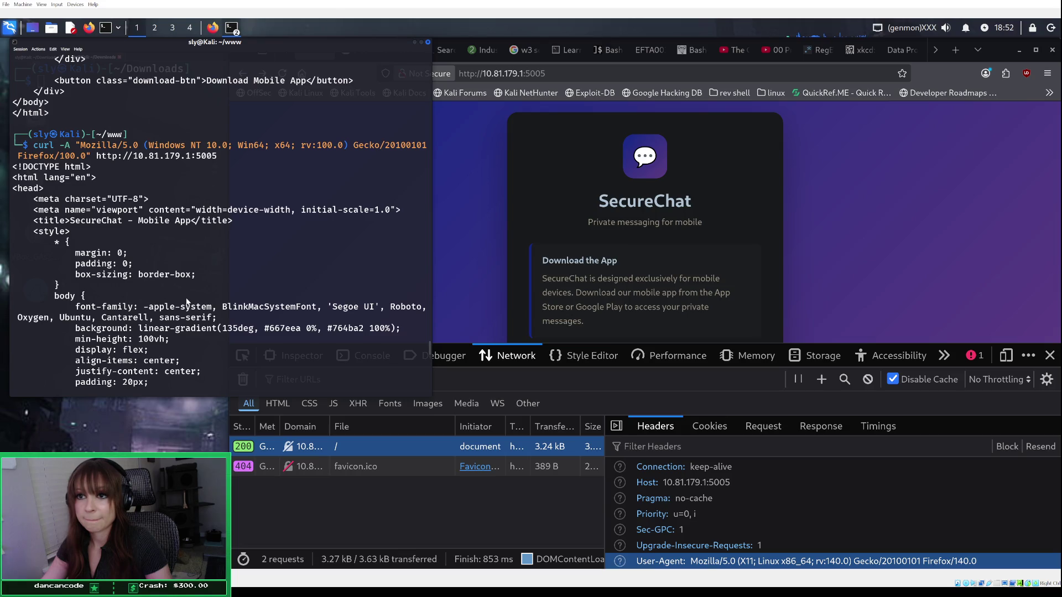
pyautogui.scroll(-3, 187, 302)
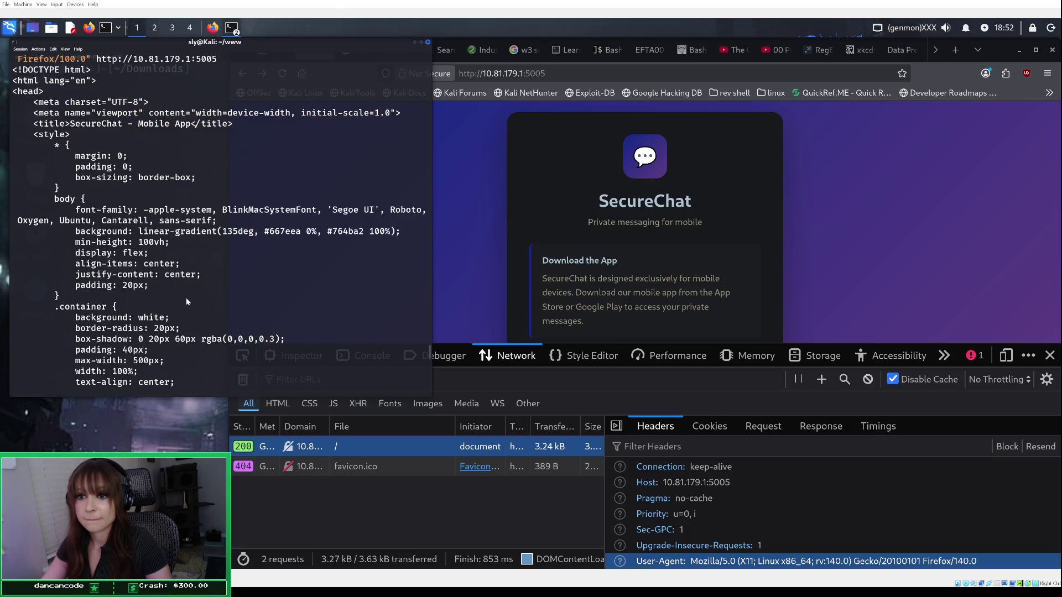
pyautogui.scroll(-3, 186, 302)
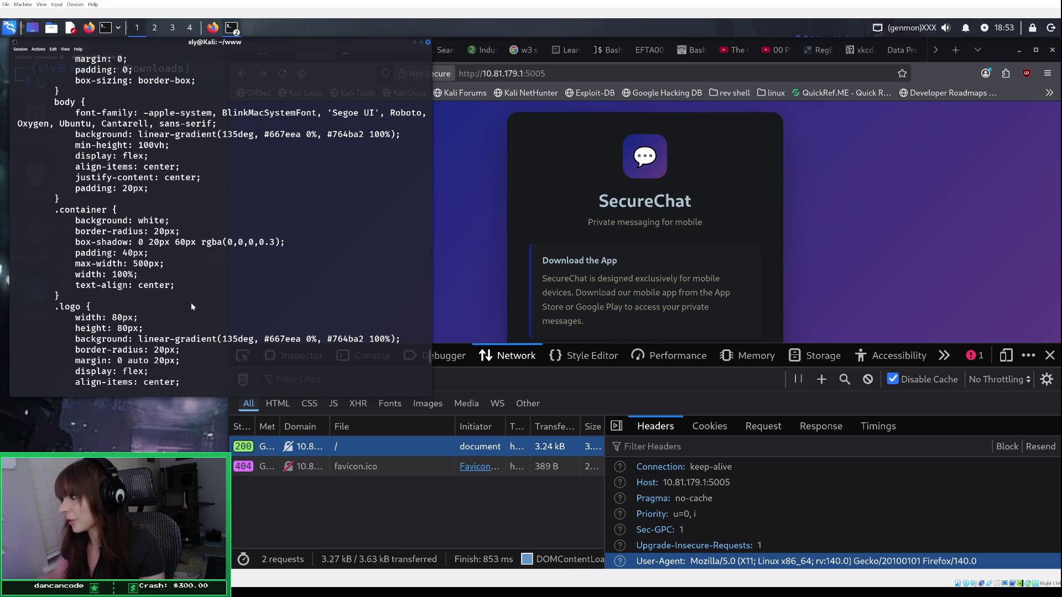
# Step: Show SecureChat in responsive mode with a custom Windows Firefox 100.0 user agent, then start a New Request copy
pyautogui.click(1014, 355)
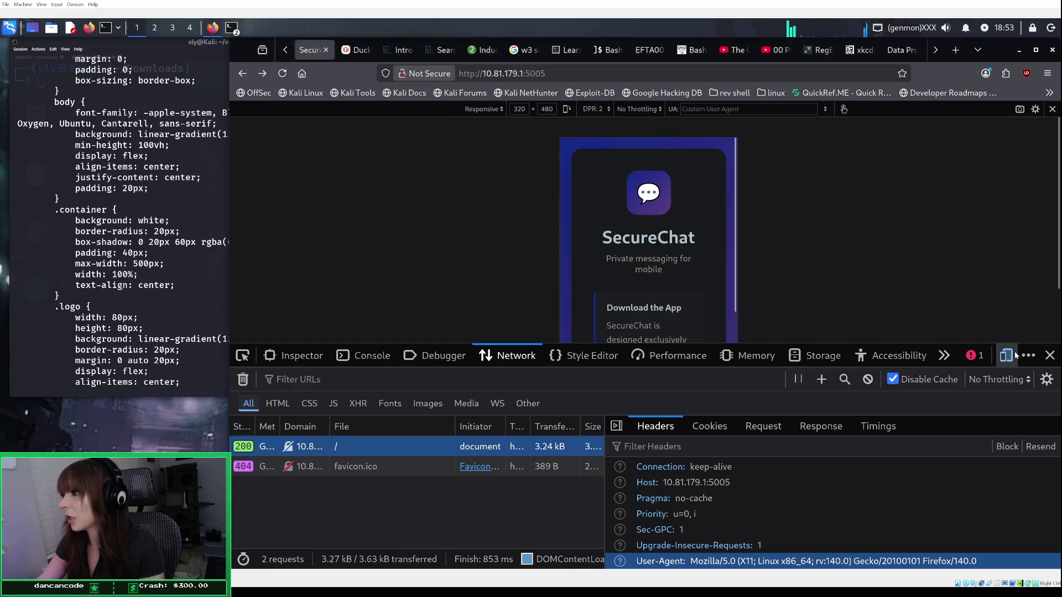
pyautogui.click(717, 110)
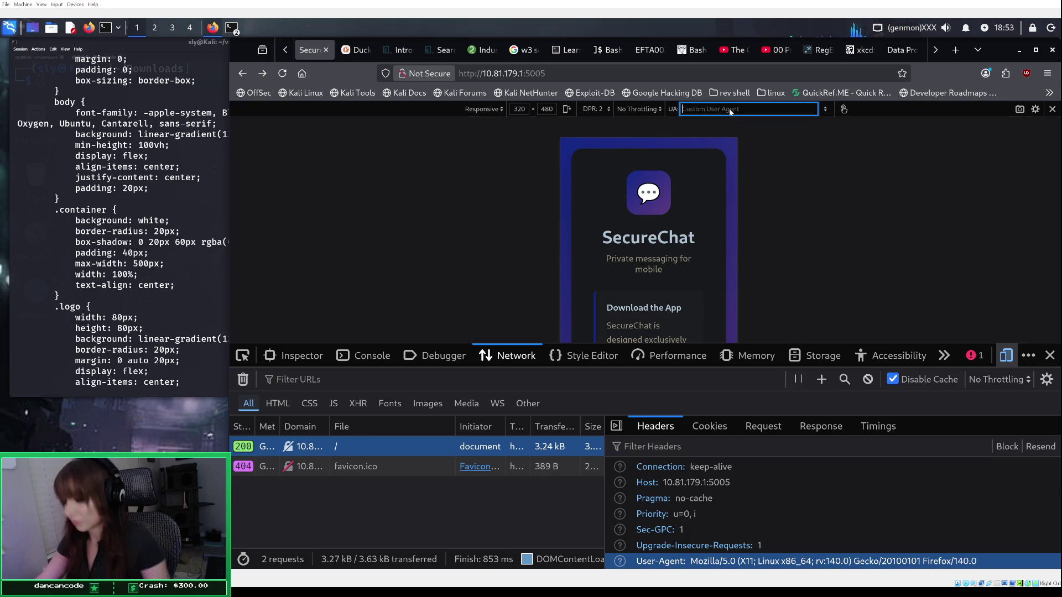
pyautogui.hotkey('ctrl', 'v')
pyautogui.press('Return')
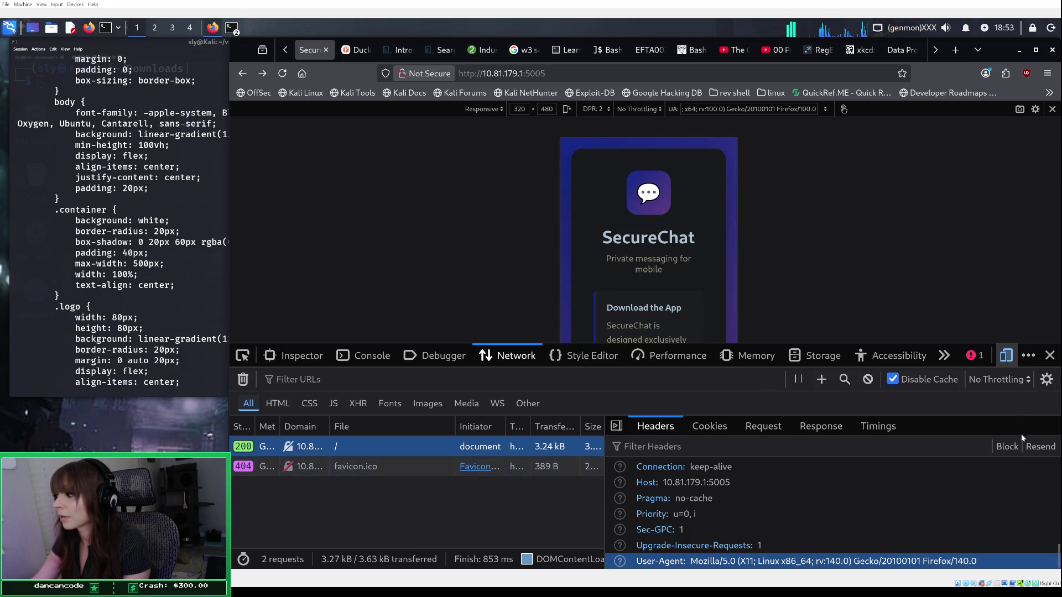
pyautogui.click(1033, 448)
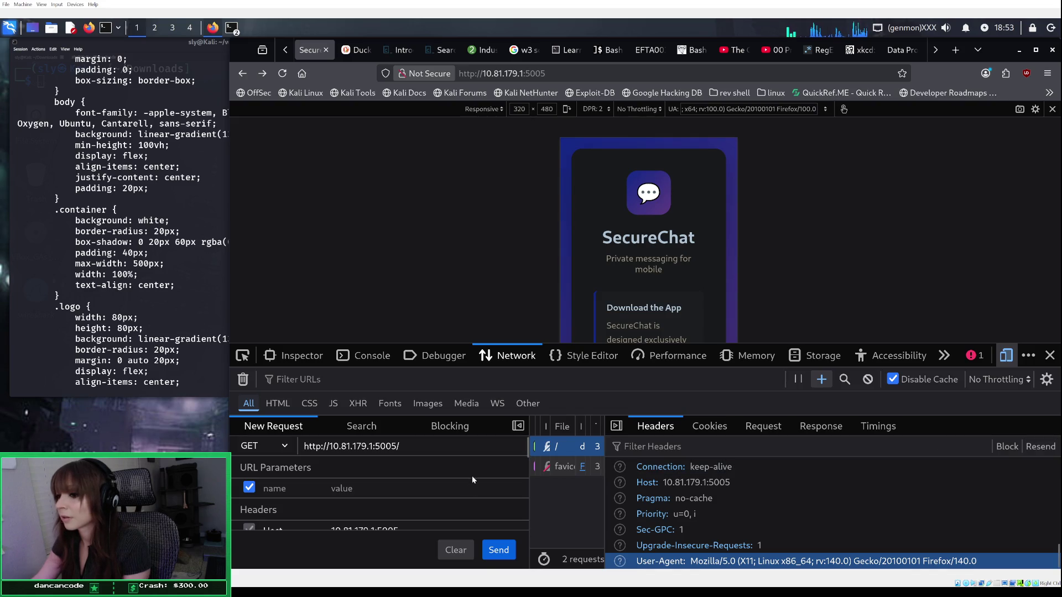
# Step: Replace the New Request's User-Agent header with the Windows desktop Firefox string and send it
pyautogui.scroll(-5, 473, 470)
pyautogui.scroll(5, 473, 470)
pyautogui.scroll(-3, 472, 468)
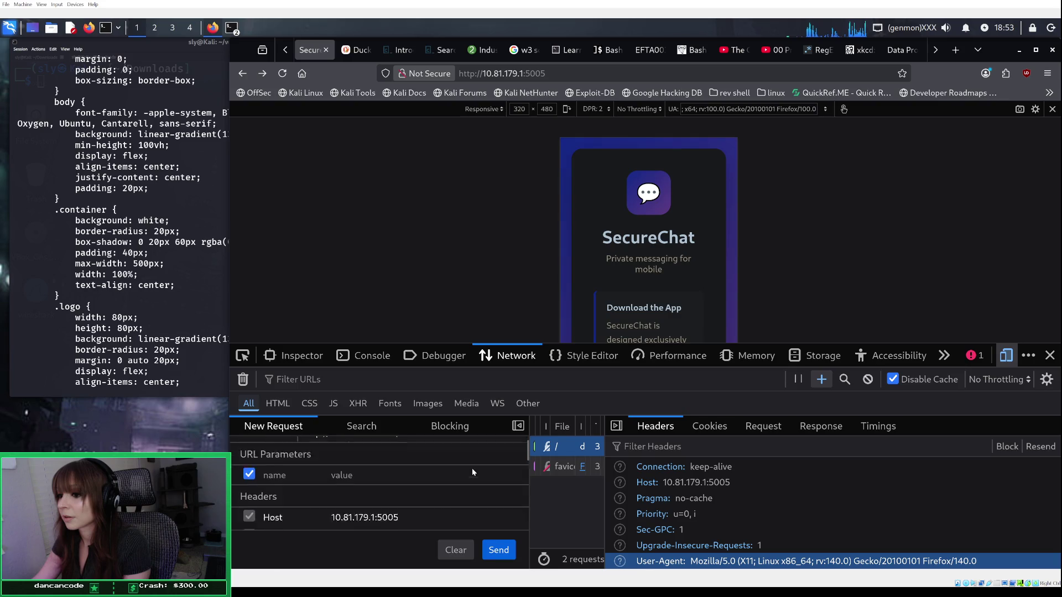
pyautogui.scroll(-3, 472, 469)
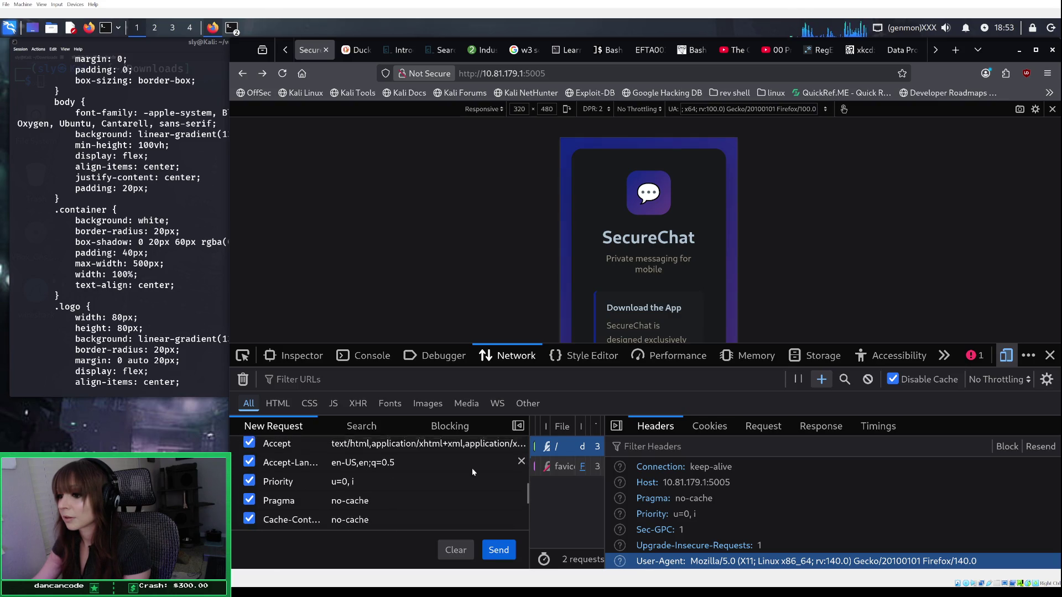
pyautogui.scroll(3, 473, 469)
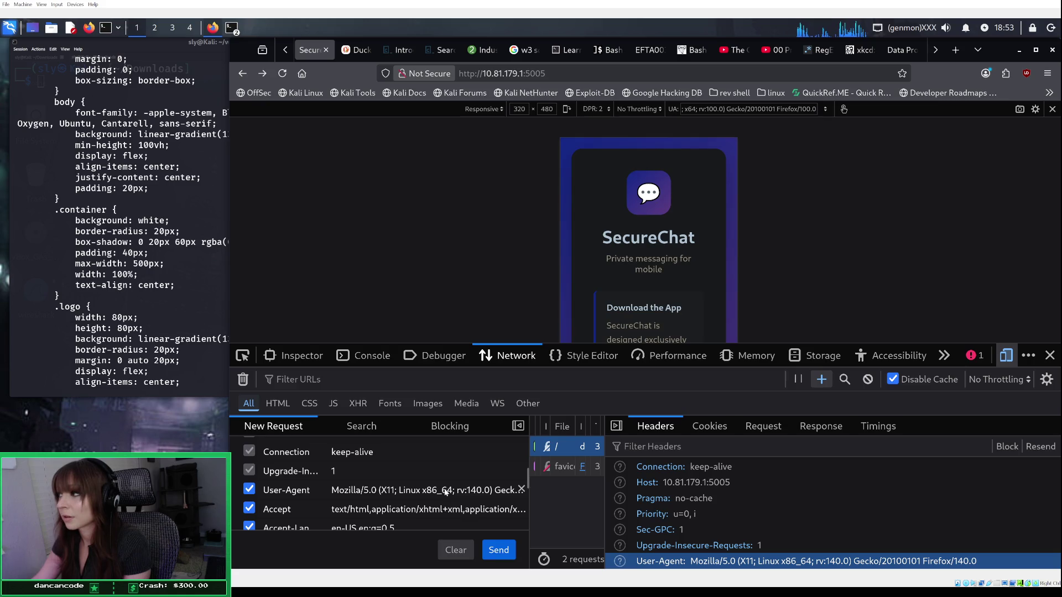
pyautogui.click(488, 490)
pyautogui.doubleClick(487, 492)
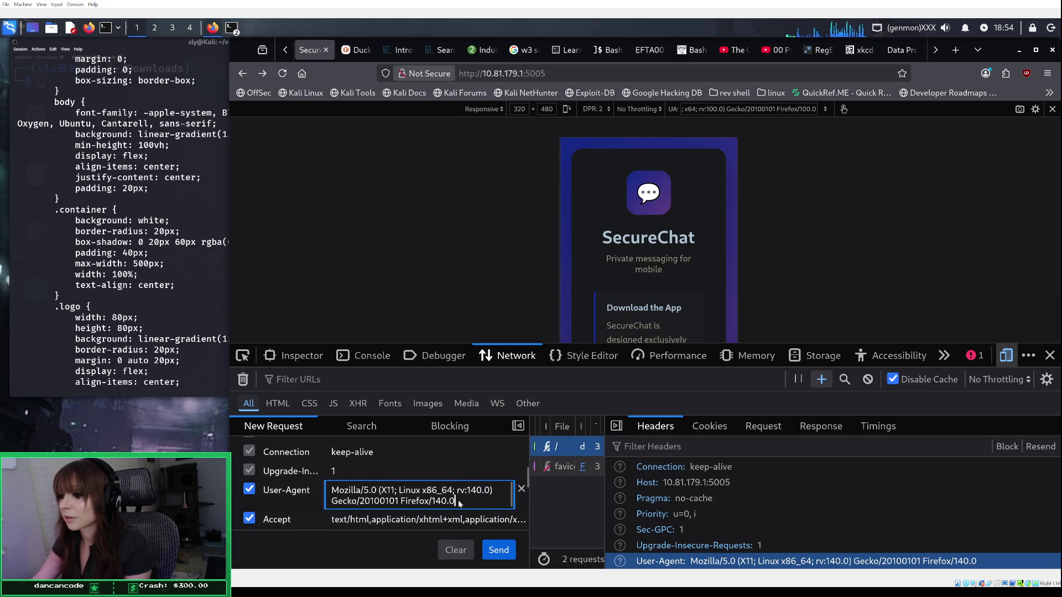
pyautogui.moveTo(457, 500); pyautogui.dragTo(307, 495)
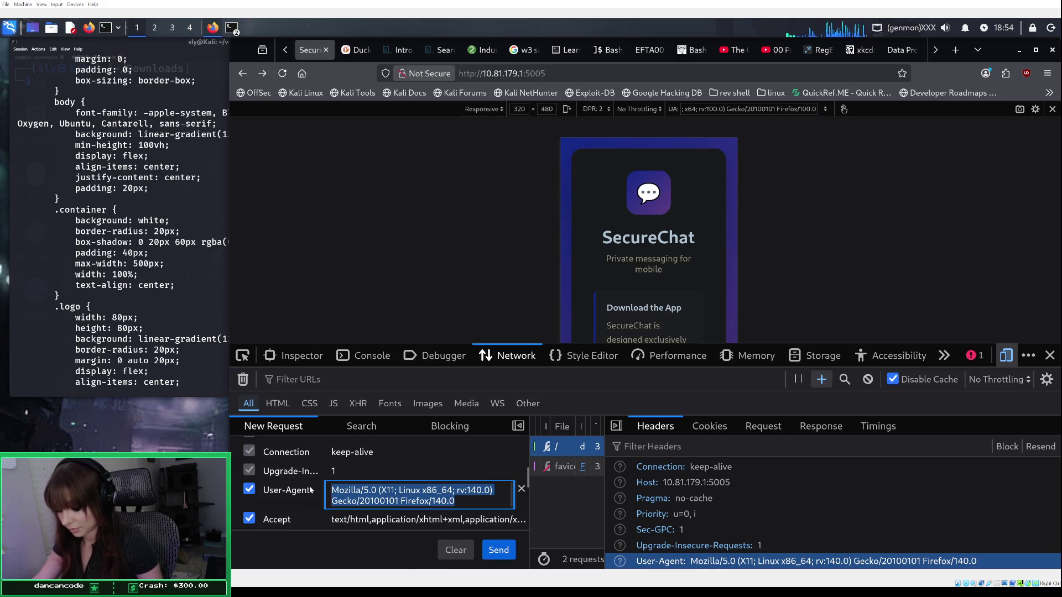
pyautogui.write('Mozilla/5.0 (Windows NT 10.0; Win64; x64; rv:100.0) Gecko/20100101 Firefox/100.0')
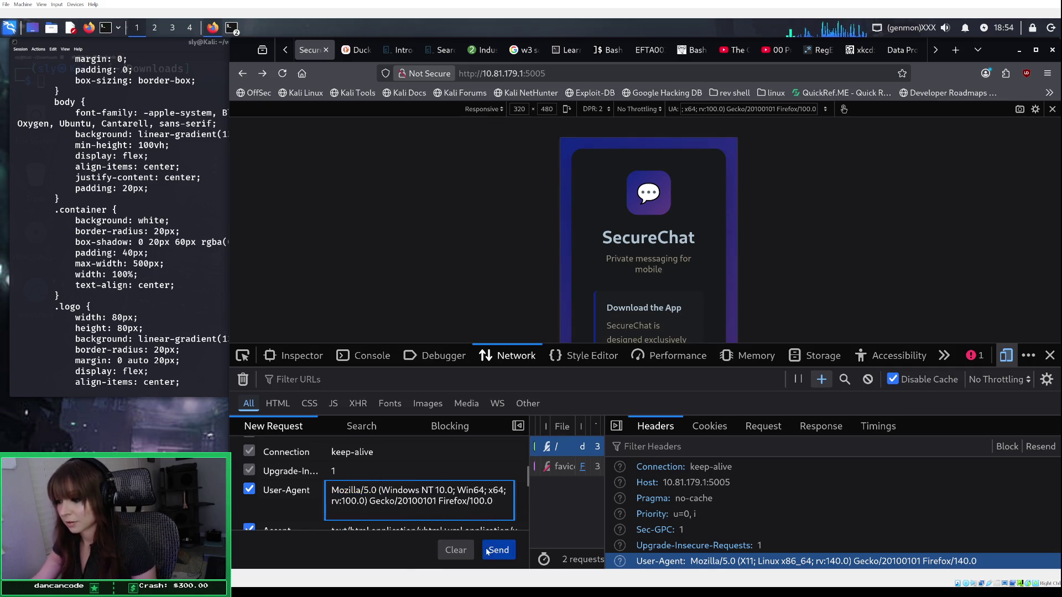
pyautogui.click(488, 549)
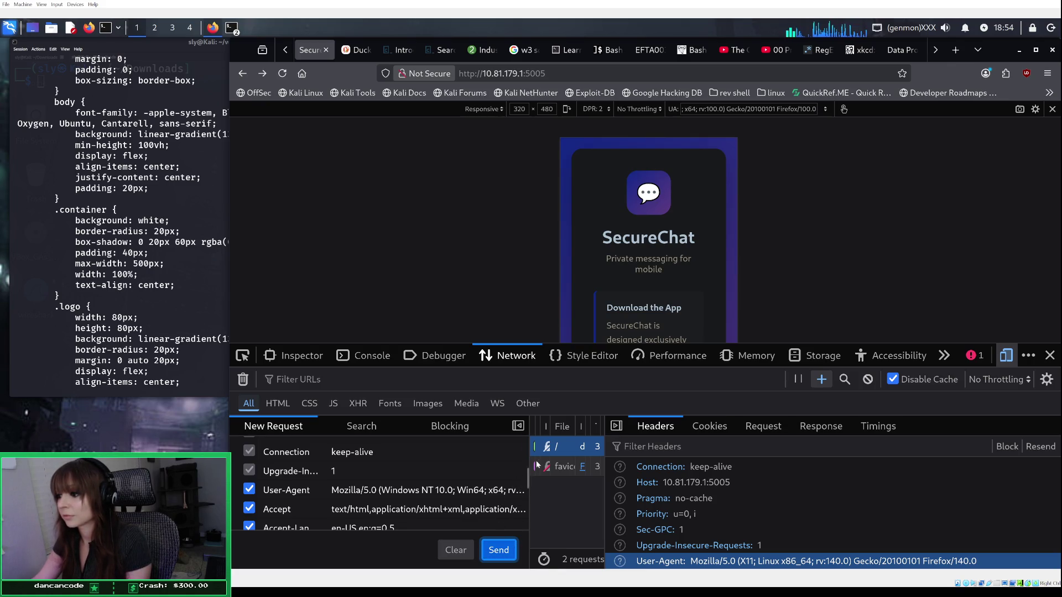
# Step: Scroll through the request's headers and response to inspect the result
pyautogui.scroll(-5, 495, 455)
pyautogui.scroll(3, 491, 458)
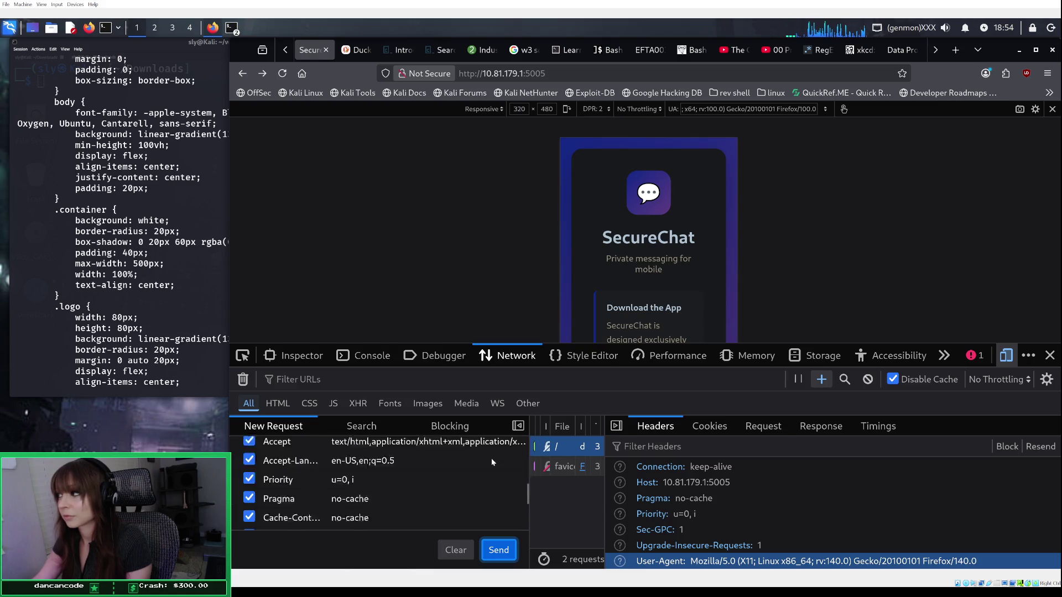
pyautogui.scroll(2, 491, 459)
pyautogui.scroll(-3, 491, 459)
pyautogui.scroll(-3, 491, 462)
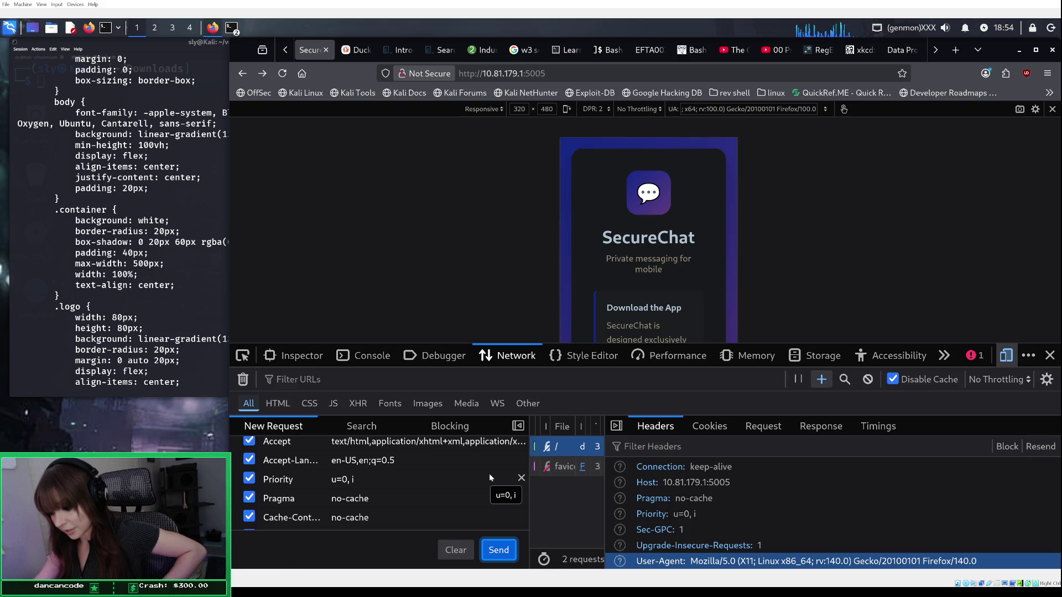
pyautogui.scroll(5, 489, 474)
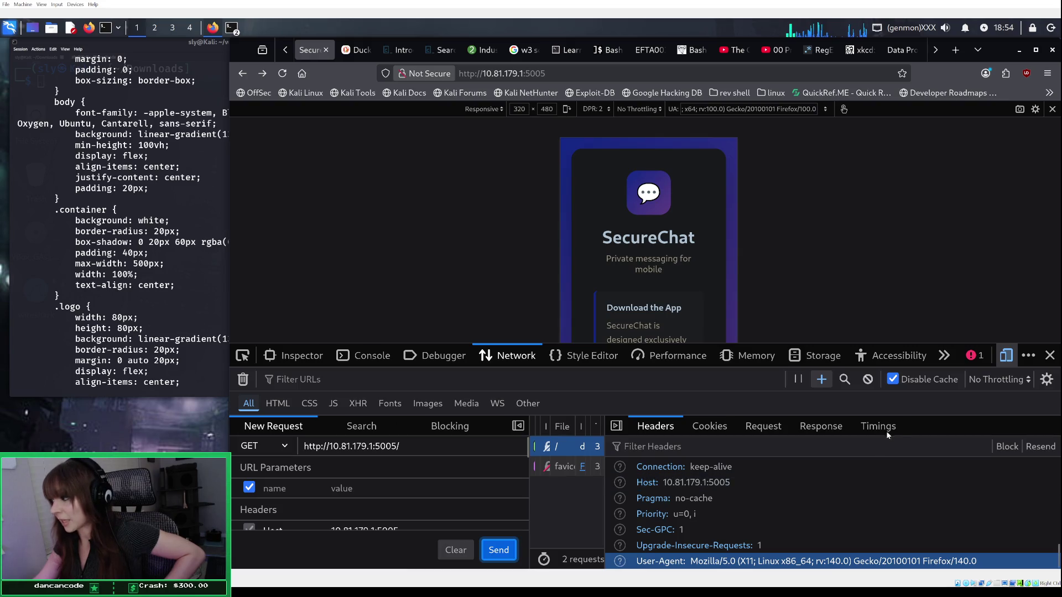
pyautogui.scroll(-5, 424, 487)
pyautogui.scroll(-3, 424, 492)
pyautogui.scroll(3, 425, 491)
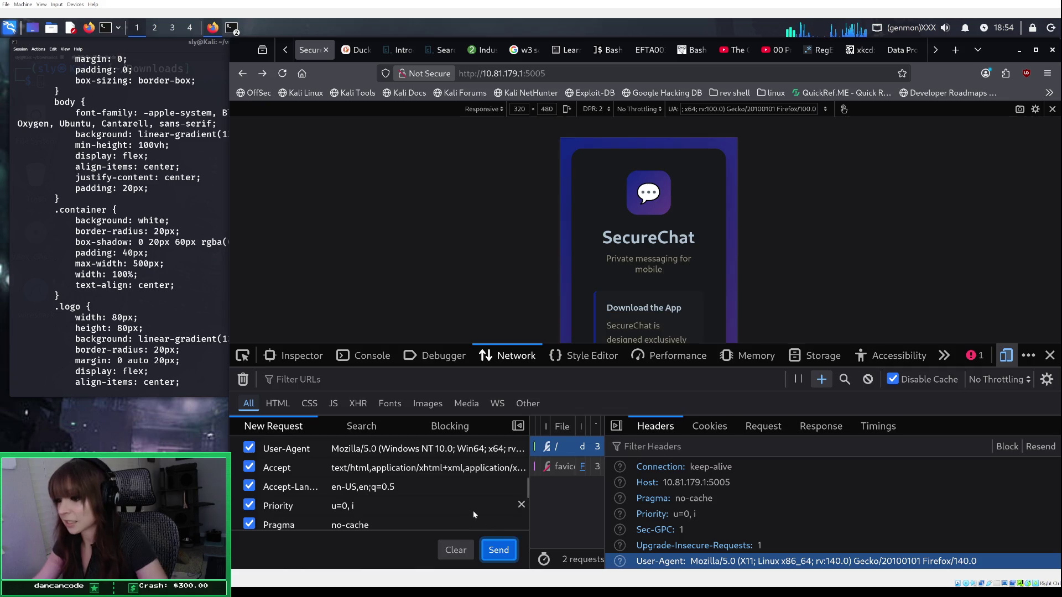
pyautogui.scroll(2, 473, 510)
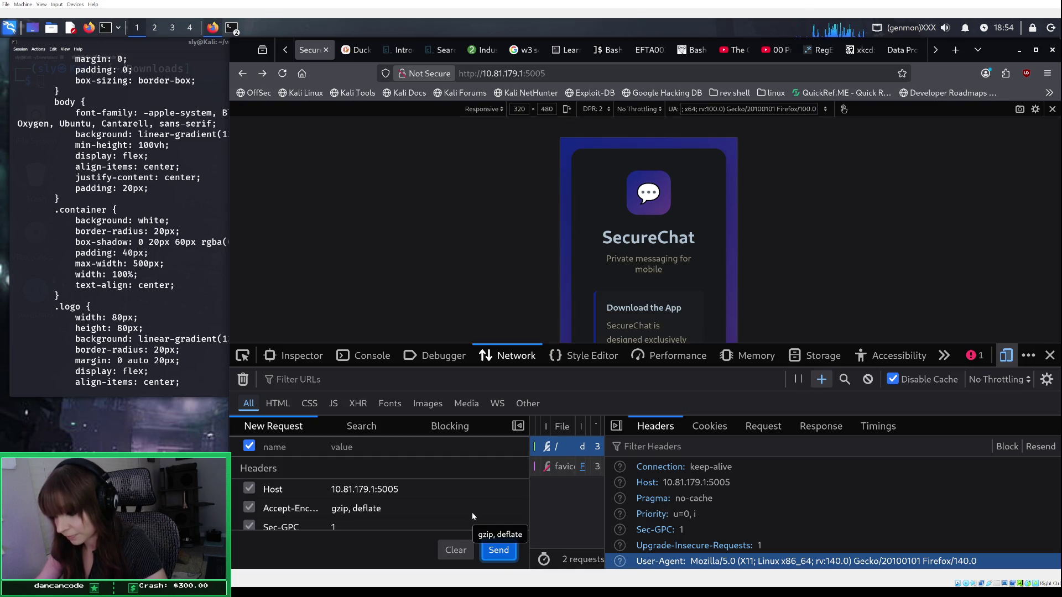
pyautogui.scroll(1, 472, 512)
pyautogui.scroll(-3, 472, 512)
pyautogui.scroll(3, 470, 506)
pyautogui.scroll(-5, 469, 492)
pyautogui.scroll(2, 469, 484)
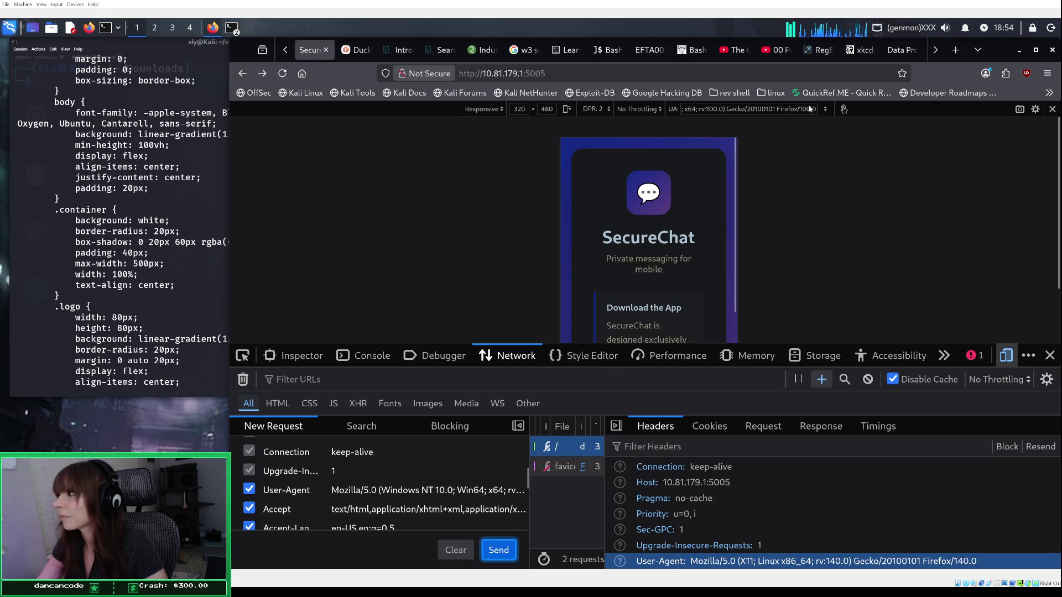
# Step: Enter the Windows Firefox 100 user agent as a custom UA and reload SecureChat
pyautogui.click(827, 109)
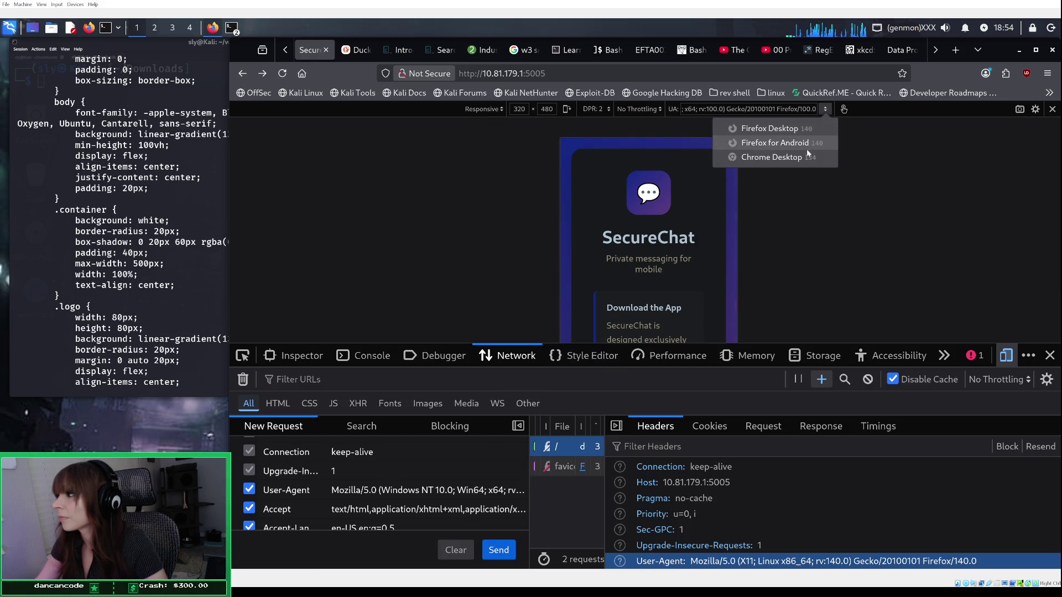
pyautogui.click(796, 129)
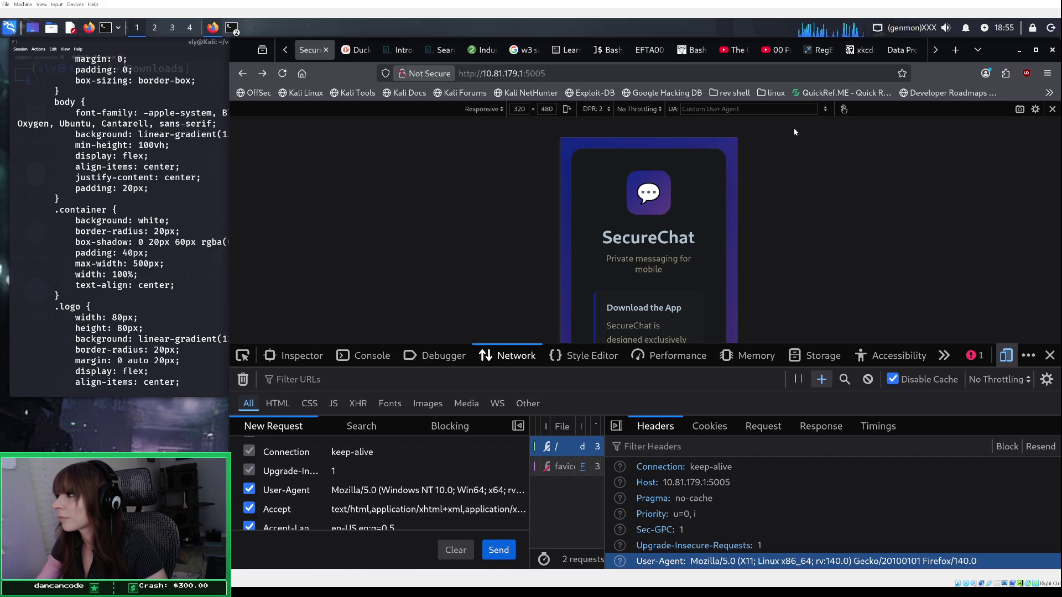
pyautogui.click(823, 110)
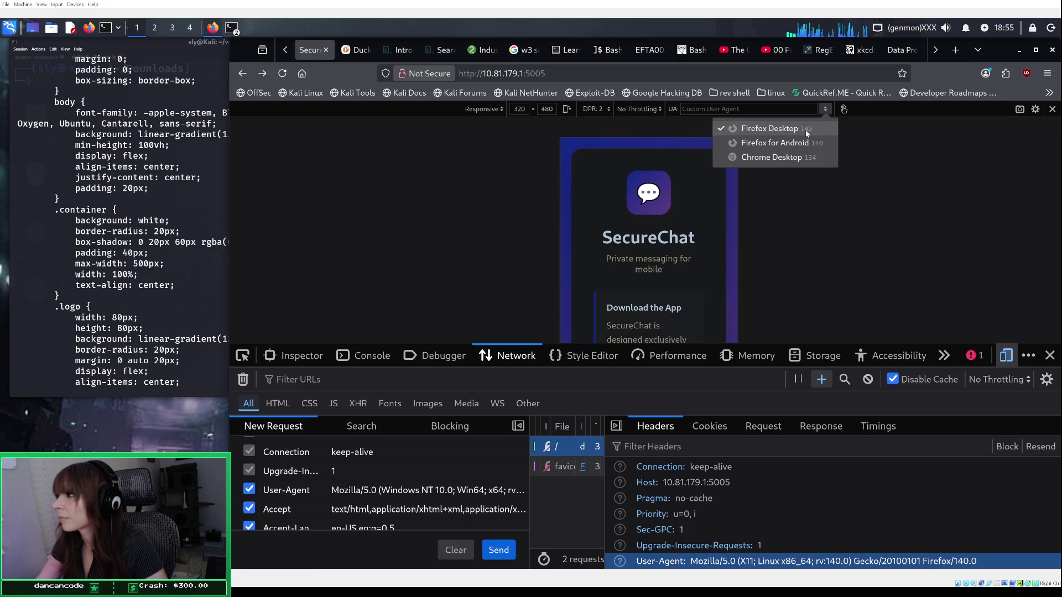
pyautogui.click(805, 131)
pyautogui.click(782, 113)
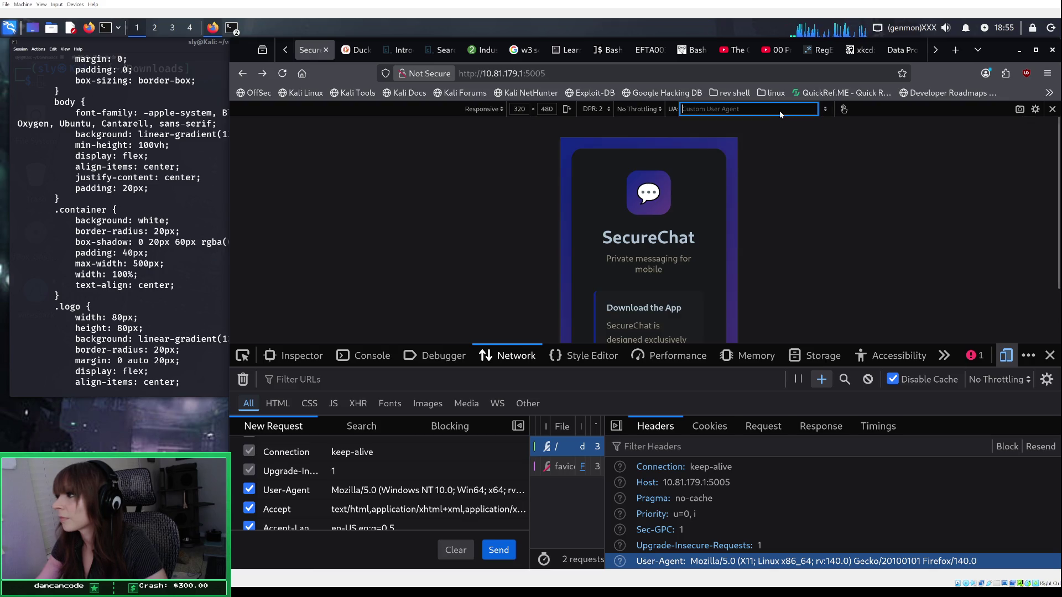
pyautogui.hotkey('ctrl', 'v')
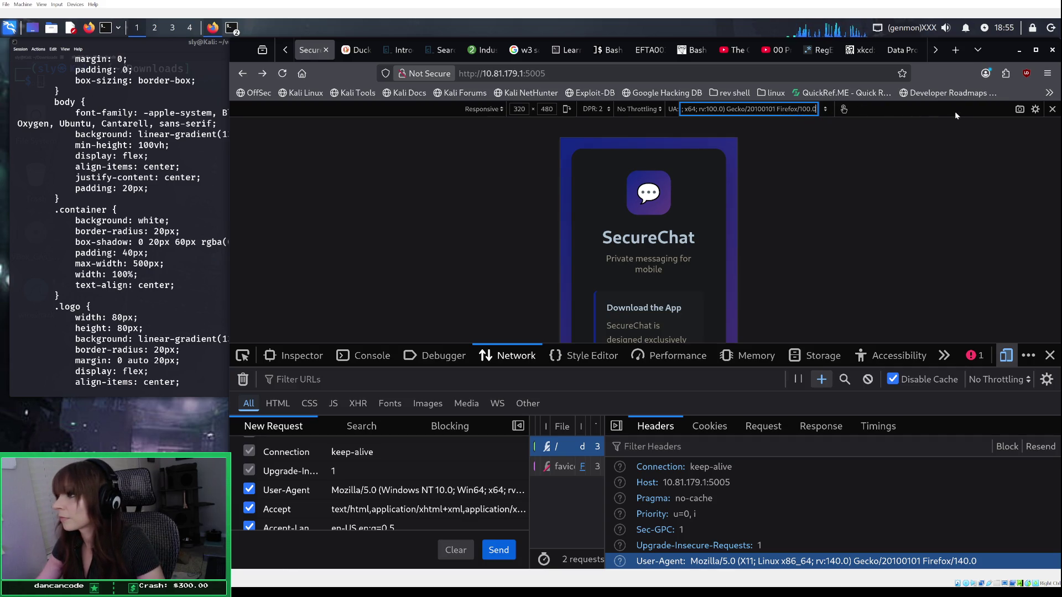
pyautogui.click(1035, 447)
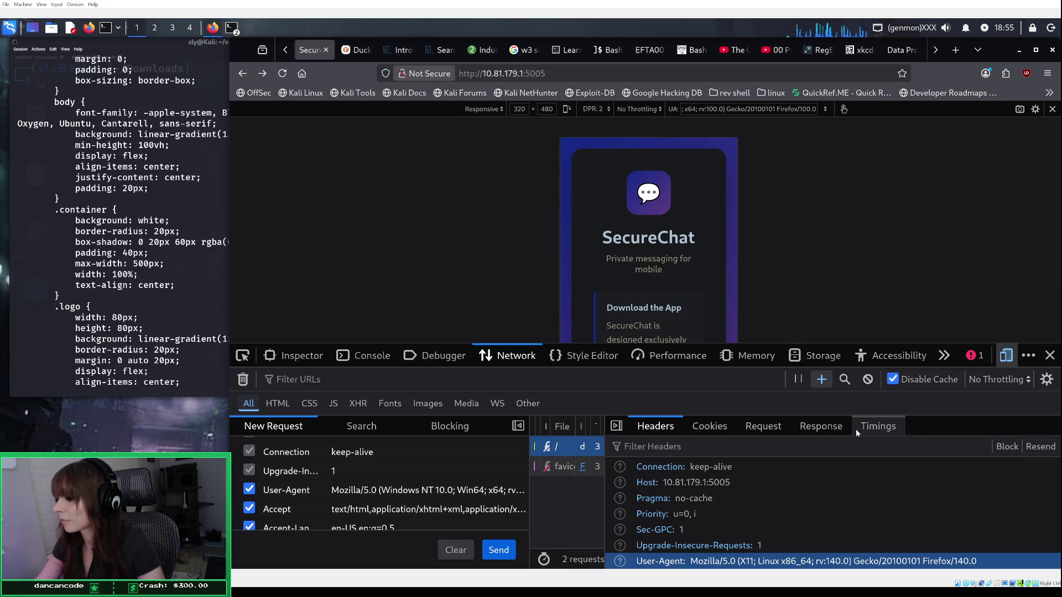
pyautogui.click(283, 73)
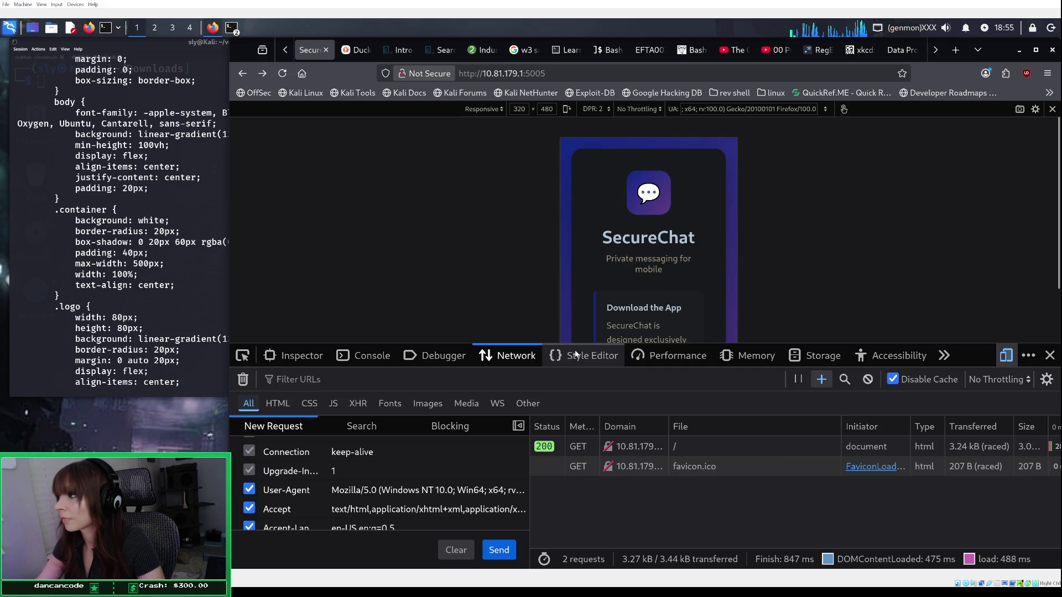
# Step: Reset the simulated user agent to Firefox Desktop and reload the page
pyautogui.click(826, 110)
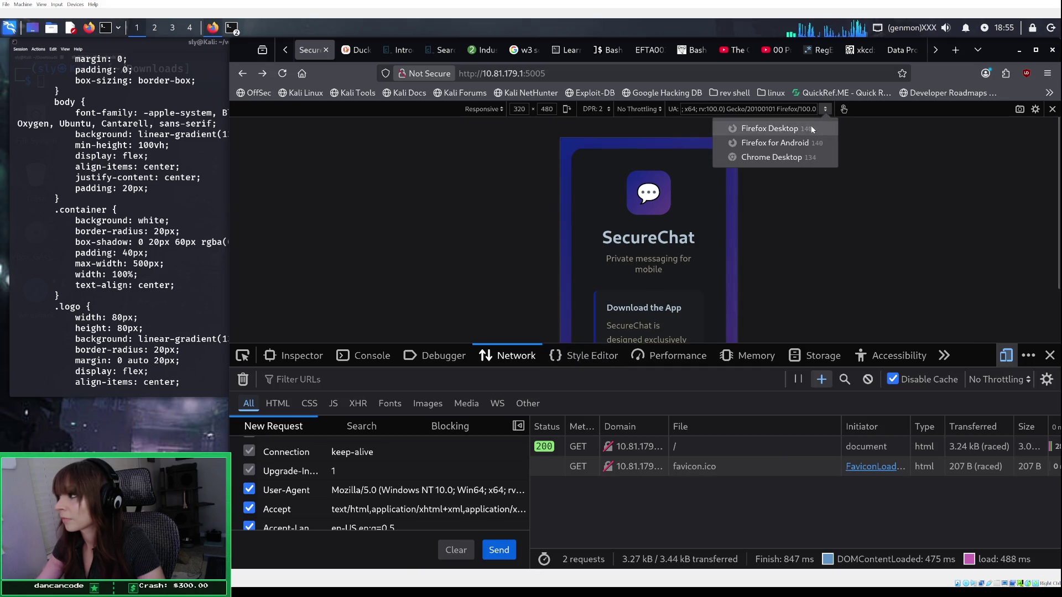
pyautogui.click(811, 126)
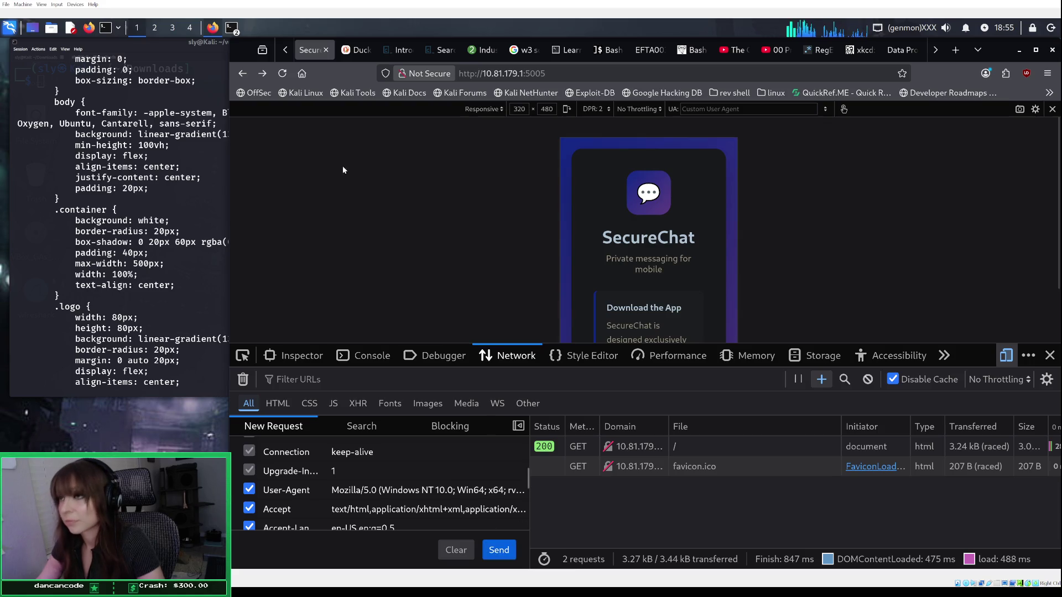
pyautogui.click(282, 73)
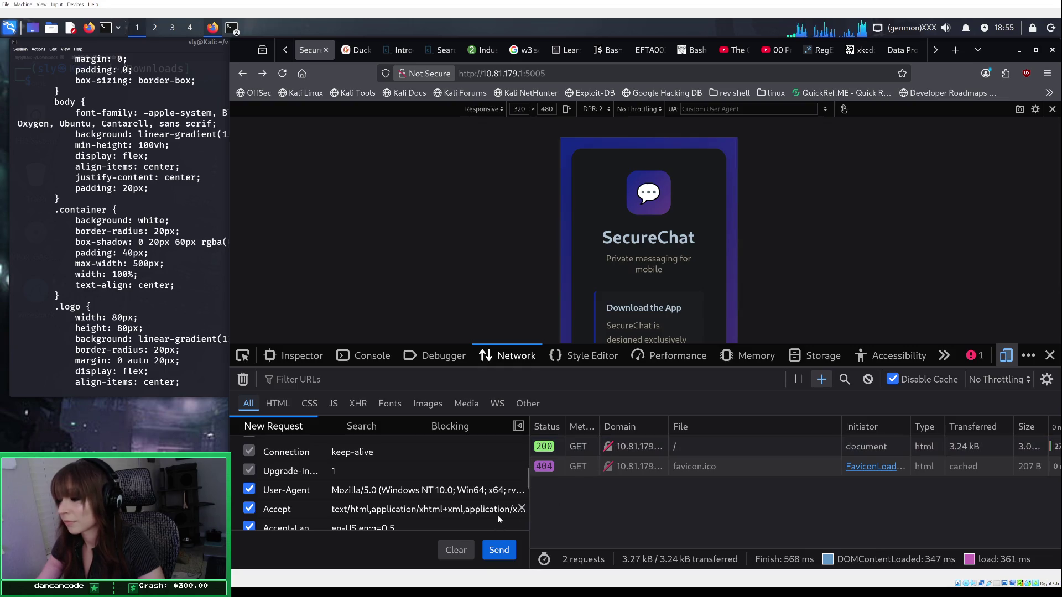
# Step: Reselect the Windows User-Agent header value in New Request and send the request again
pyautogui.scroll(-5, 498, 519)
pyautogui.scroll(5, 498, 518)
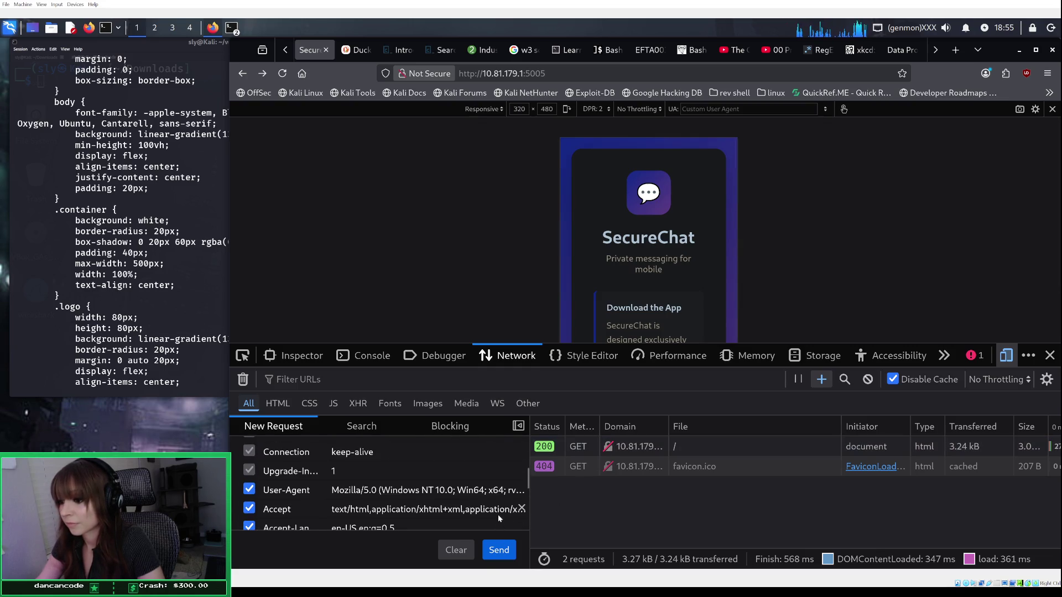
pyautogui.click(476, 491)
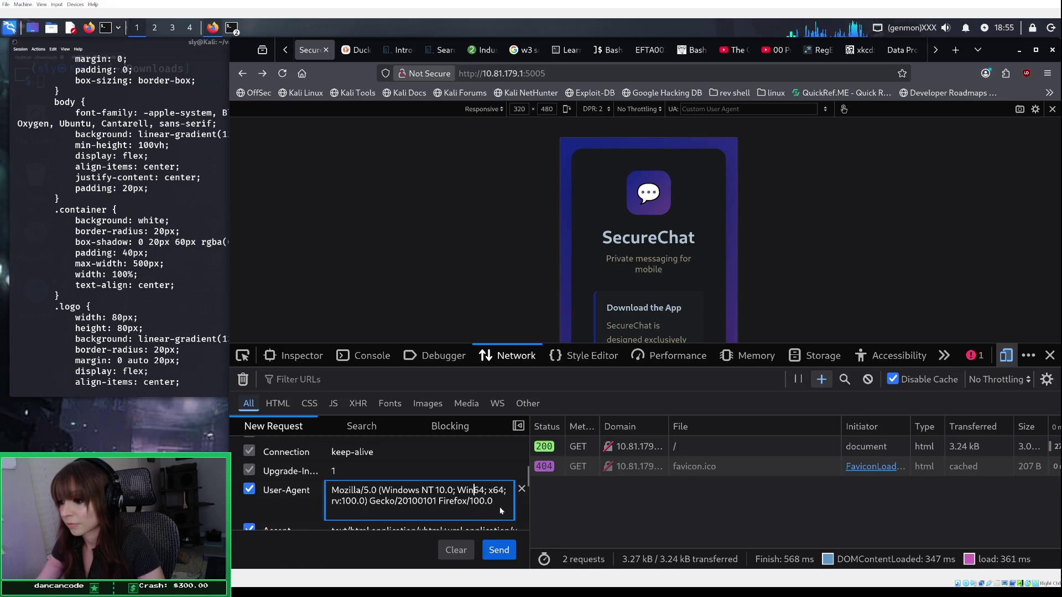
pyautogui.moveTo(500, 506); pyautogui.dragTo(319, 496)
pyautogui.press('Right')
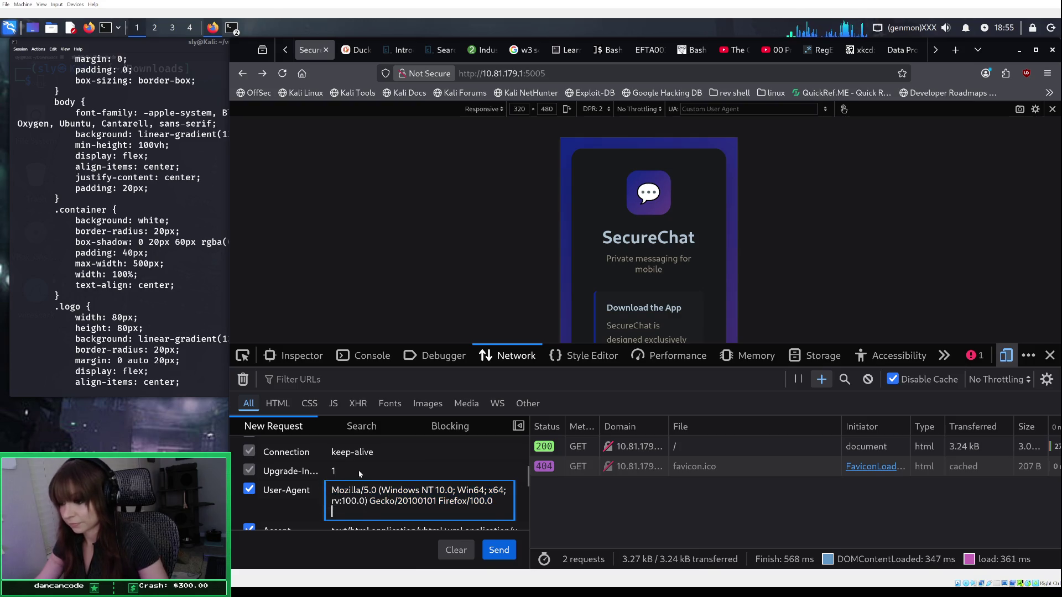
pyautogui.click(507, 550)
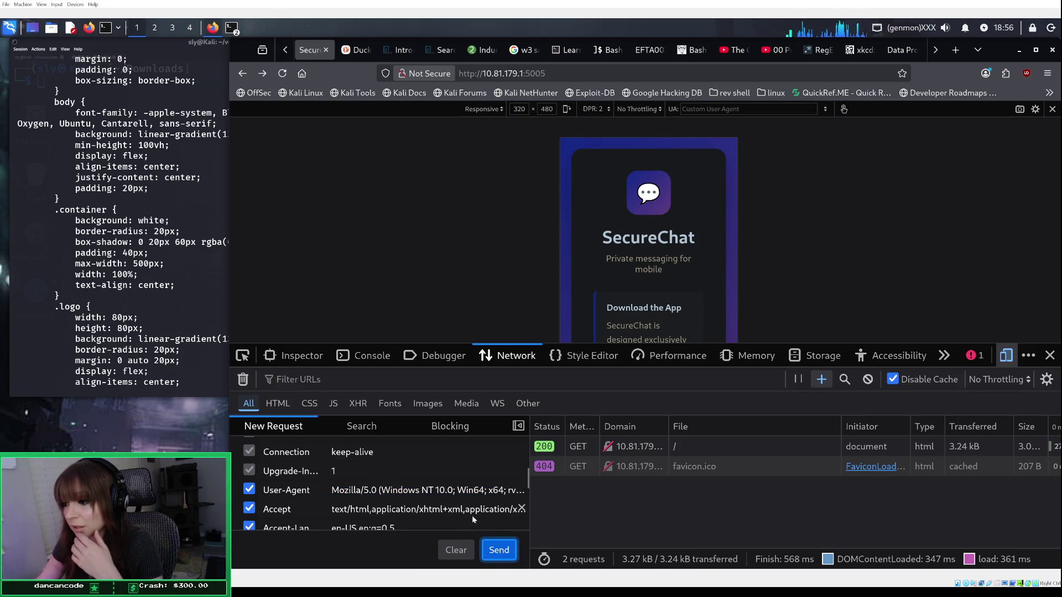
# Step: Review the resent request's results and bring up the user-agent preset list
pyautogui.scroll(-3, 481, 507)
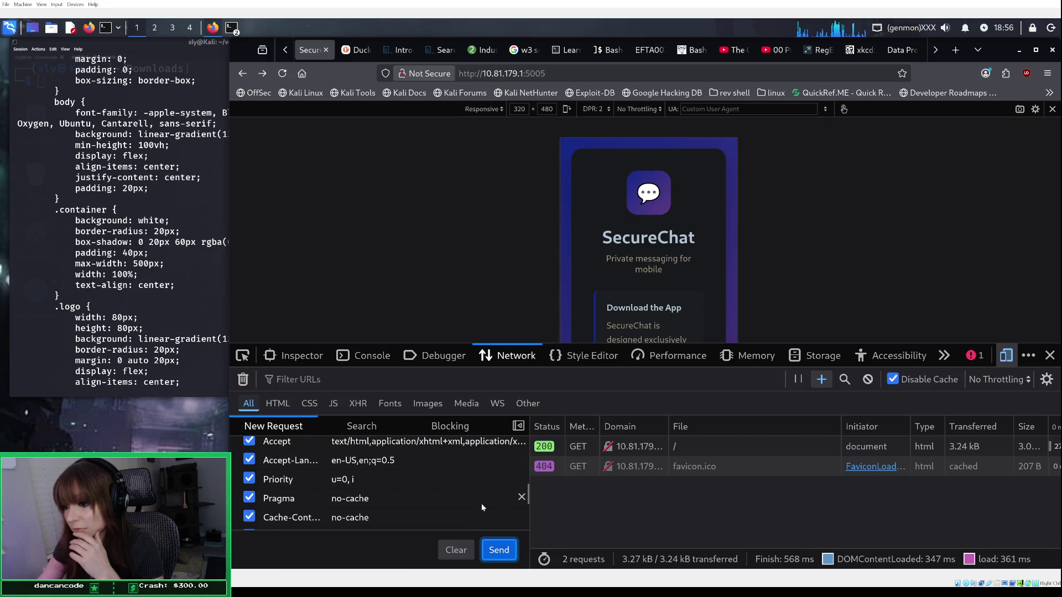
pyautogui.scroll(-3, 481, 507)
pyautogui.scroll(4, 481, 507)
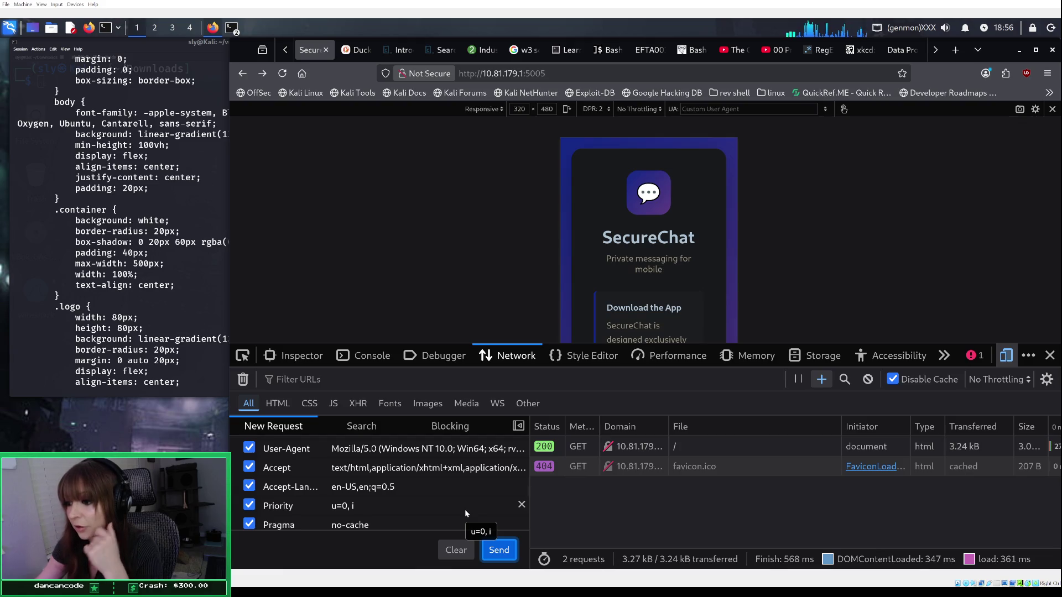
pyautogui.scroll(5, 412, 499)
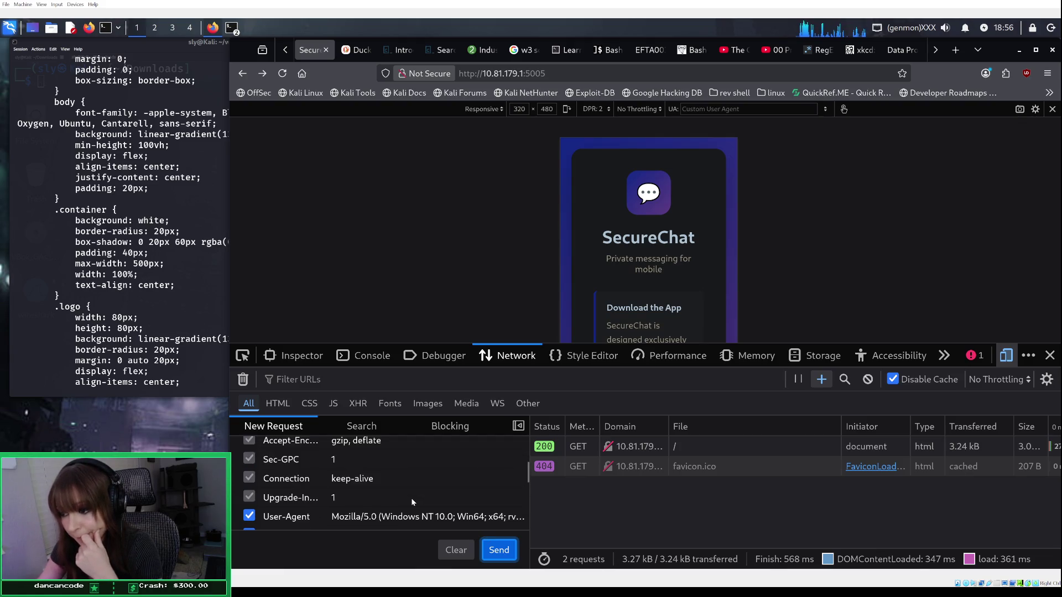
pyautogui.scroll(2, 410, 500)
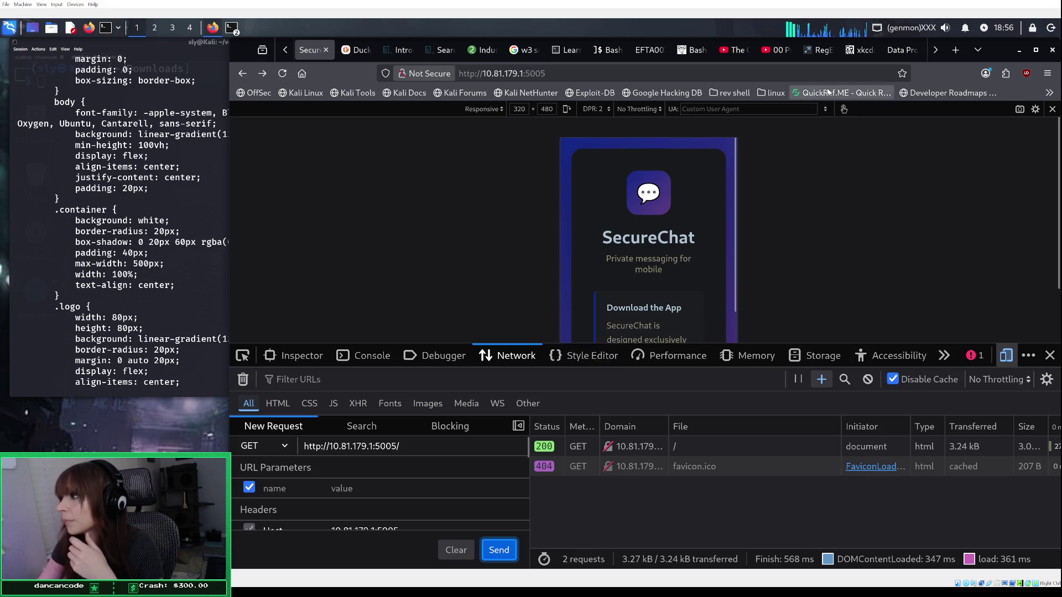
pyautogui.click(824, 109)
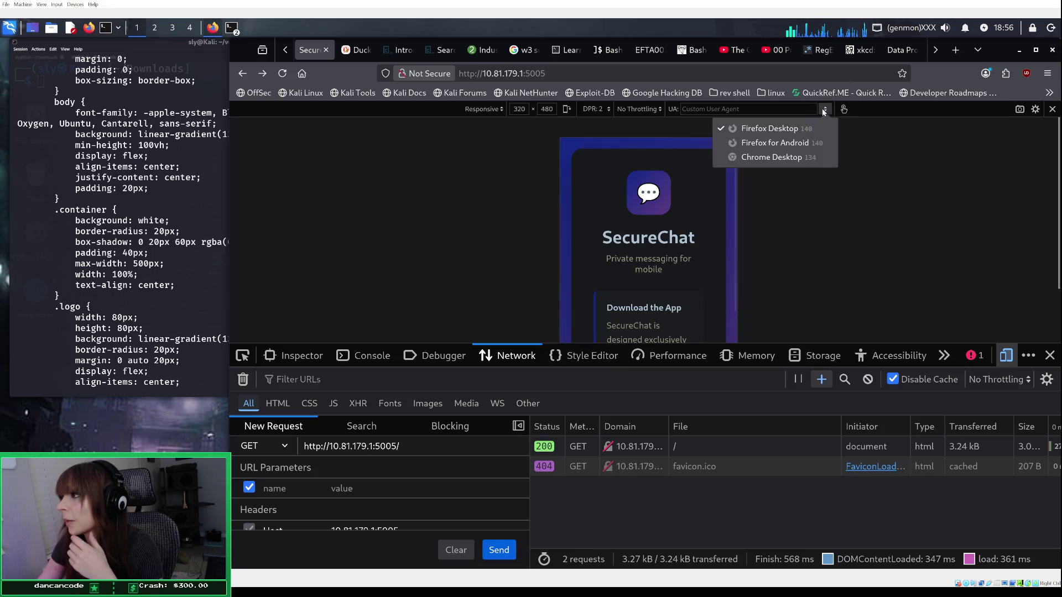
# Step: Switch the simulated user agent to Firefox for Android and reload SecureChat
pyautogui.click(797, 144)
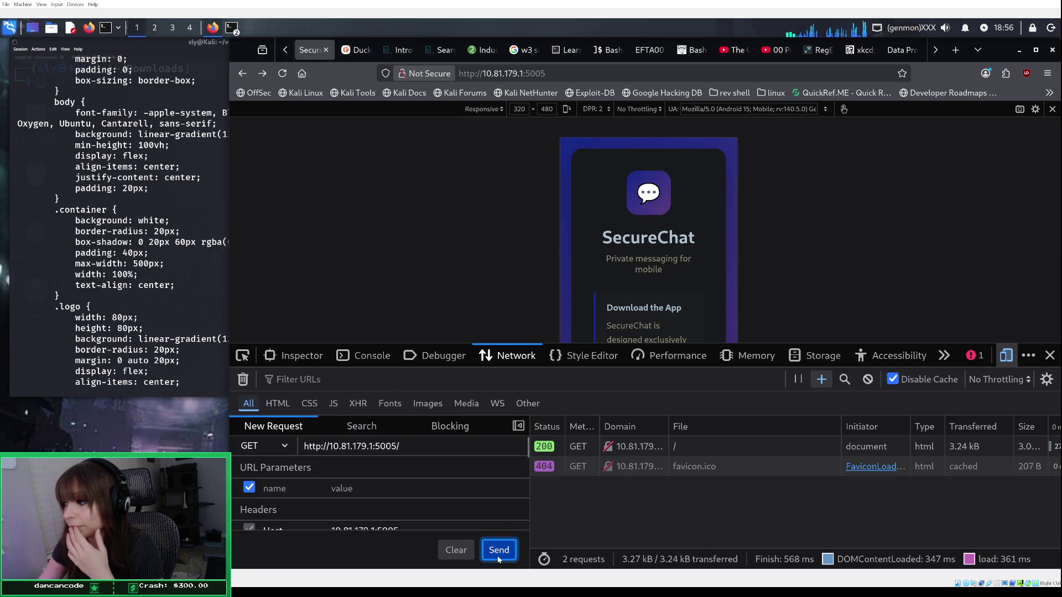
pyautogui.click(283, 73)
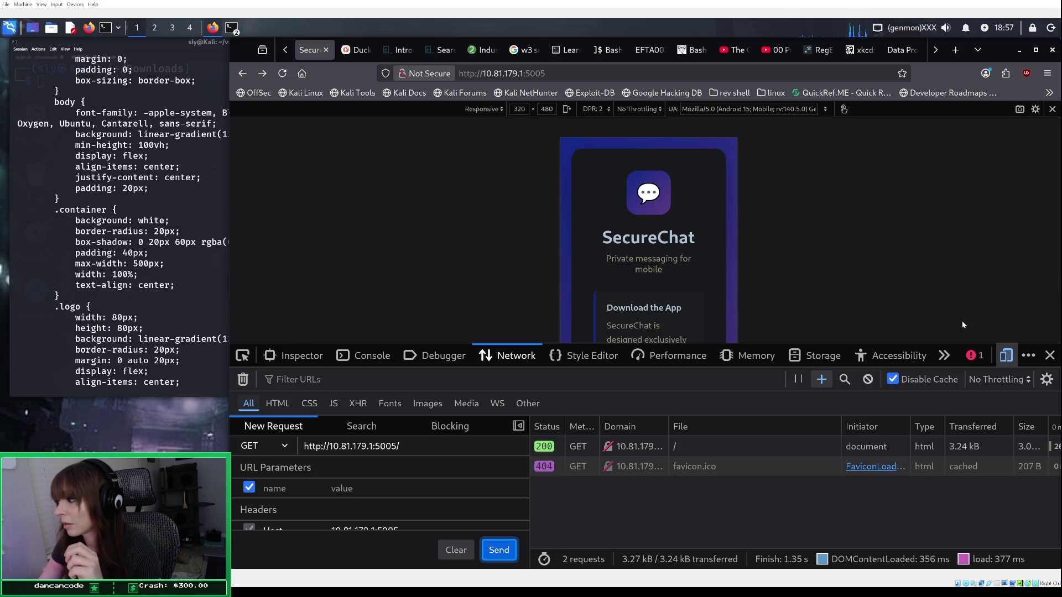
pyautogui.click(1005, 381)
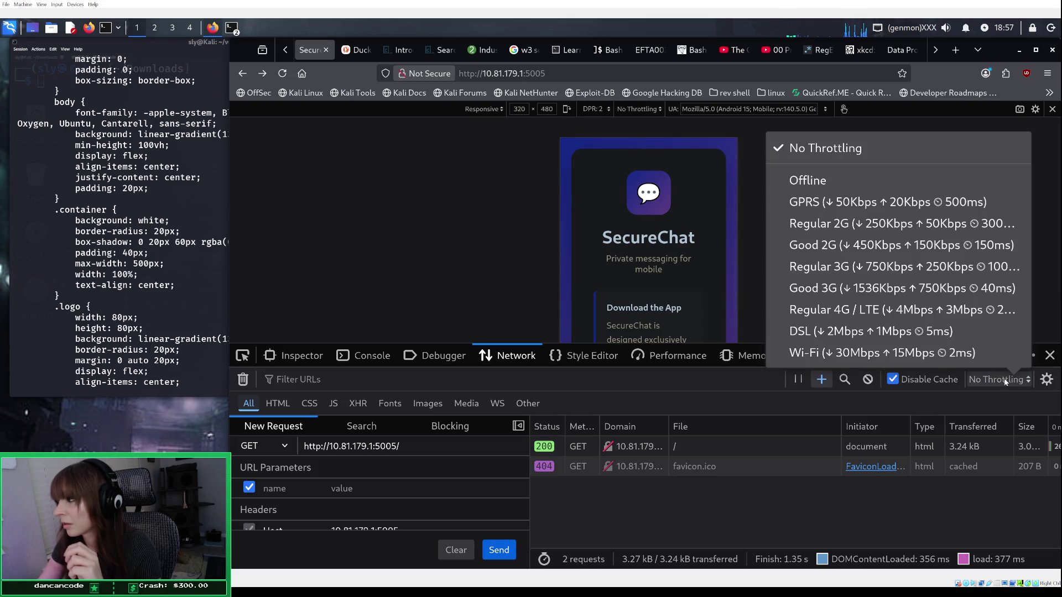
# Step: Leave throttling unchanged, check the TryHackMe room tab, then return to the SecureChat page
pyautogui.click(1005, 381)
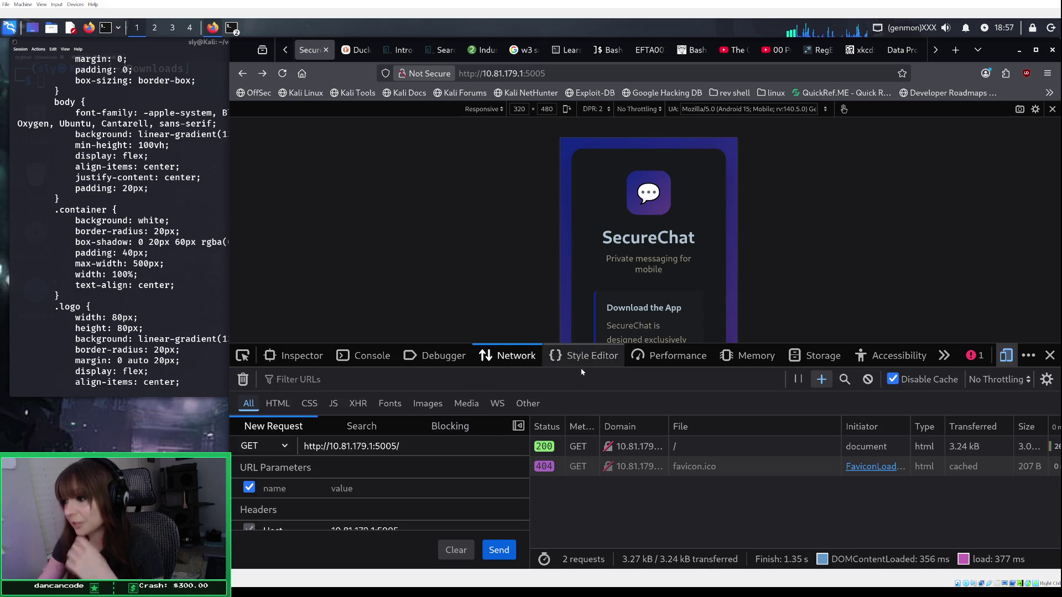
pyautogui.scroll(-2, 416, 506)
pyautogui.scroll(-5, 415, 506)
pyautogui.scroll(5, 415, 503)
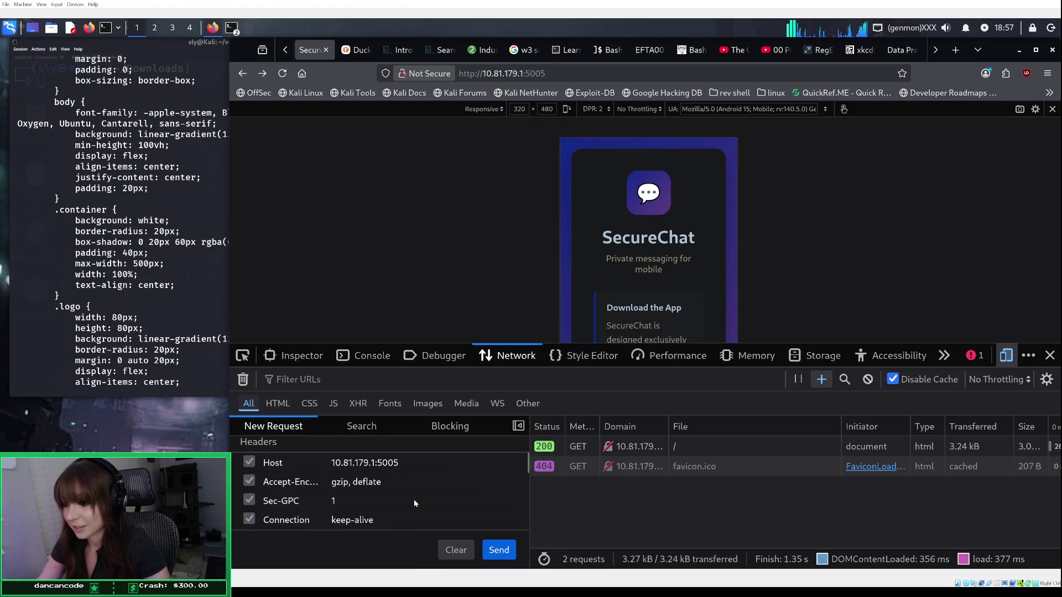
pyautogui.scroll(-2, 414, 500)
pyautogui.hotkey('ctrl', 'pageup')
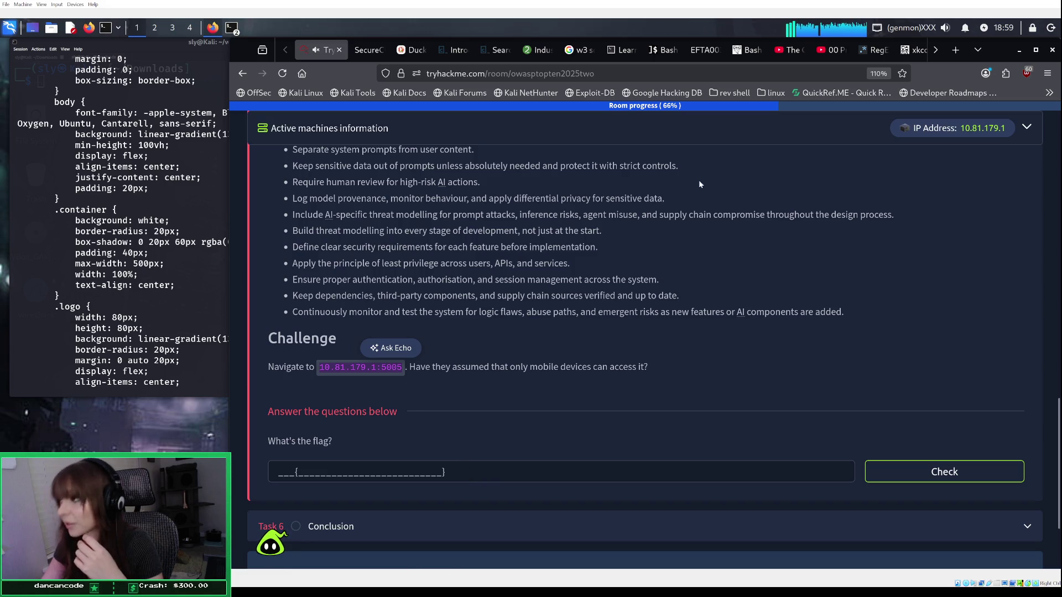
pyautogui.click(378, 50)
# Step: Browse the device presets and their settings list, then close the device settings dialog
pyautogui.click(540, 110)
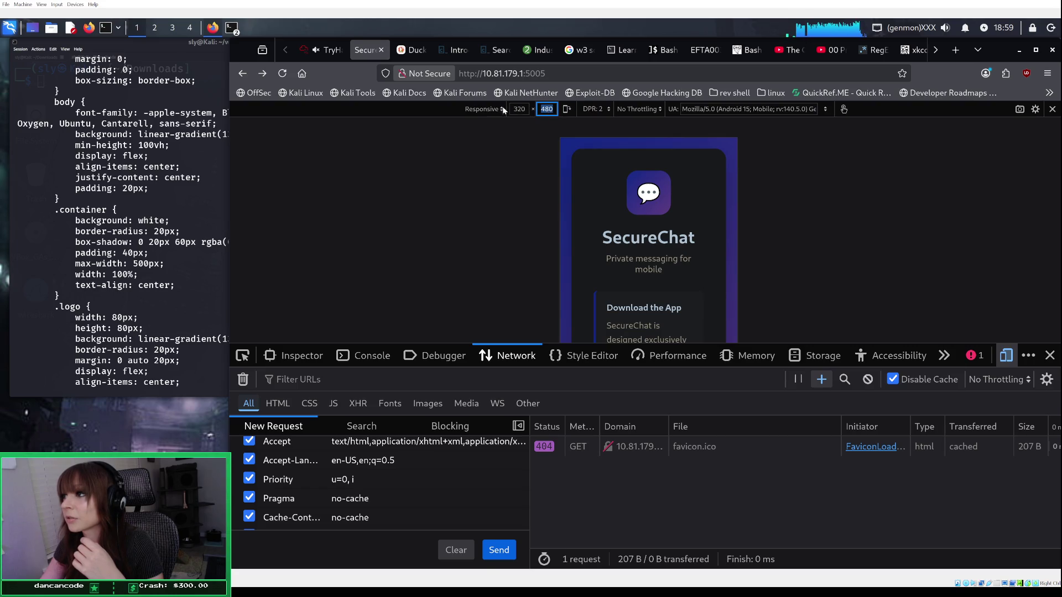
pyautogui.click(484, 109)
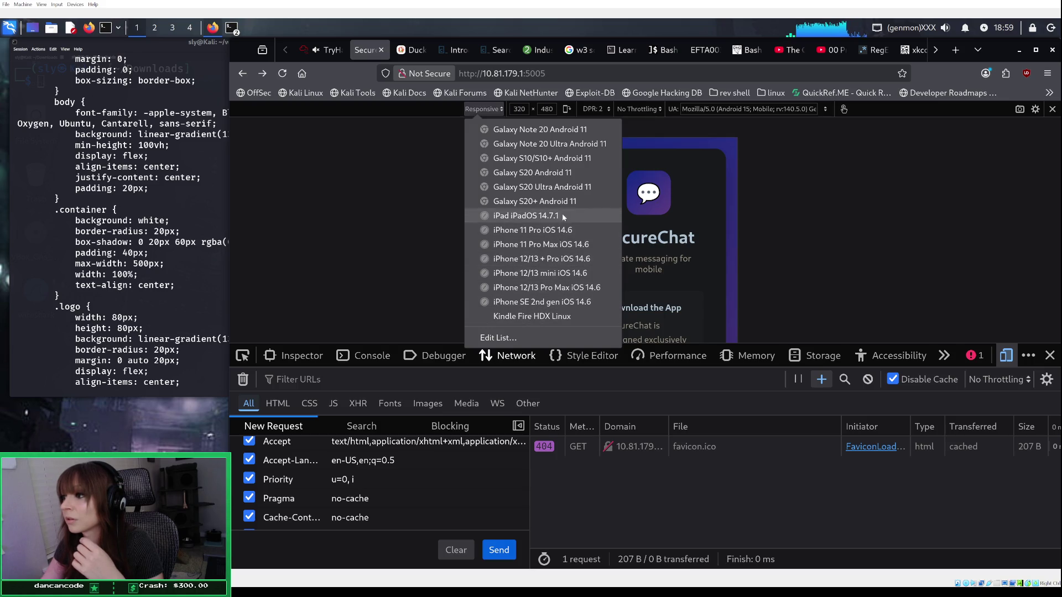
pyautogui.click(519, 335)
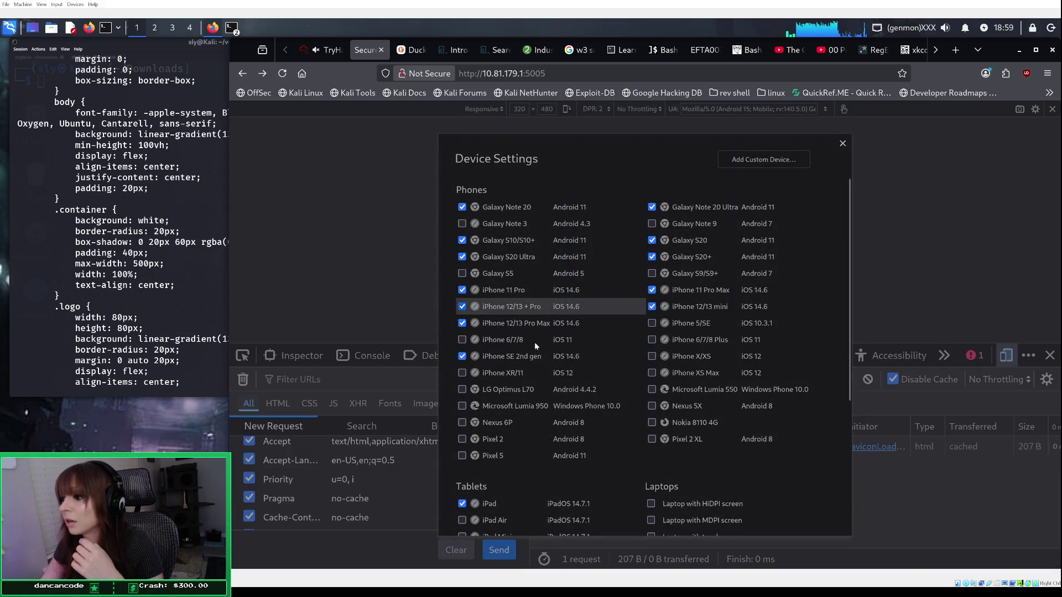
pyautogui.scroll(-1, 634, 426)
pyautogui.scroll(-3, 633, 424)
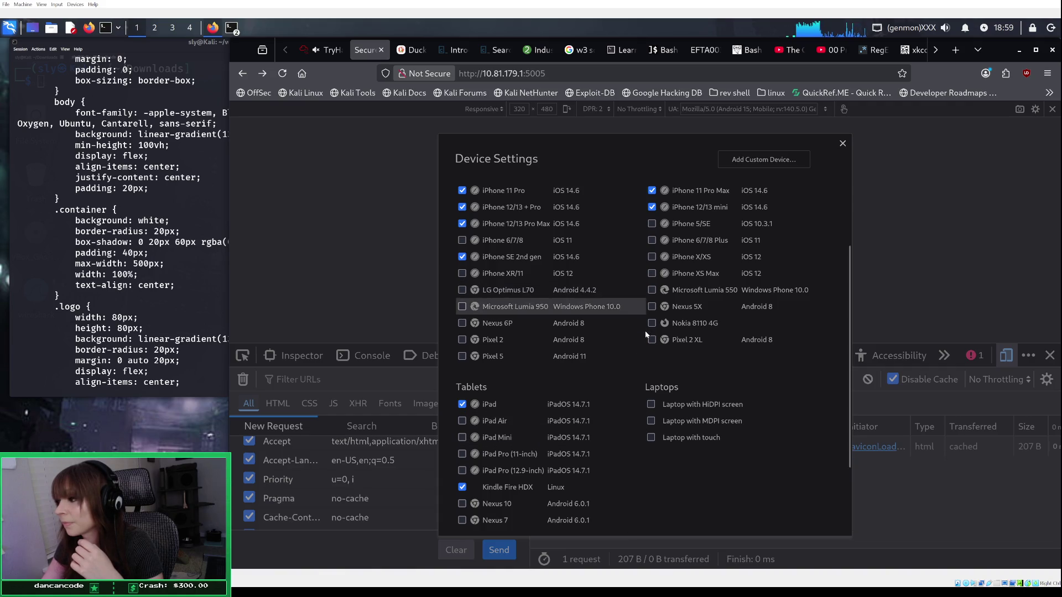
pyautogui.scroll(-3, 650, 340)
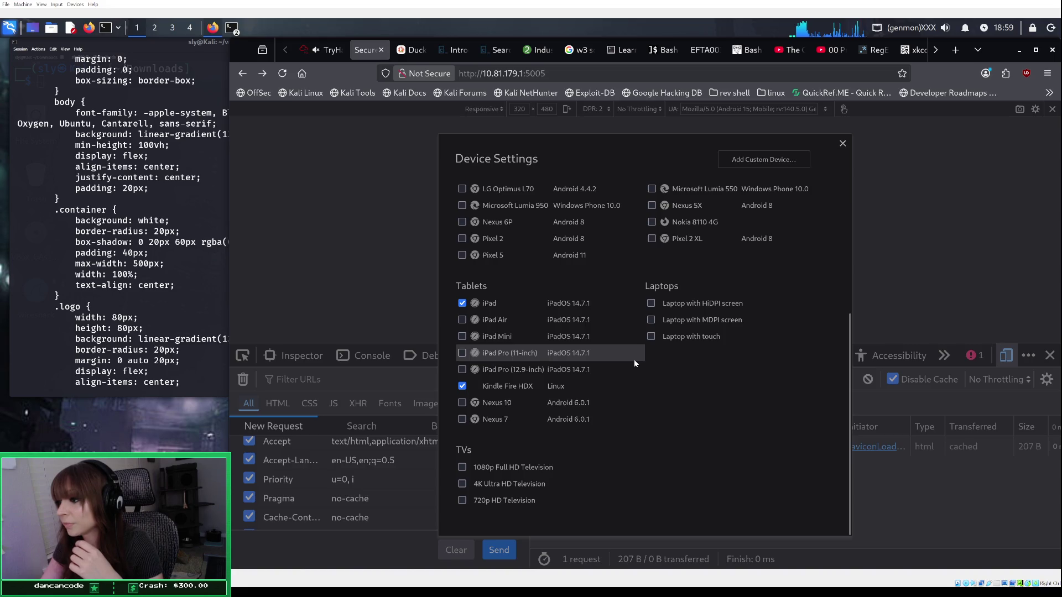
pyautogui.scroll(2, 634, 360)
pyautogui.scroll(3, 634, 352)
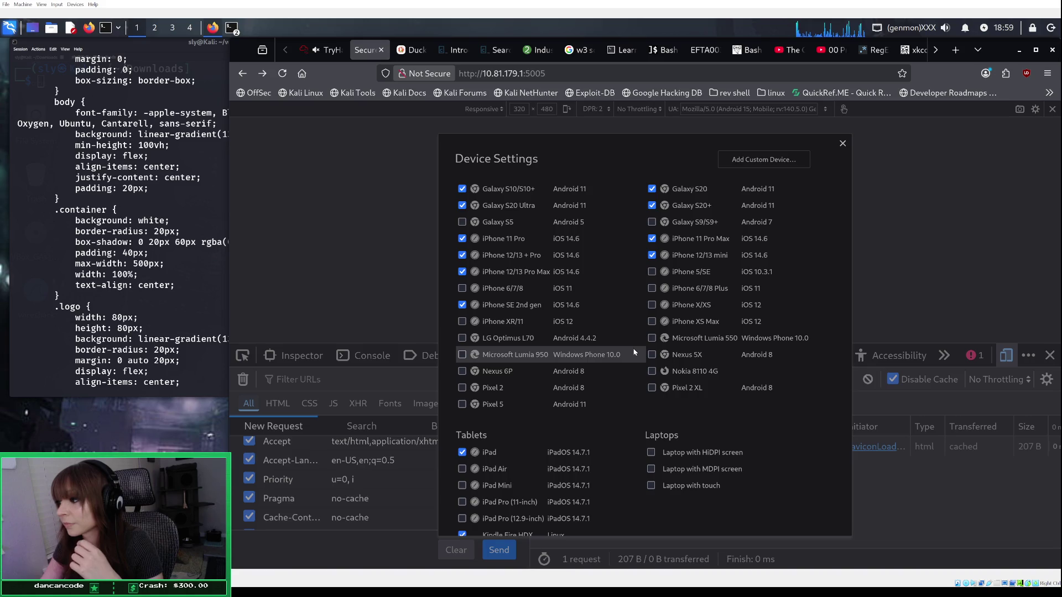
pyautogui.scroll(-2, 631, 371)
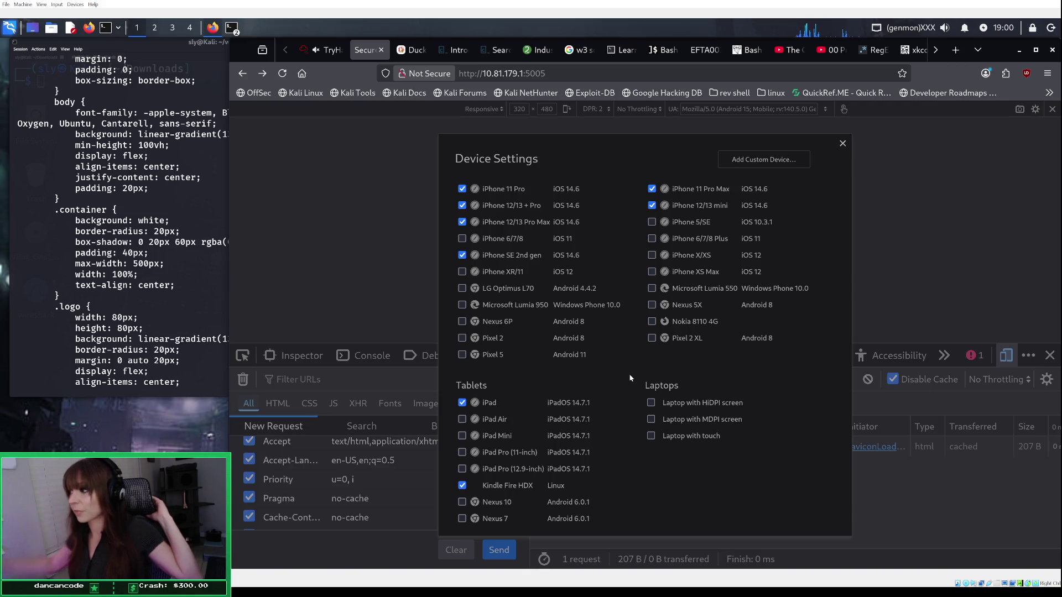
pyautogui.click(842, 142)
pyautogui.scroll(-2, 836, 173)
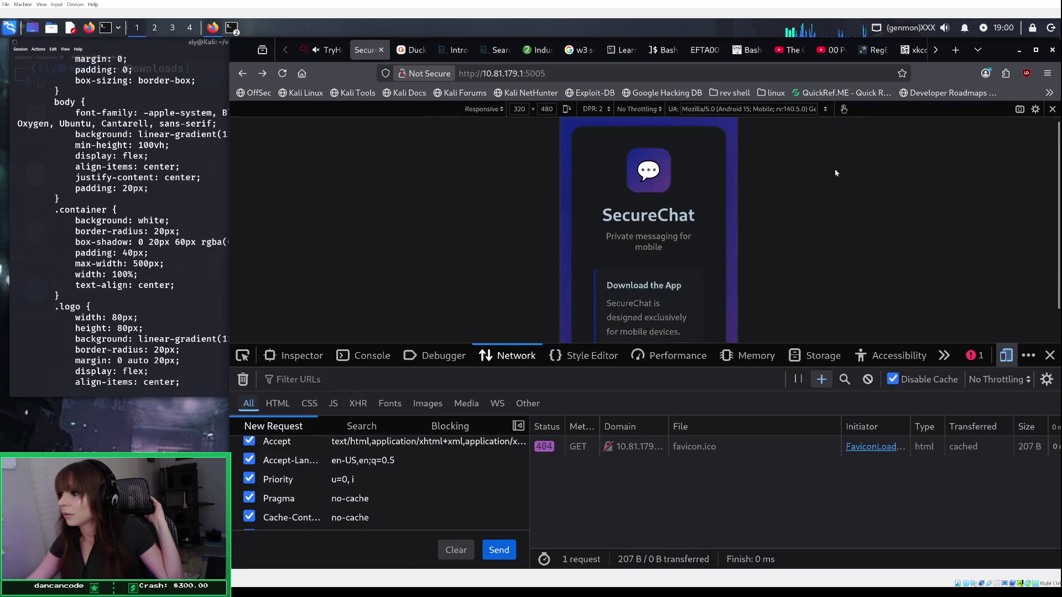
# Step: Close the developer tools panel and scroll the 320x480 SecureChat page down and back up
pyautogui.scroll(1, 836, 173)
pyautogui.scroll(-1, 836, 173)
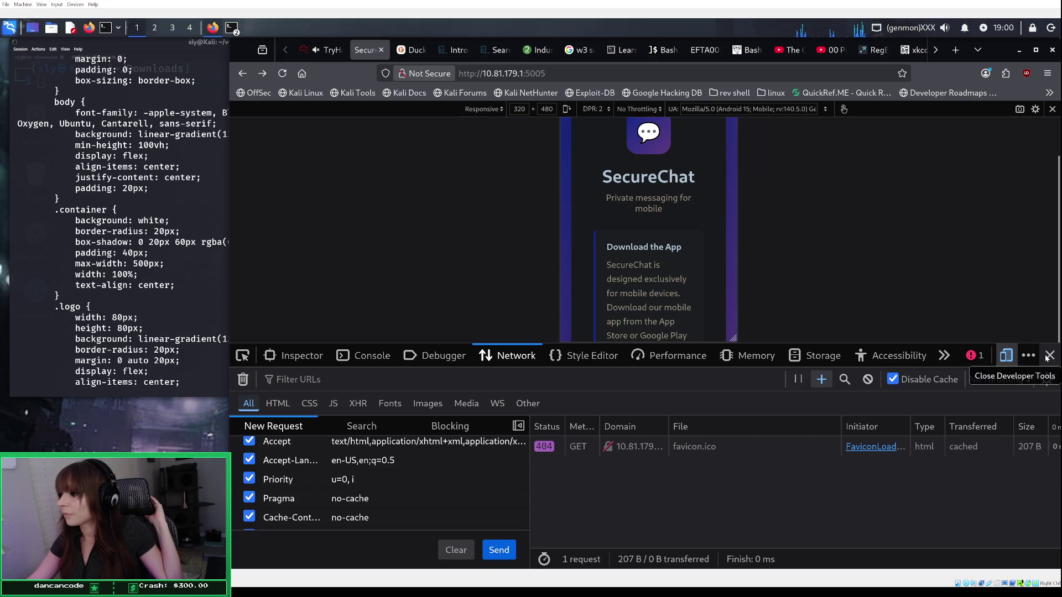
pyautogui.click(1050, 355)
pyautogui.scroll(-3, 691, 338)
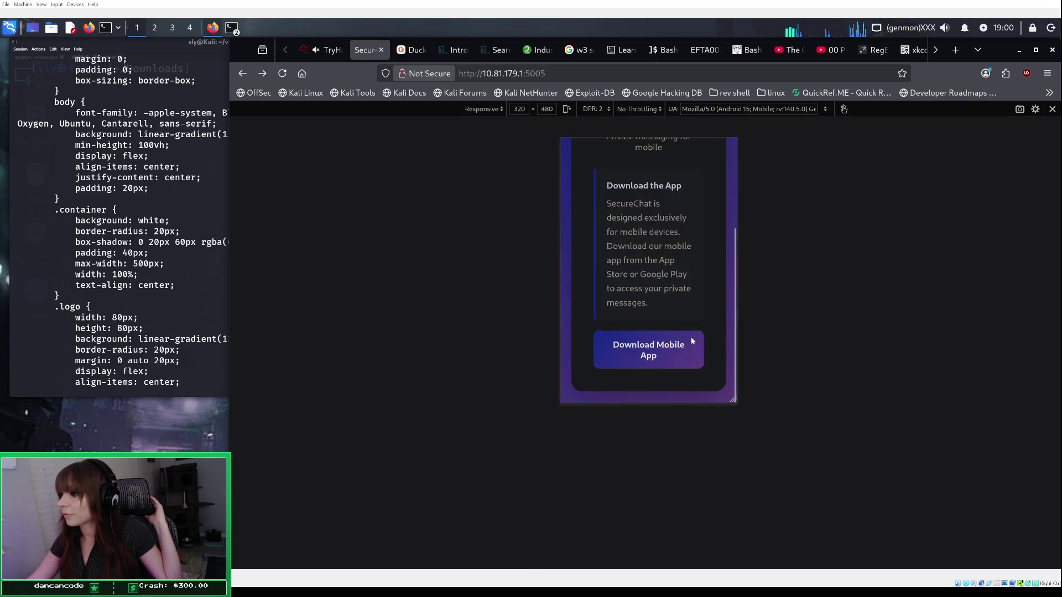
pyautogui.scroll(3, 689, 308)
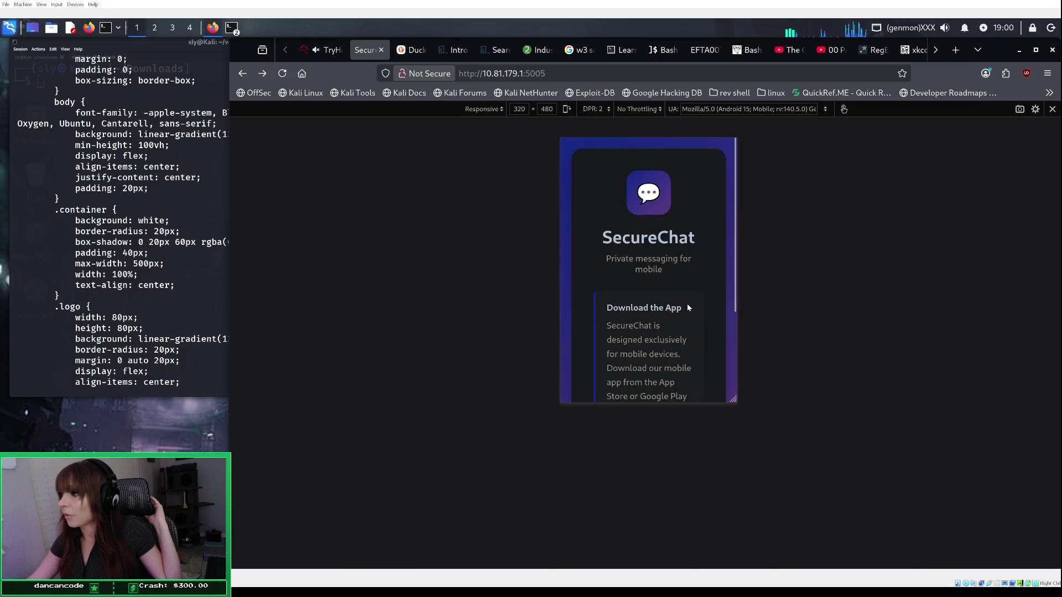
pyautogui.scroll(-3, 688, 308)
pyautogui.scroll(3, 689, 307)
pyautogui.scroll(-1, 691, 299)
pyautogui.scroll(-3, 692, 299)
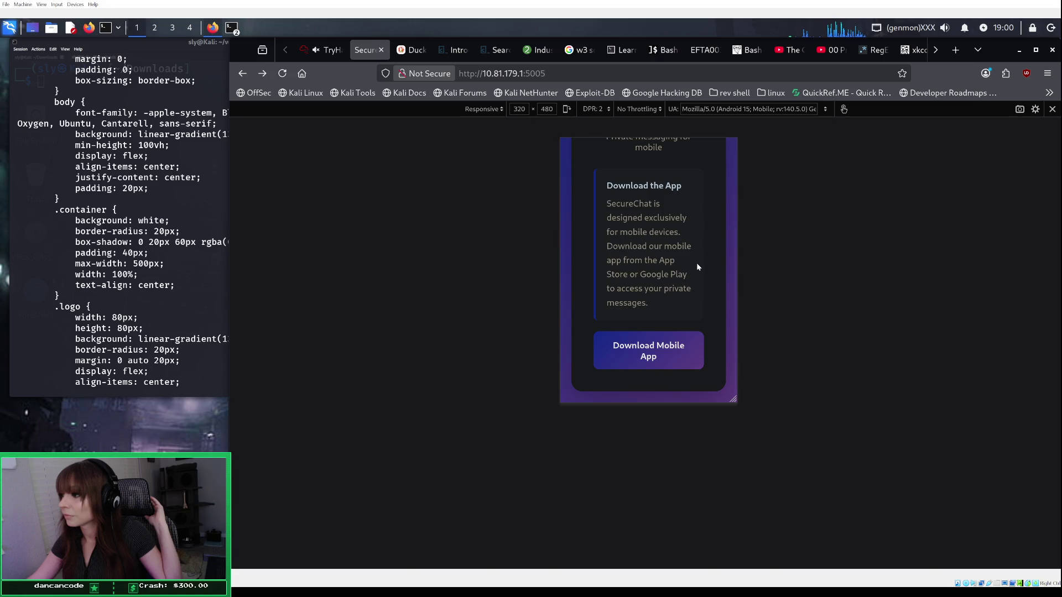
pyautogui.scroll(3, 695, 268)
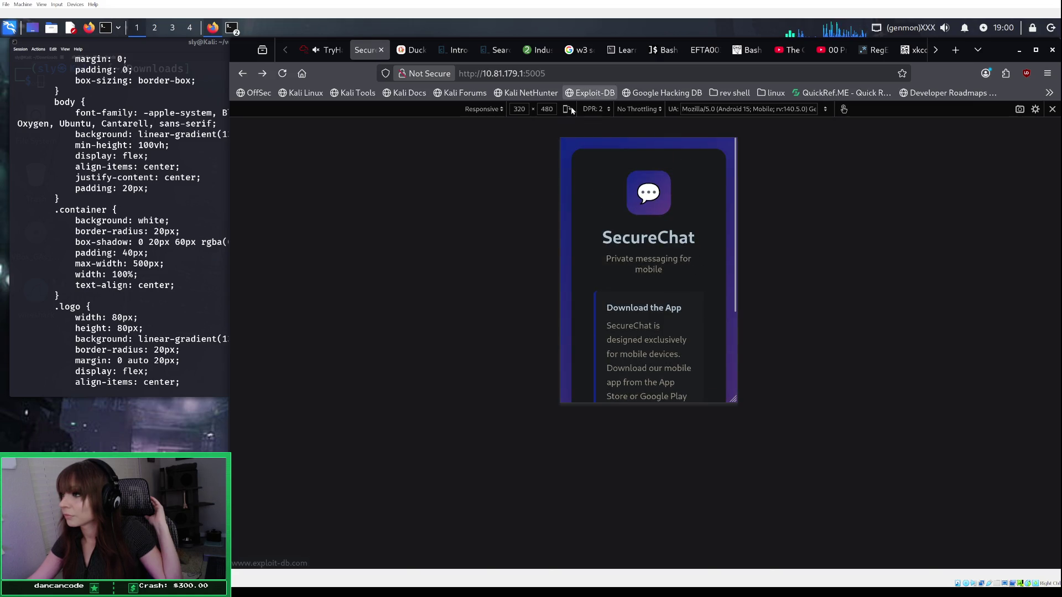
# Step: Try device pixel ratios 1, 2 and 3, settling on 3
pyautogui.click(601, 111)
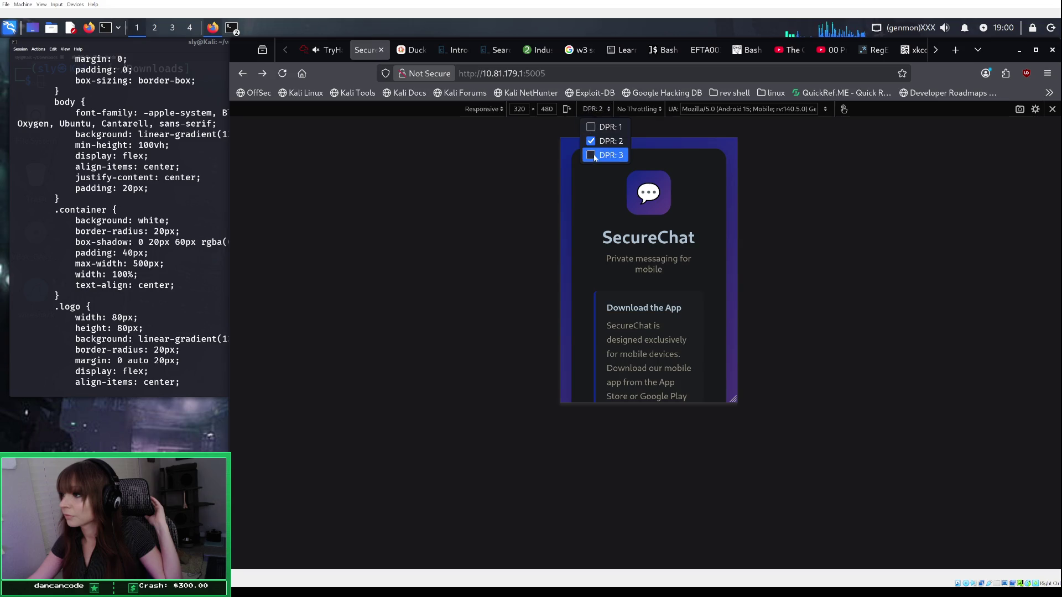
pyautogui.click(593, 155)
pyautogui.click(597, 111)
pyautogui.click(602, 111)
pyautogui.click(603, 110)
pyautogui.click(597, 141)
pyautogui.click(598, 110)
pyautogui.click(594, 155)
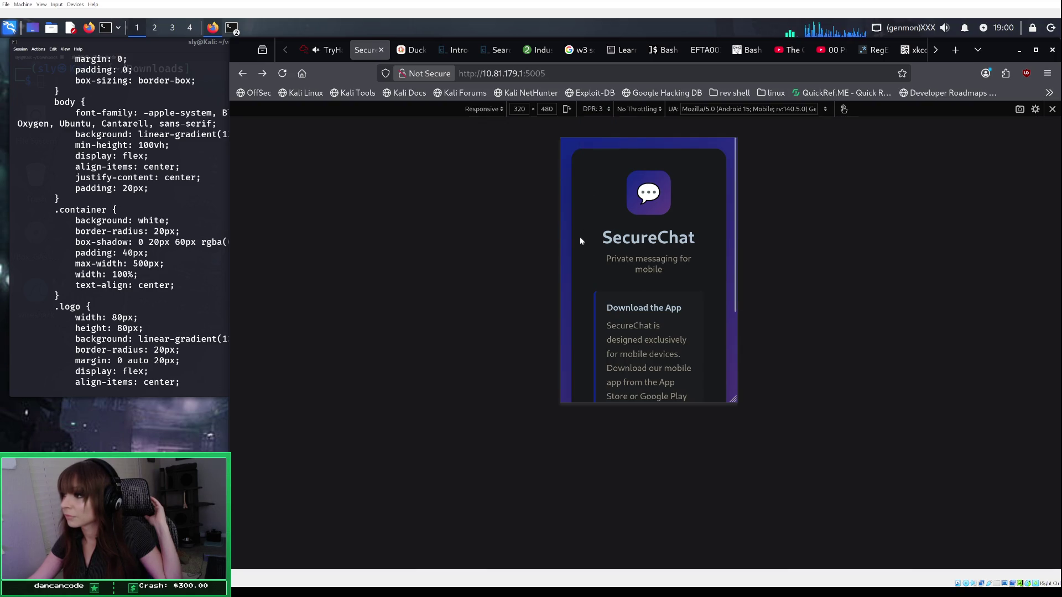
pyautogui.scroll(-3, 579, 237)
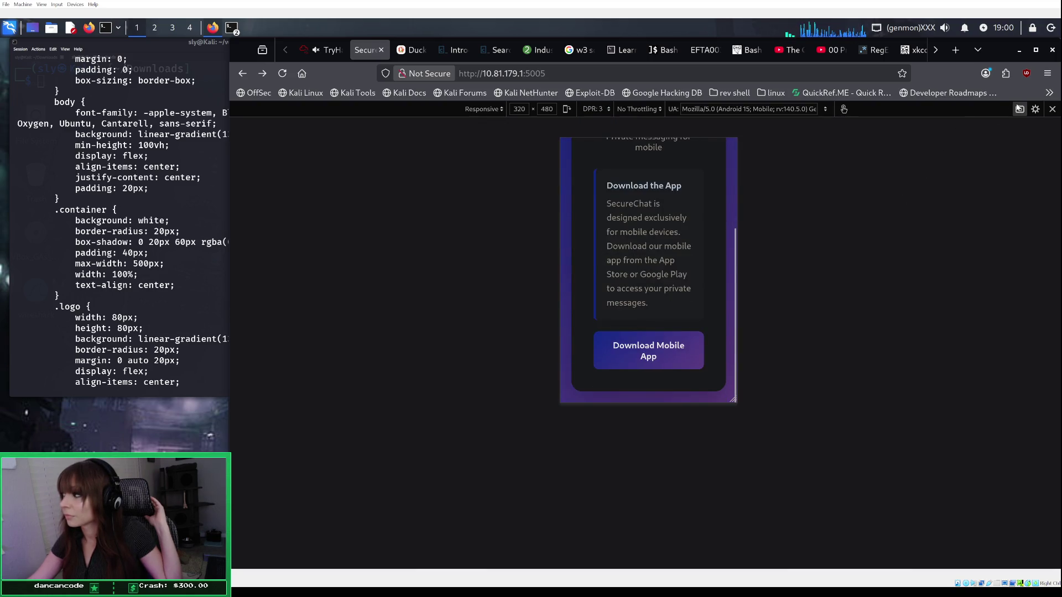
# Step: Enable reload on user-agent change, then cycle Firefox Desktop, Chrome Desktop and Firefox for Android
pyautogui.click(1036, 110)
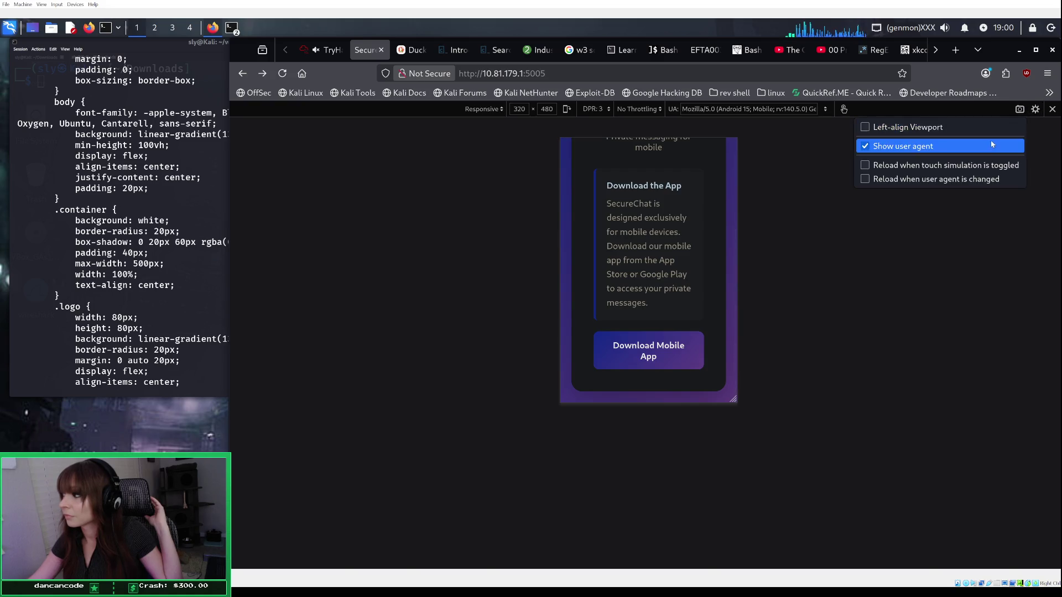
pyautogui.click(950, 180)
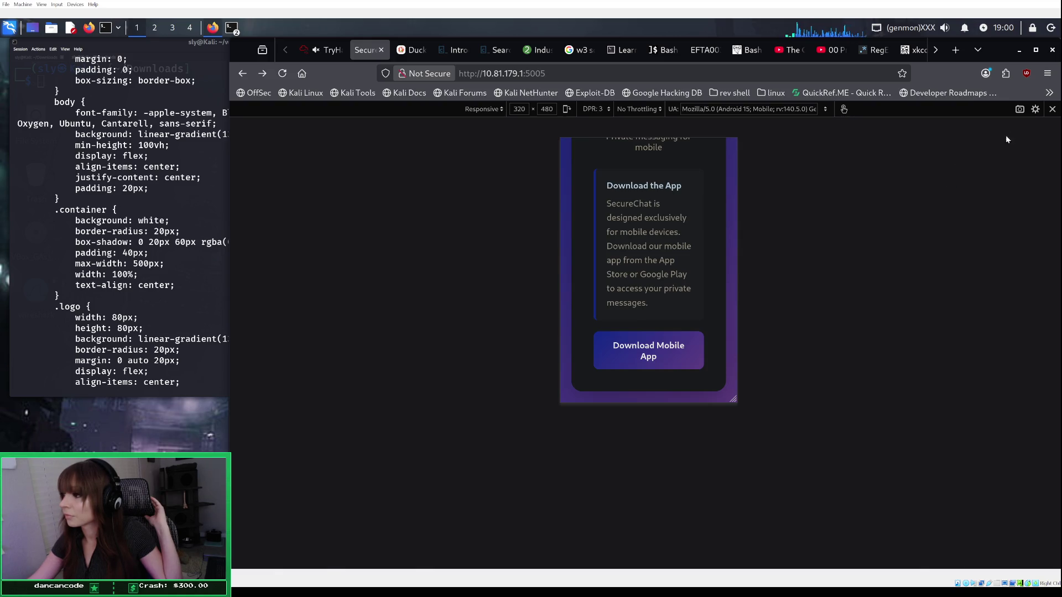
pyautogui.click(824, 109)
pyautogui.click(816, 132)
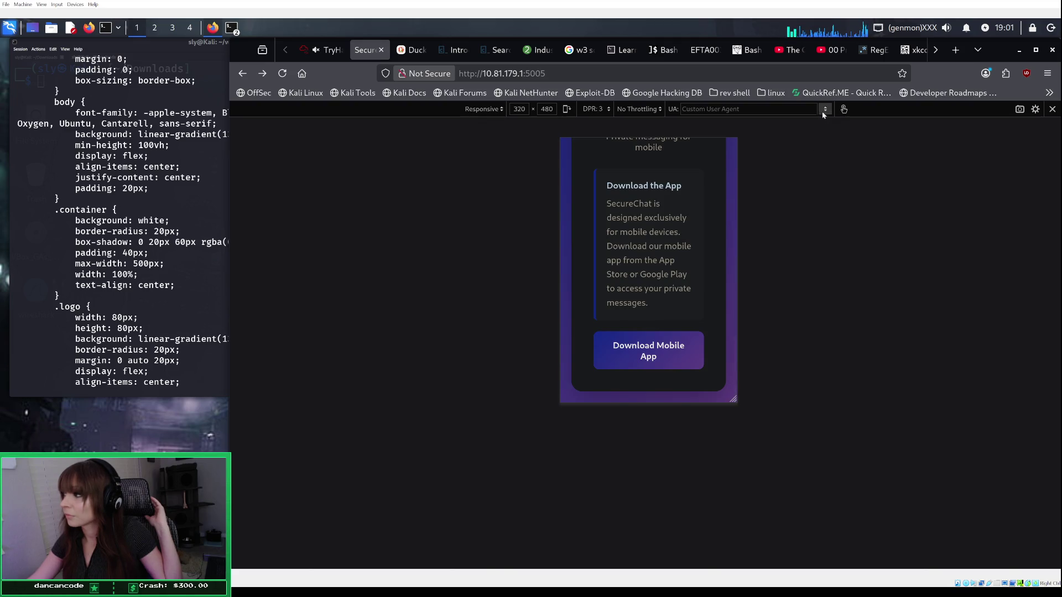
pyautogui.click(824, 110)
pyautogui.click(805, 157)
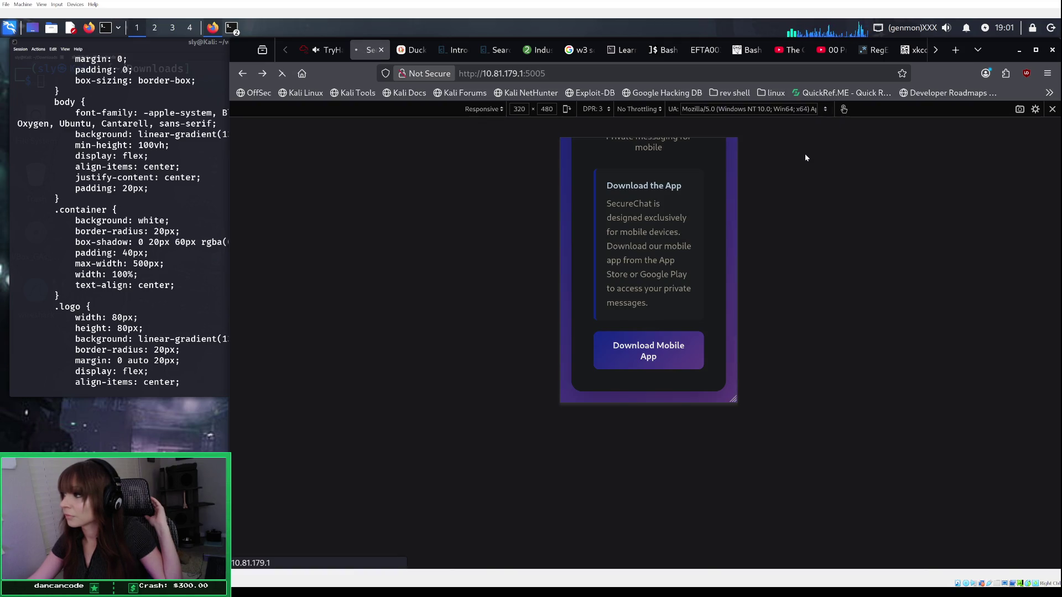
pyautogui.click(824, 110)
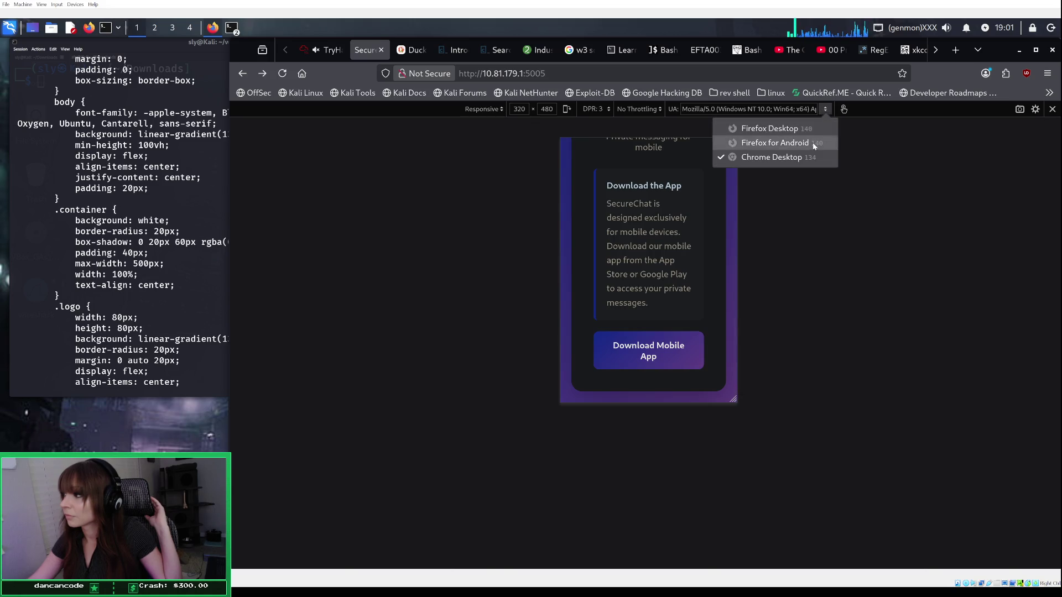
pyautogui.click(813, 142)
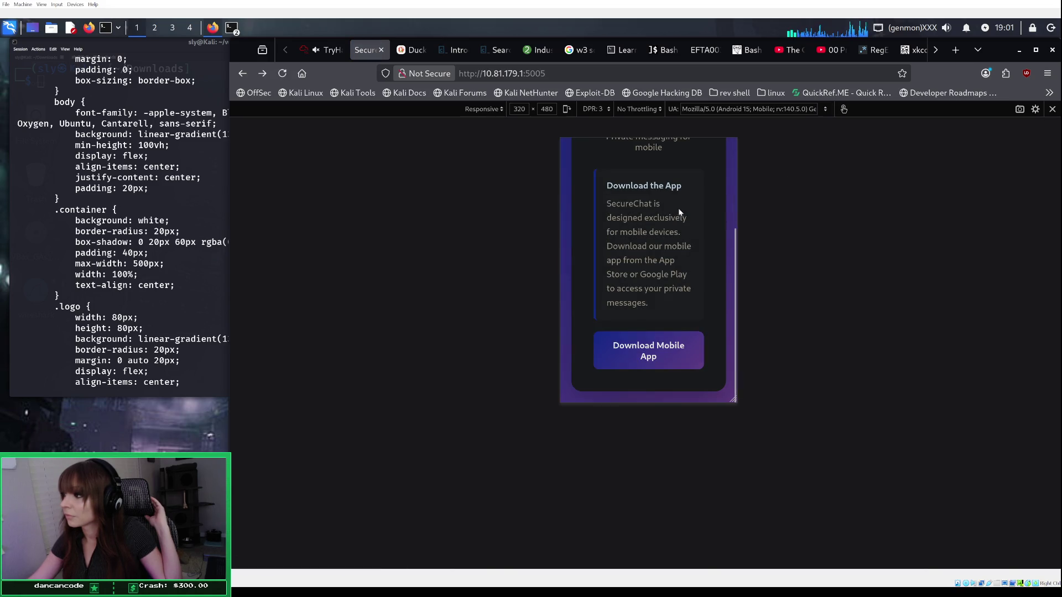
pyautogui.scroll(3, 687, 206)
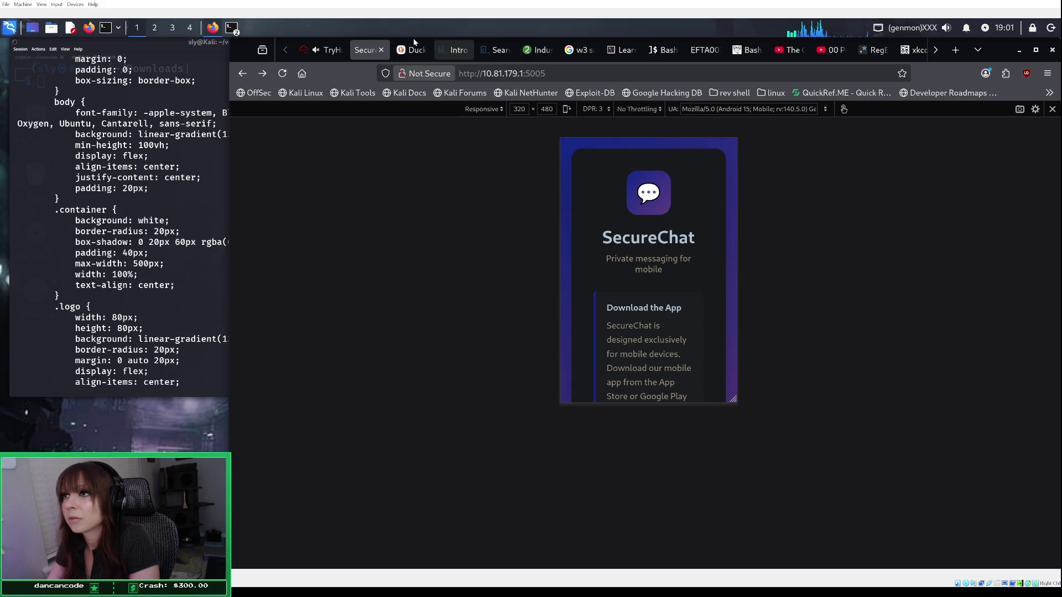
pyautogui.click(328, 50)
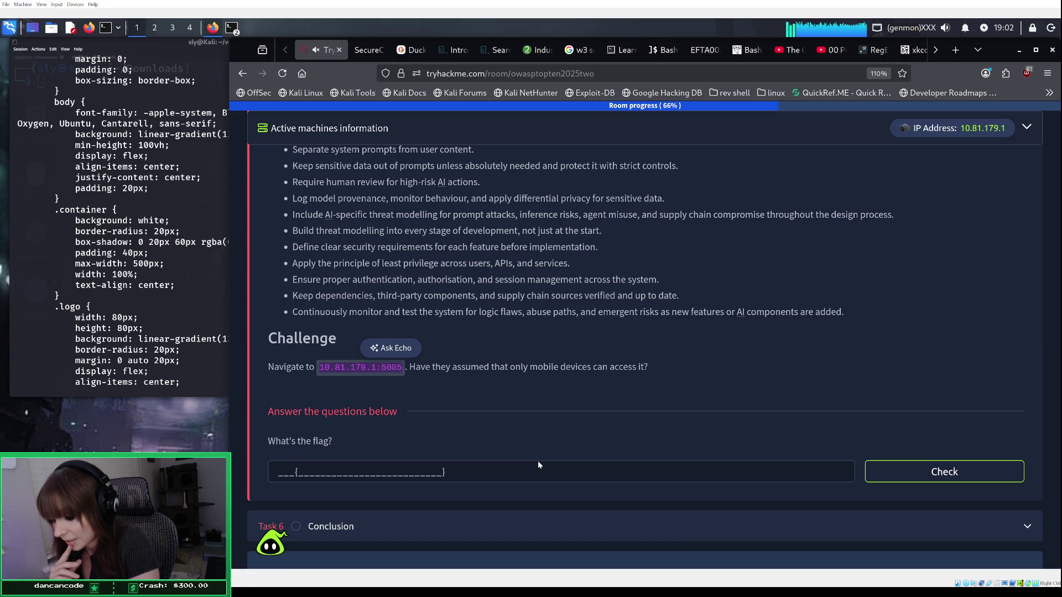
# Step: Review the Insecure Design Clubhouse example, then go back to SecureChat with the network monitor open
pyautogui.scroll(5, 548, 436)
pyautogui.scroll(8, 550, 439)
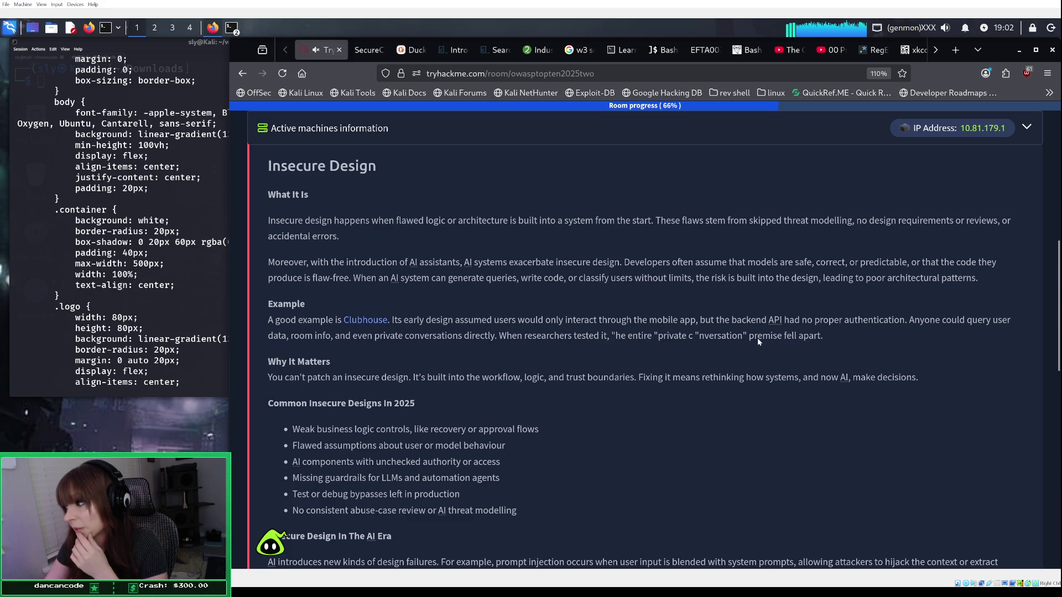
pyautogui.moveTo(608, 336); pyautogui.dragTo(785, 337)
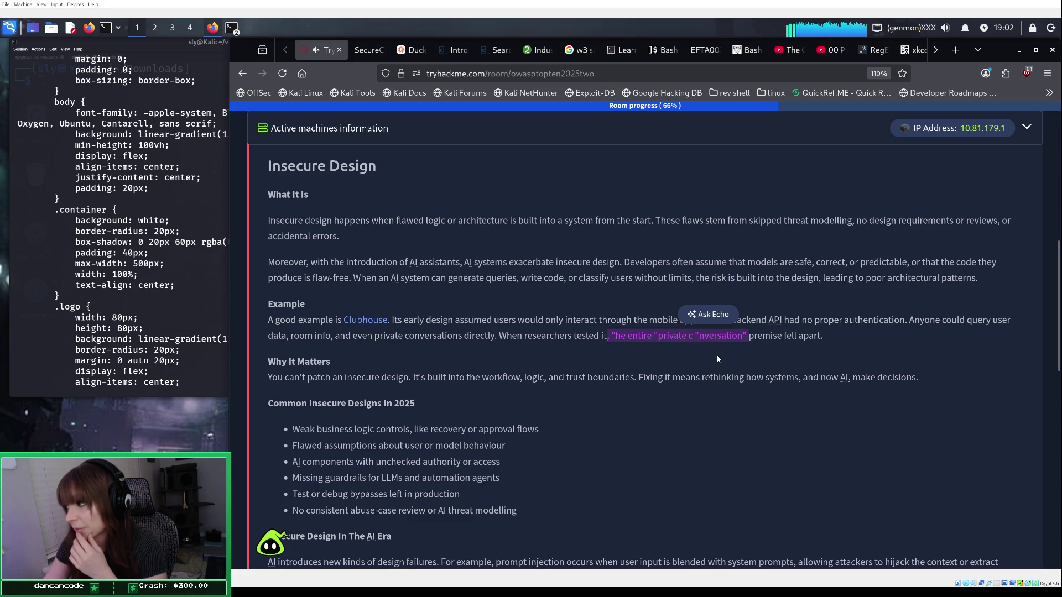
pyautogui.click(713, 338)
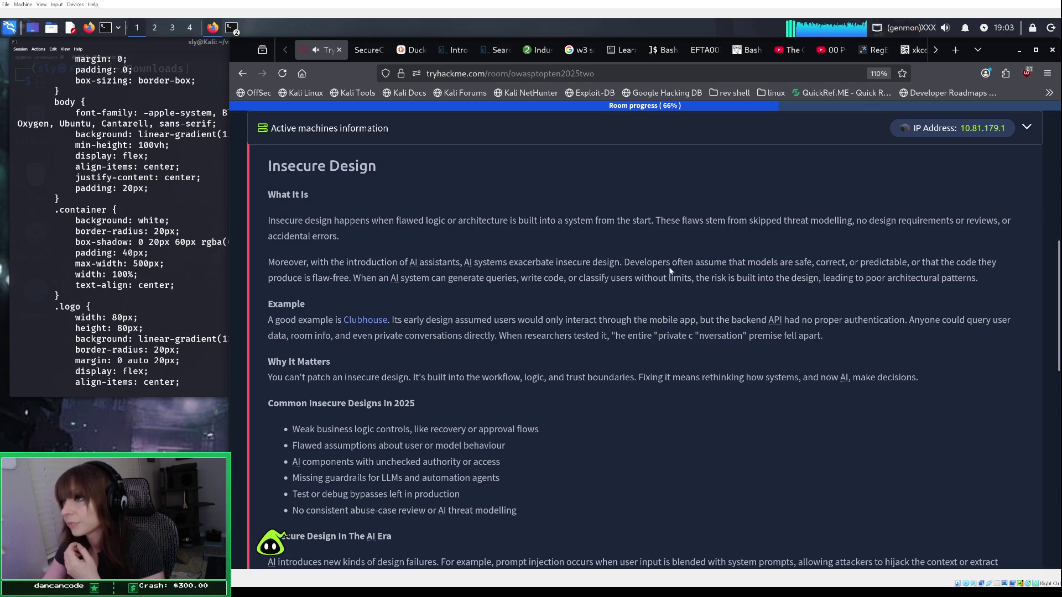
pyautogui.click(364, 49)
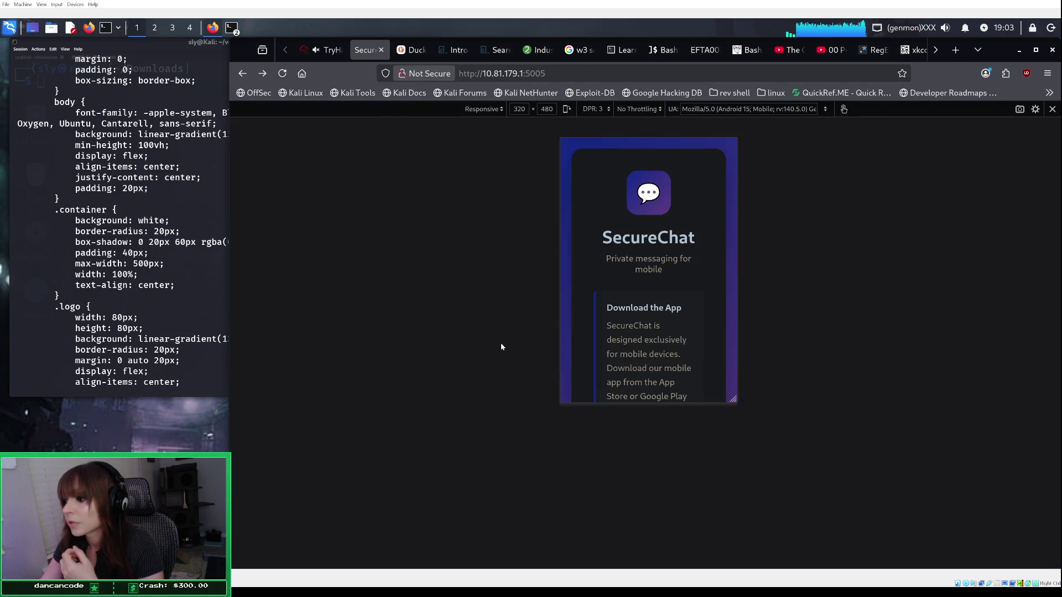
pyautogui.hotkey('ctrl', 'shift', 'e')
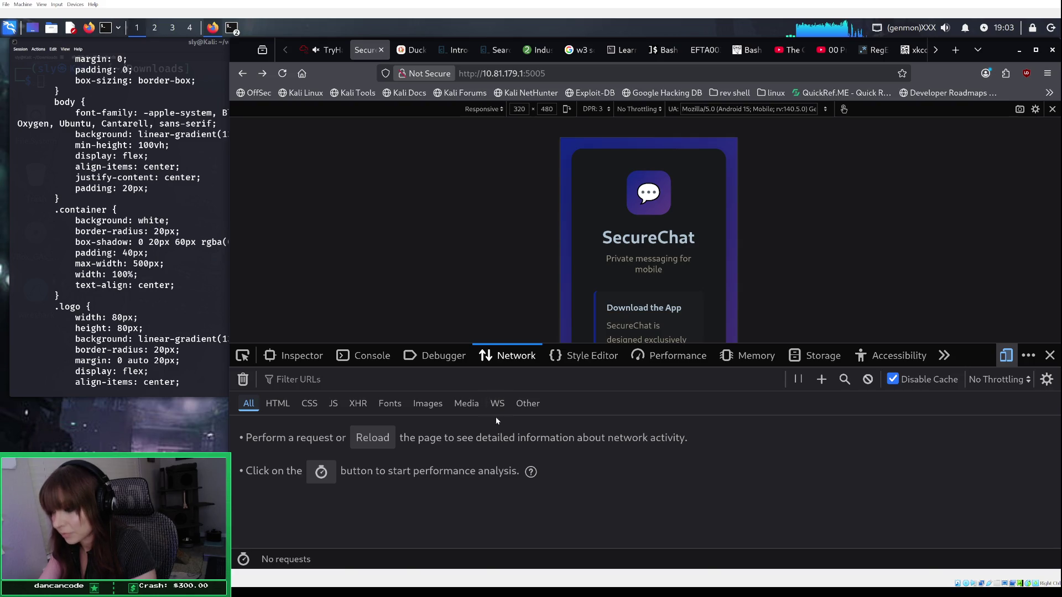
# Step: Reload SecureChat to log the page request (200, 3.24 kB) and favicon.ico (404), then open the page request's headers
pyautogui.click(372, 438)
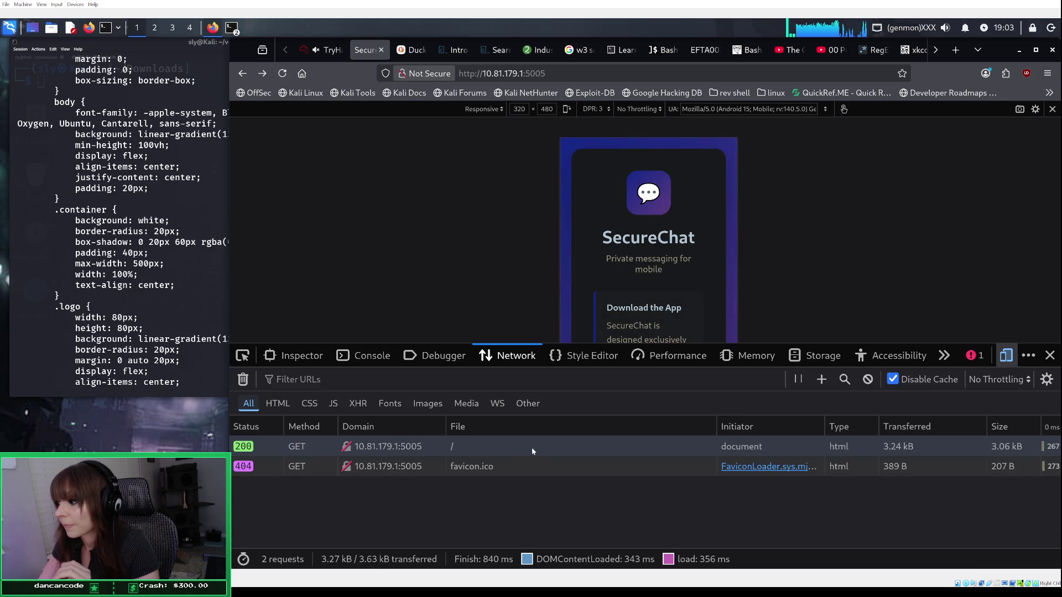
pyautogui.click(278, 403)
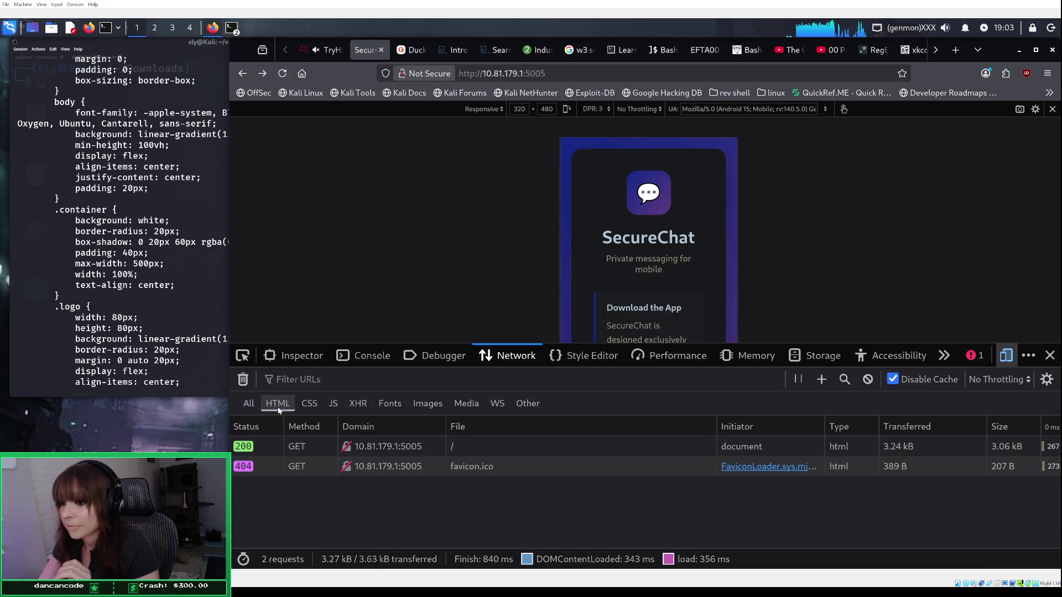
pyautogui.click(246, 403)
pyautogui.click(243, 447)
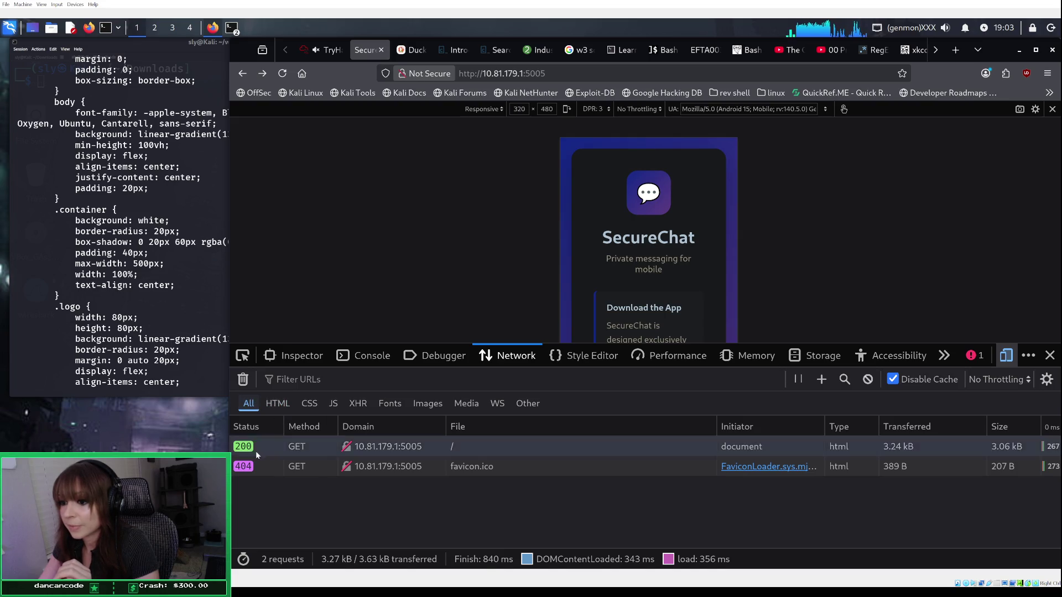
# Step: Resend the SecureChat page request from its context menu
pyautogui.scroll(-10, 684, 480)
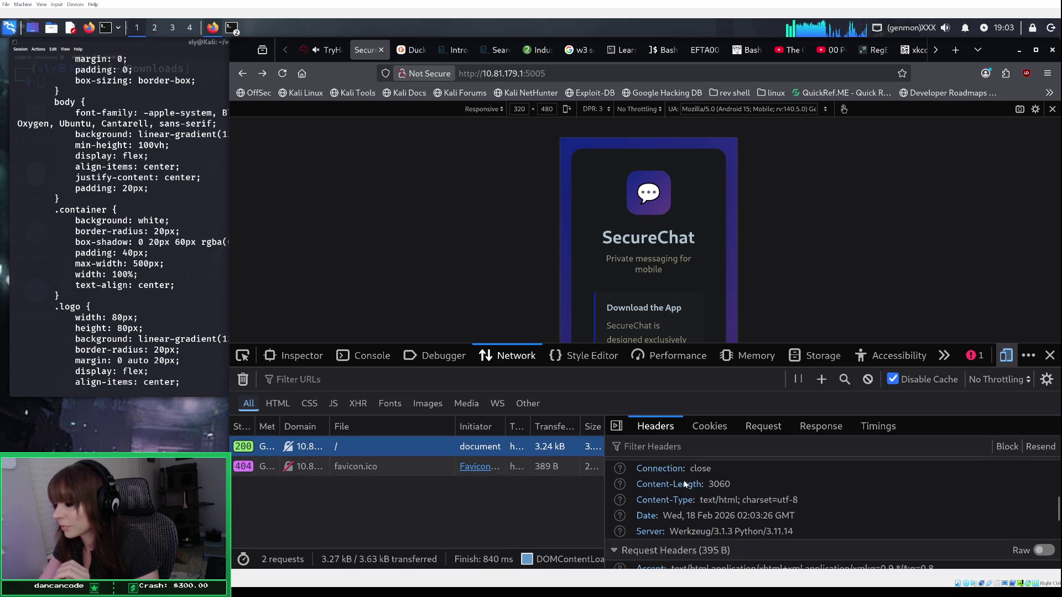
pyautogui.scroll(-2, 684, 487)
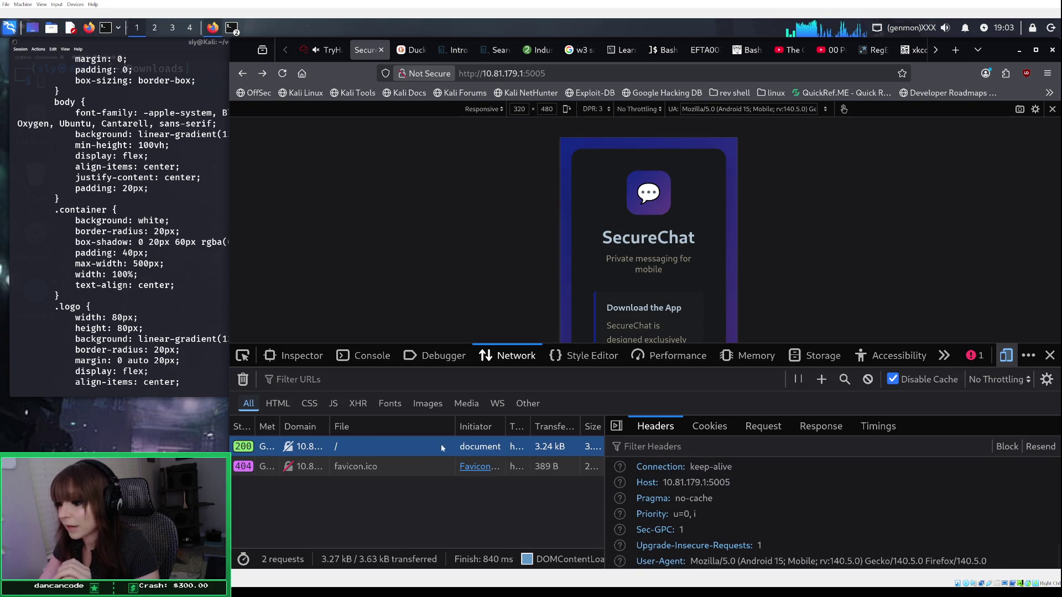
pyautogui.rightClick(406, 450)
pyautogui.press('Escape')
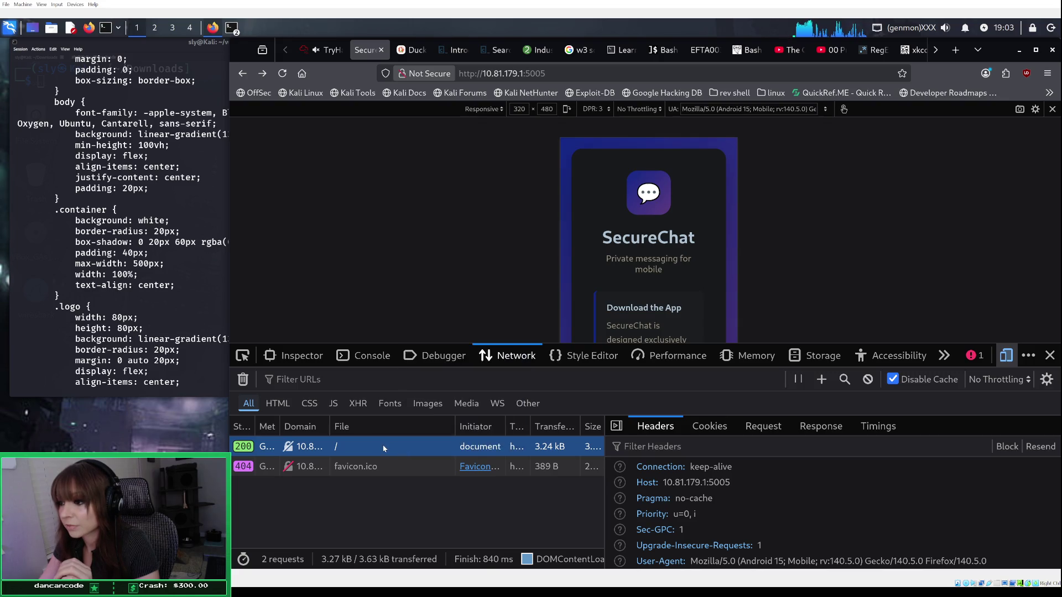
pyautogui.rightClick(385, 449)
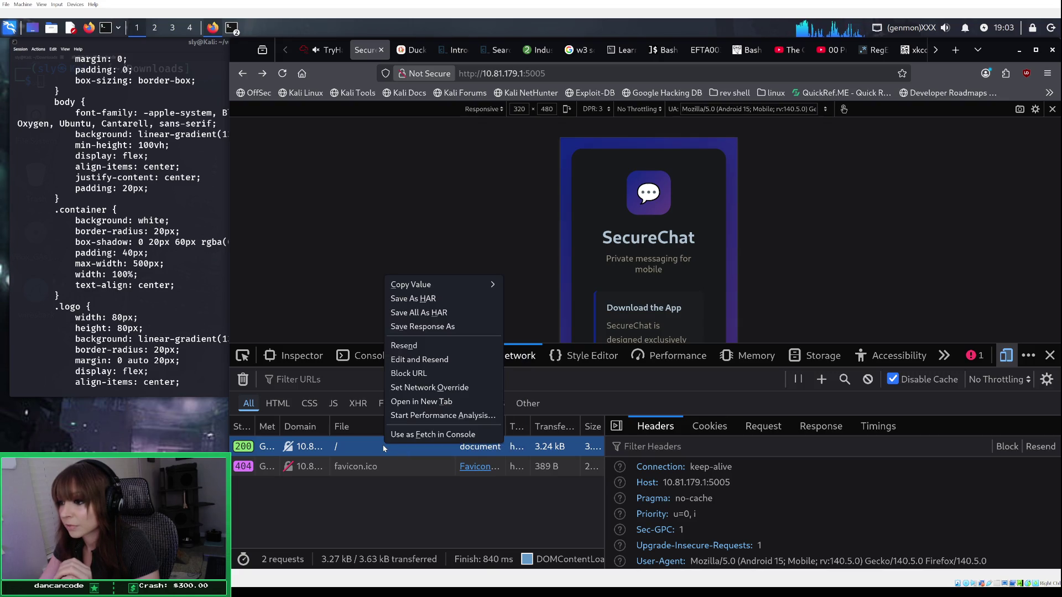
pyautogui.click(404, 345)
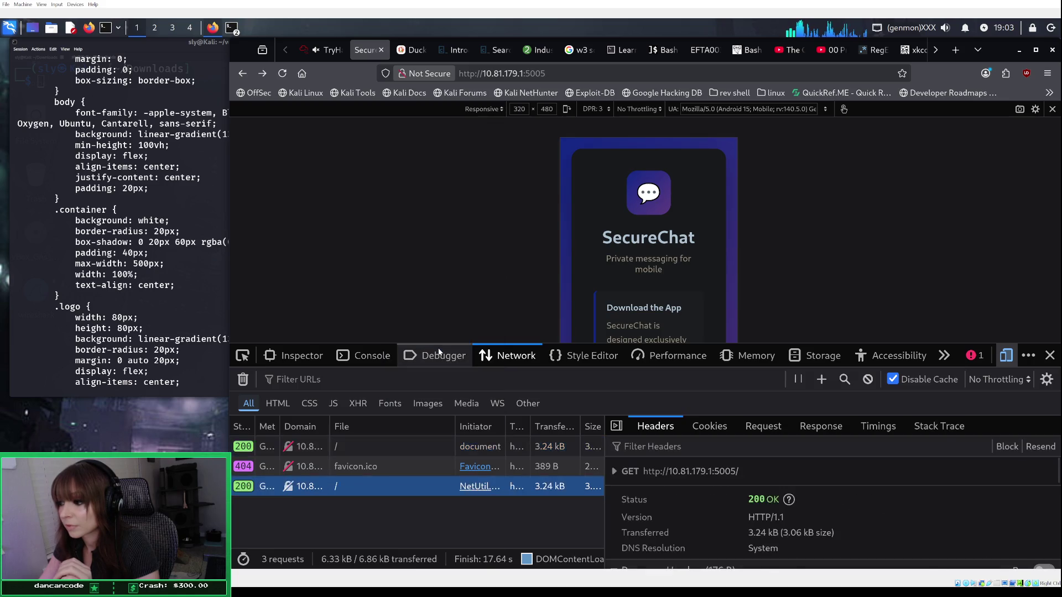
# Step: Inspect the resent request's stack trace, HTML response preview, payload and headers
pyautogui.scroll(-3, 691, 506)
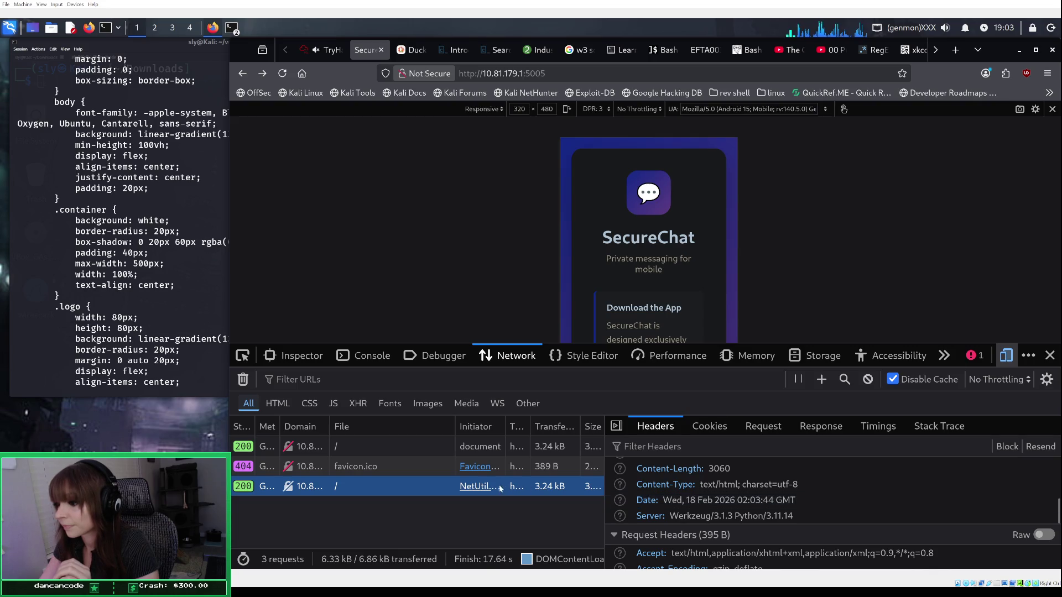
pyautogui.click(475, 487)
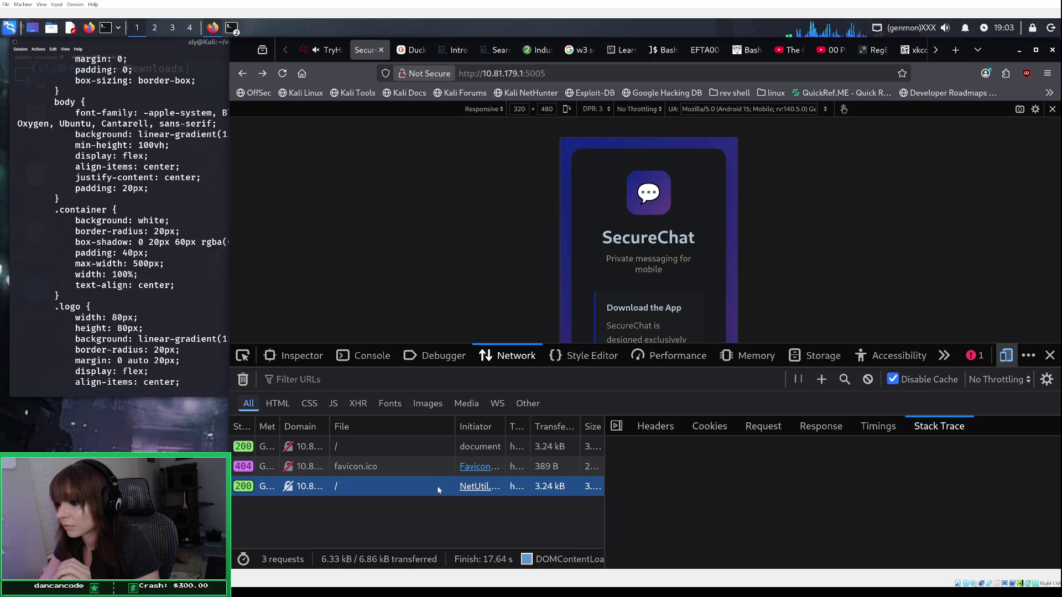
pyautogui.click(820, 430)
pyautogui.scroll(-5, 807, 483)
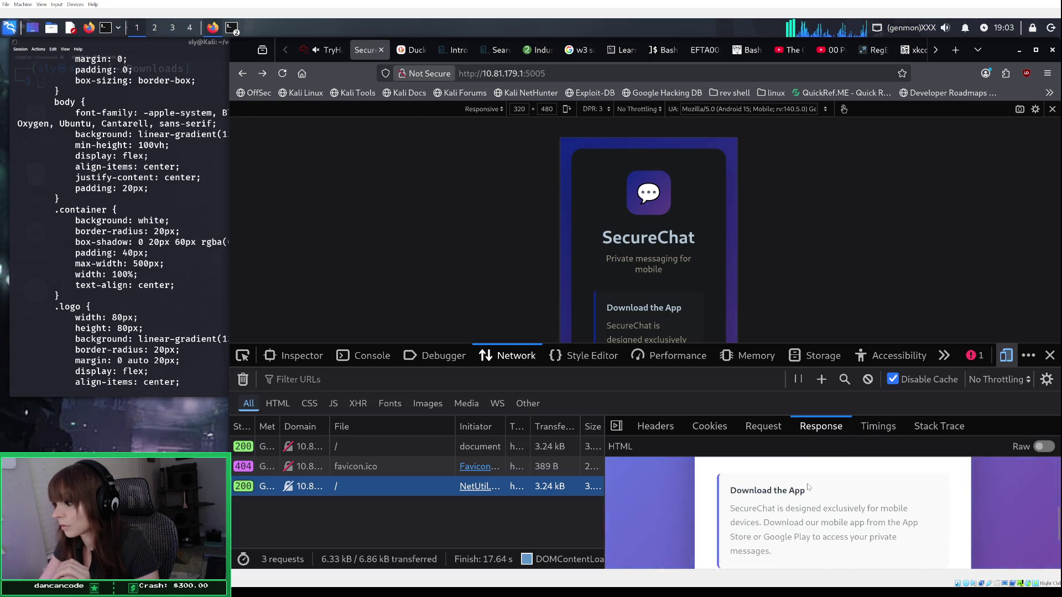
pyautogui.click(755, 427)
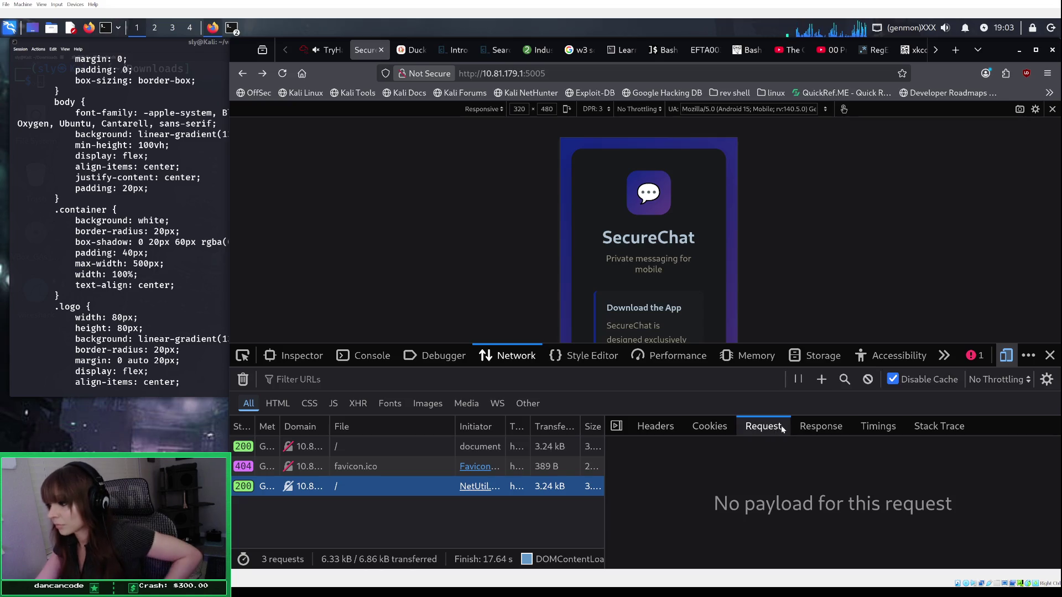
pyautogui.click(669, 427)
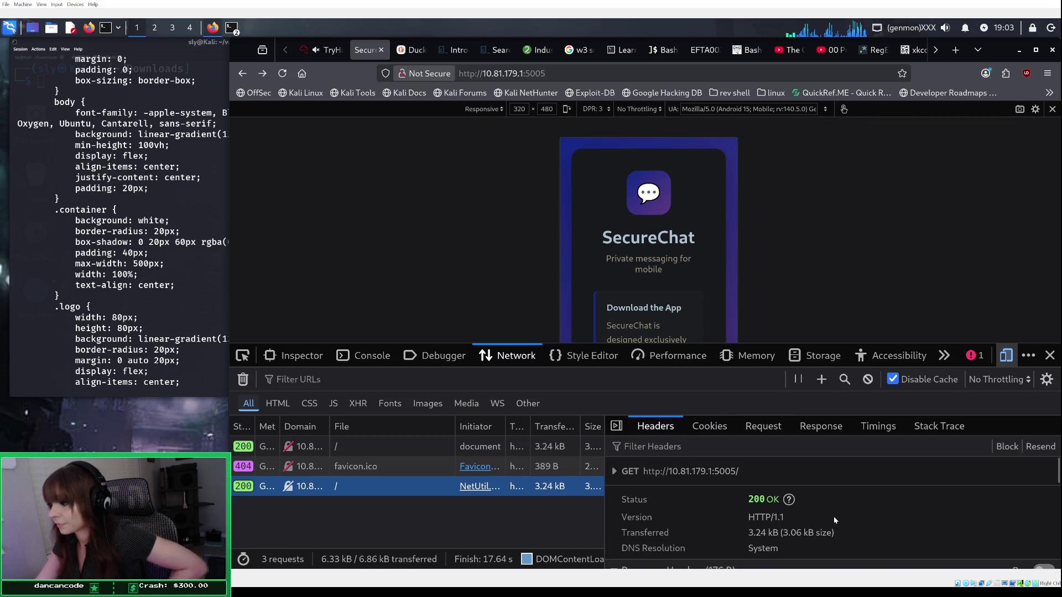
pyautogui.scroll(-5, 834, 516)
pyautogui.scroll(-3, 833, 519)
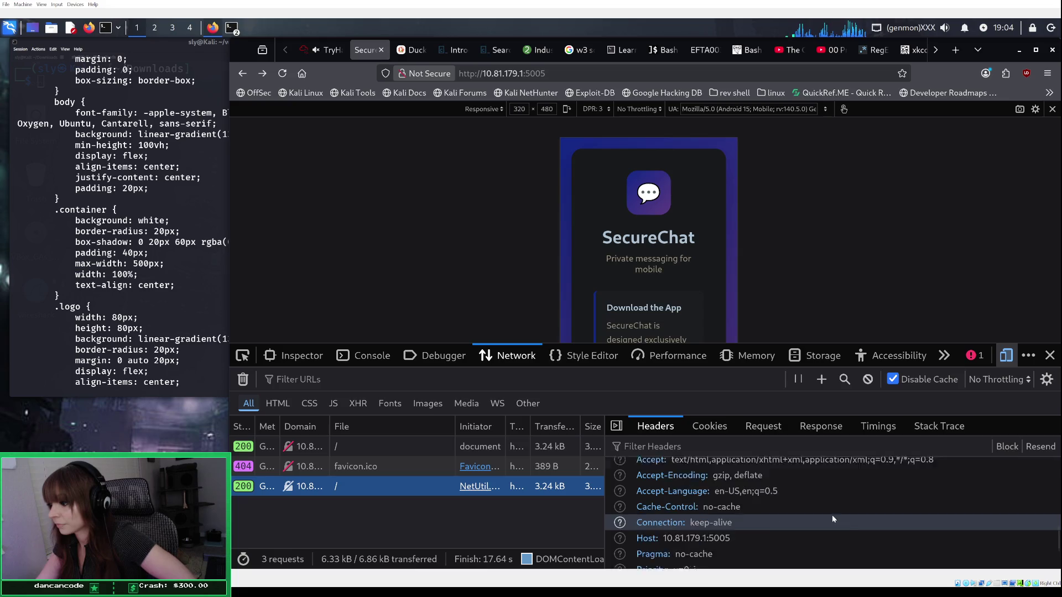
pyautogui.scroll(-1, 834, 519)
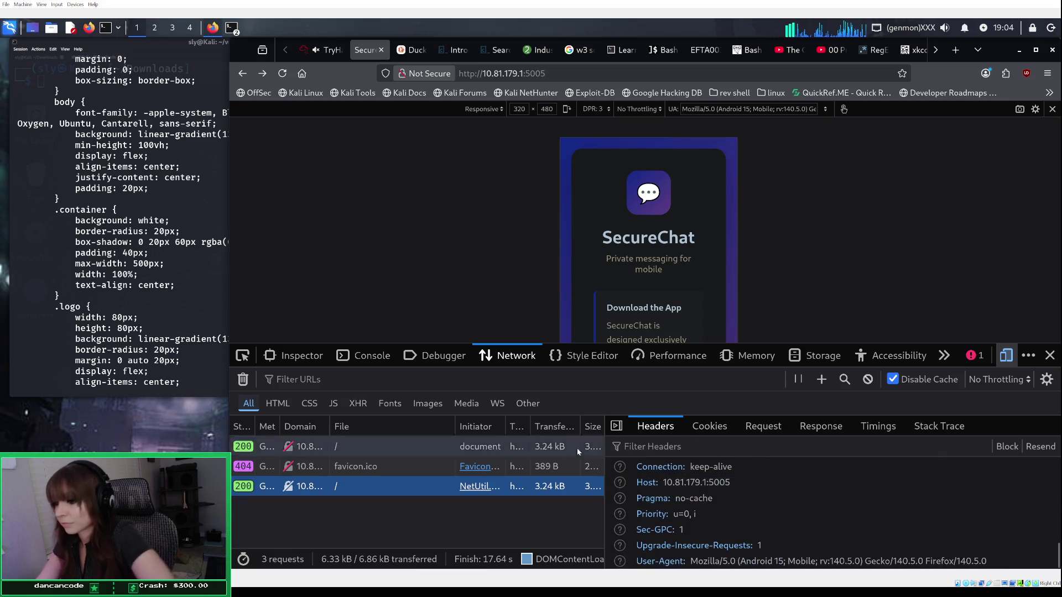
pyautogui.click(484, 448)
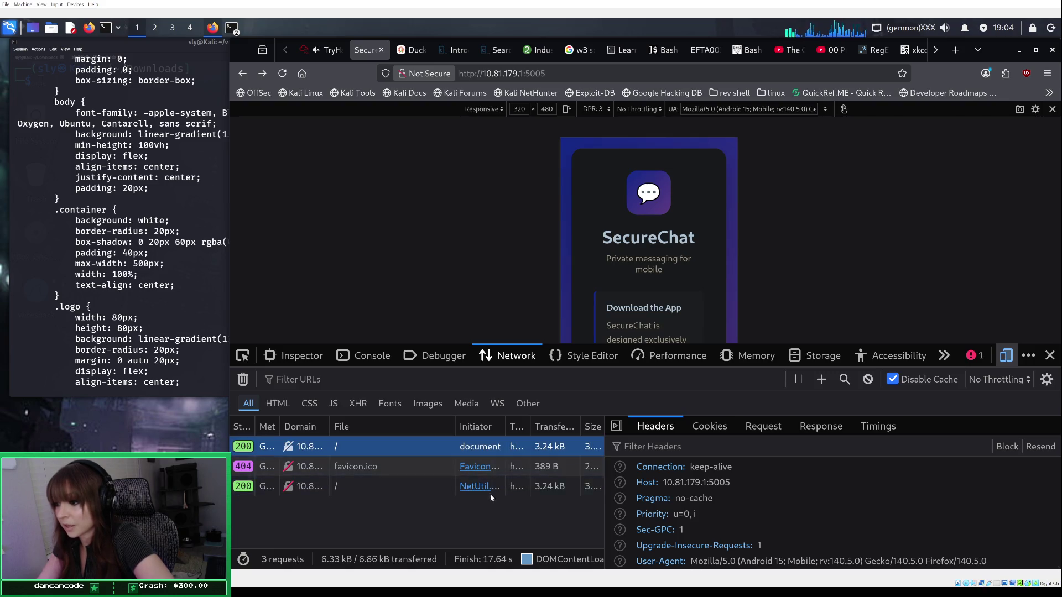
pyautogui.click(463, 490)
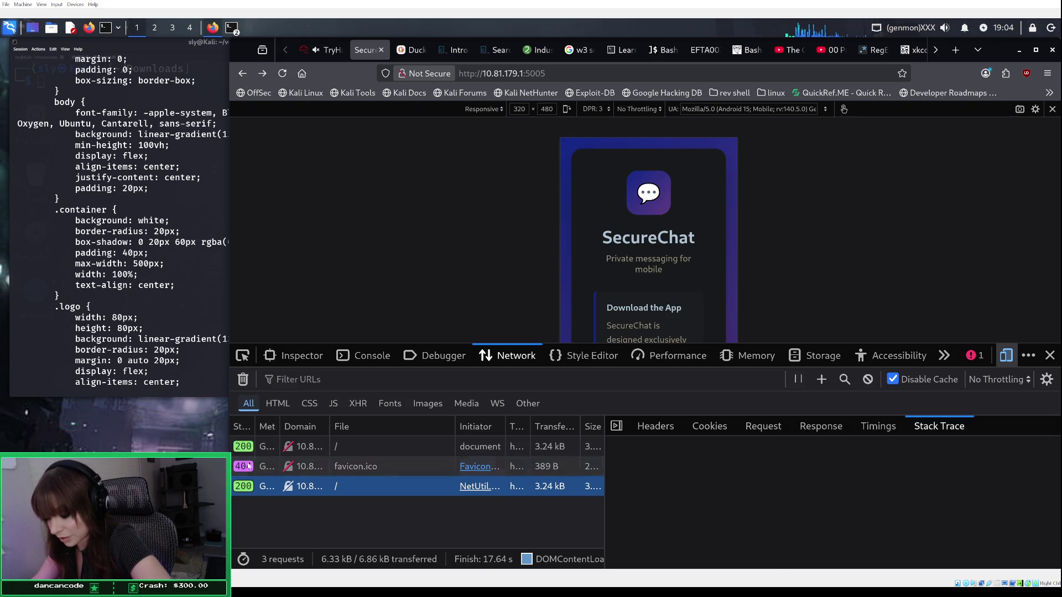
pyautogui.click(192, 374)
# Step: Read the curl output to the end of the SecureChat HTML, then switch to the Duck.ai chat
pyautogui.scroll(-20, 192, 372)
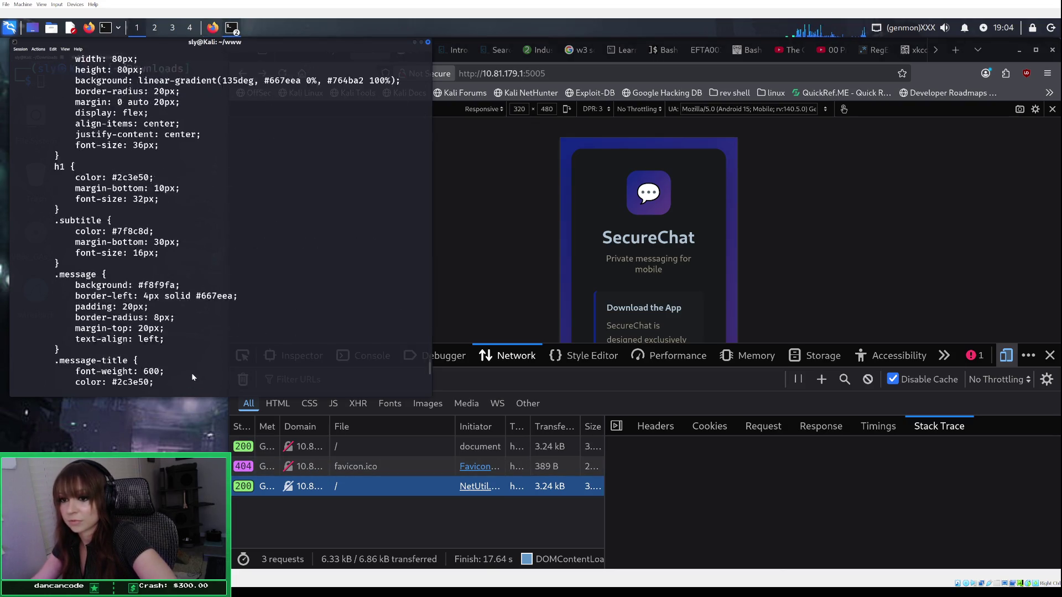
pyautogui.scroll(-3, 192, 377)
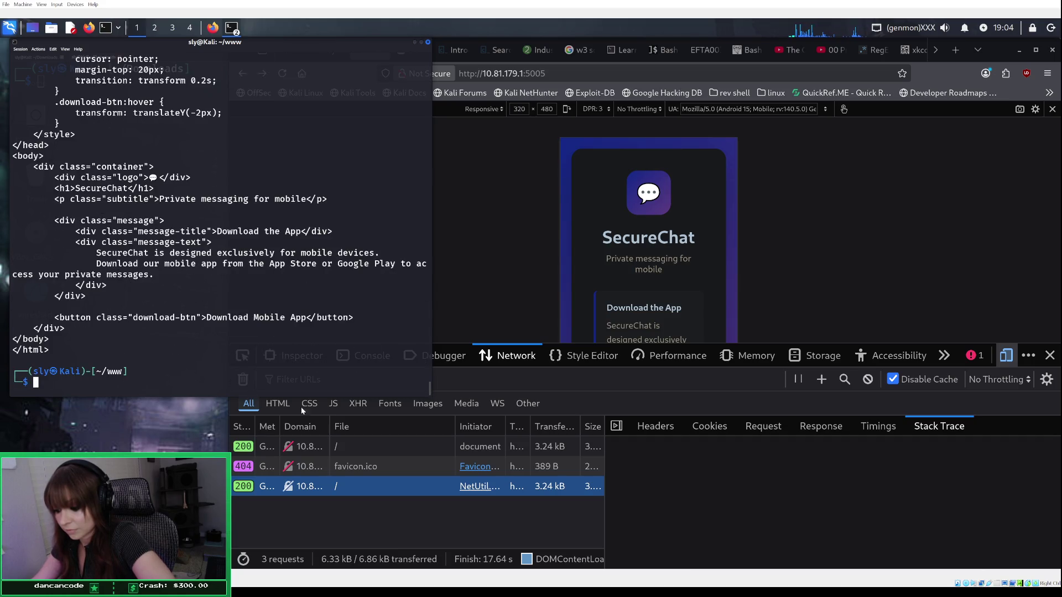
pyautogui.click(671, 485)
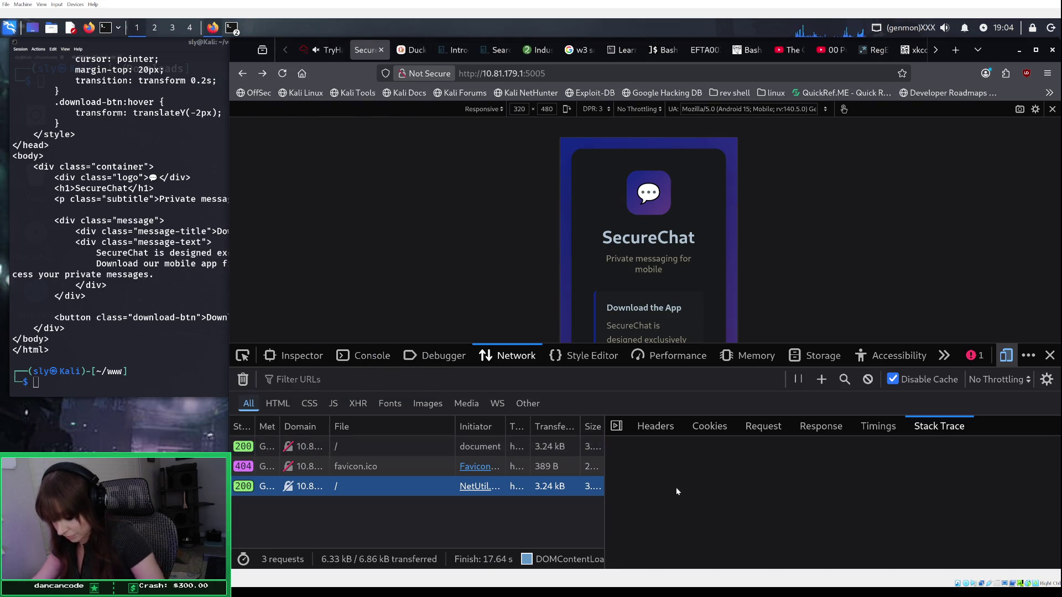
pyautogui.hotkey('ctrl', 'Tab')
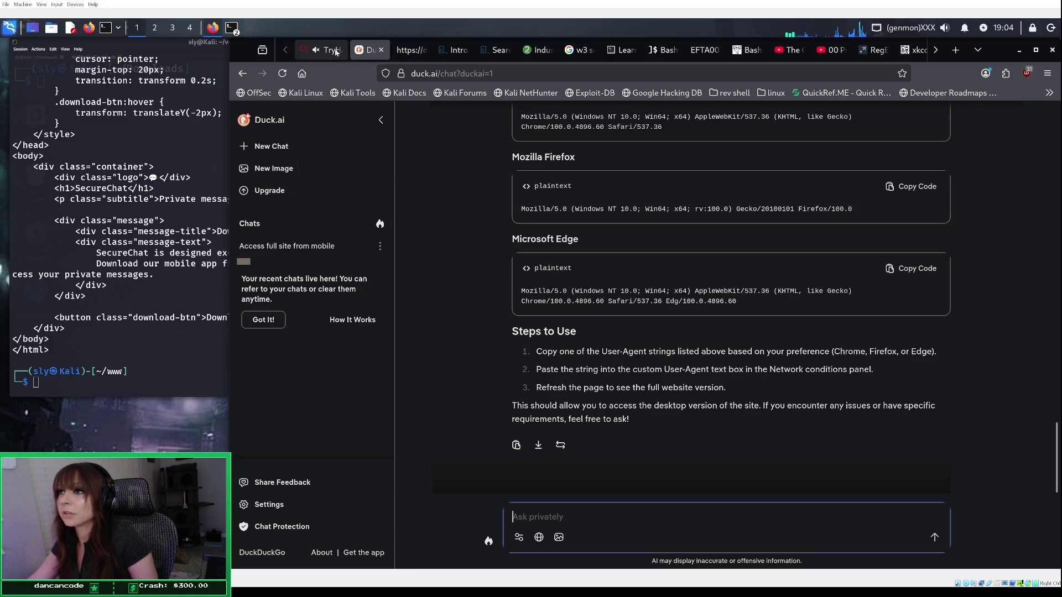
# Step: Glance at the TryHackMe room, then show the view-source page of duck.ai/chat
pyautogui.moveTo(330, 51)
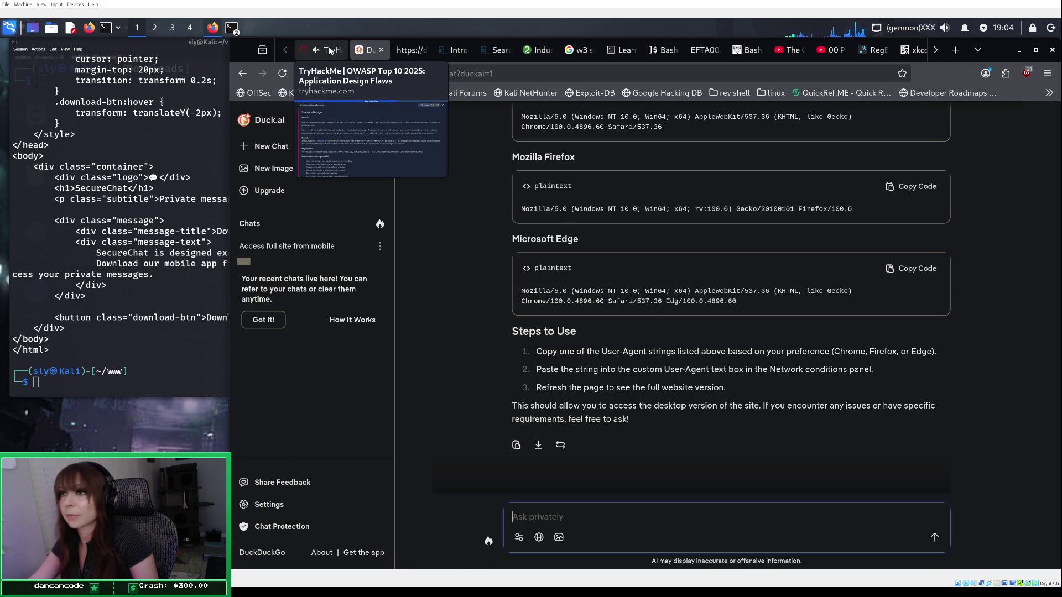
pyautogui.click(333, 50)
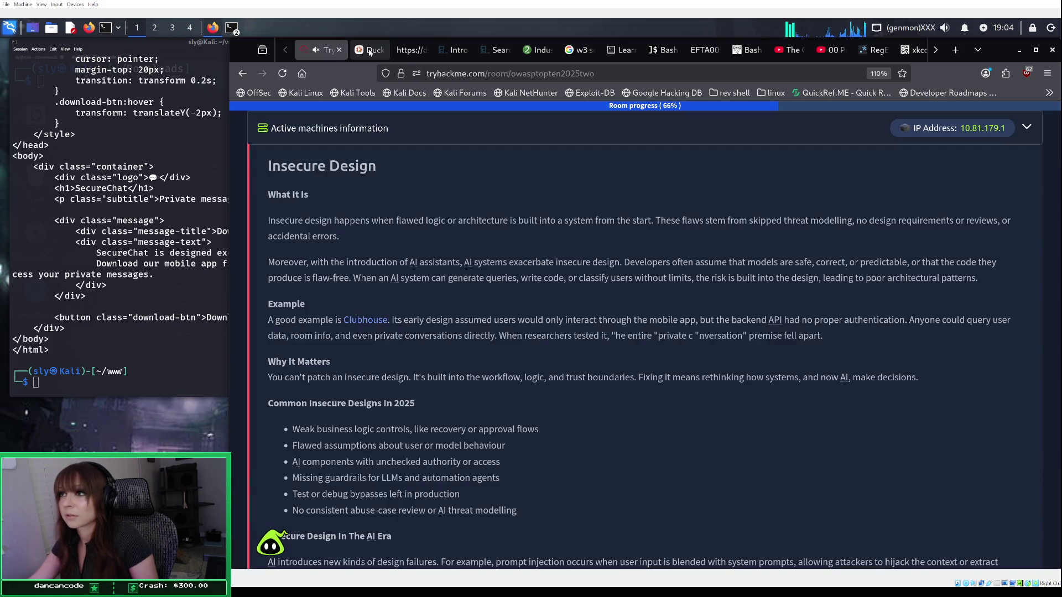
pyautogui.click(369, 50)
pyautogui.click(407, 51)
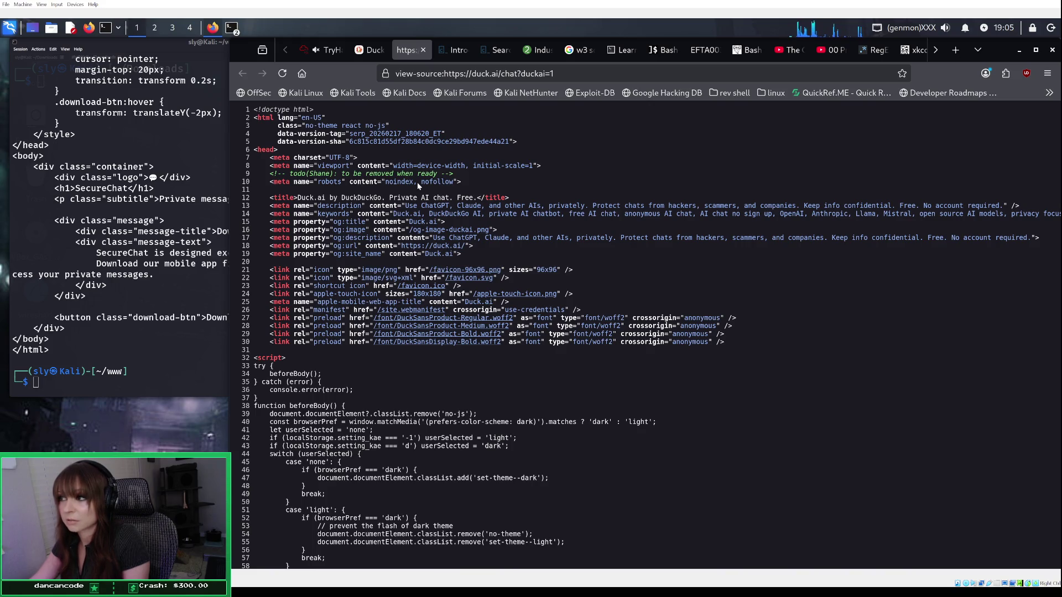
# Step: Scroll through and reload the duck.ai page source, then return to the user-agent answer
pyautogui.scroll(-1, 417, 181)
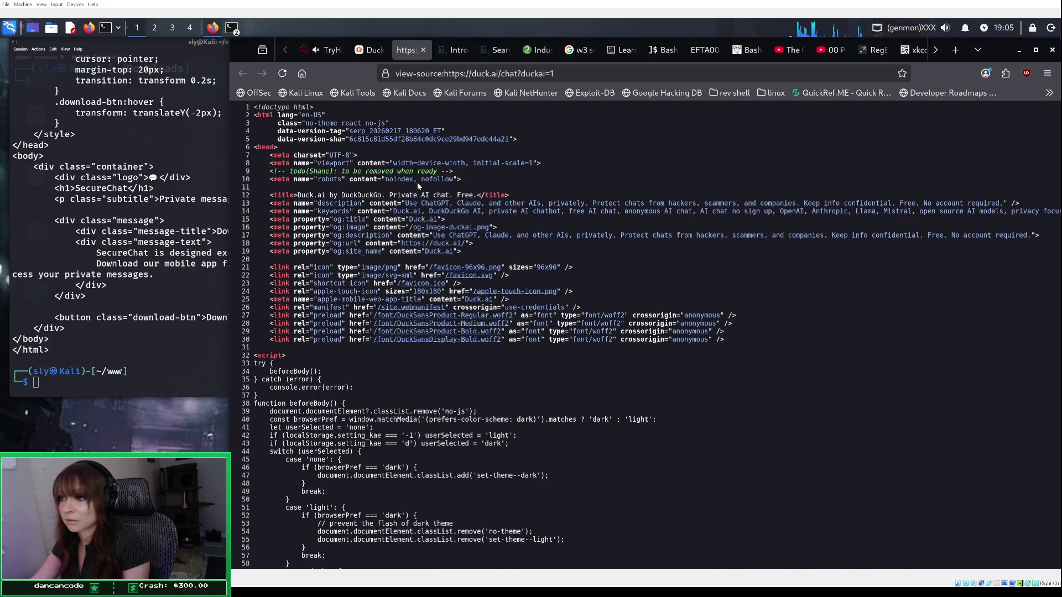
pyautogui.scroll(-2, 417, 181)
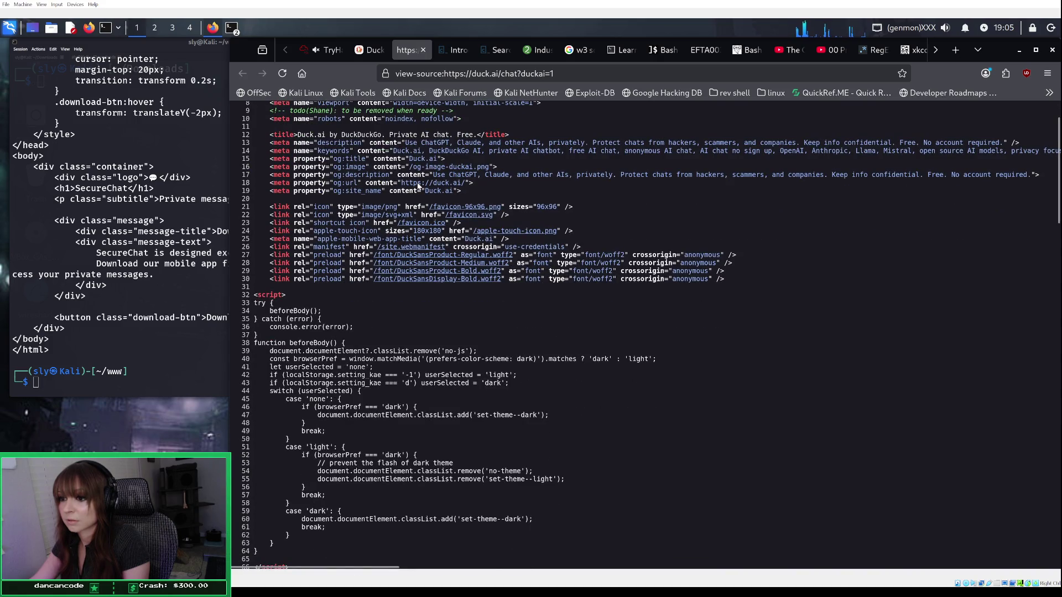
pyautogui.scroll(-6, 418, 188)
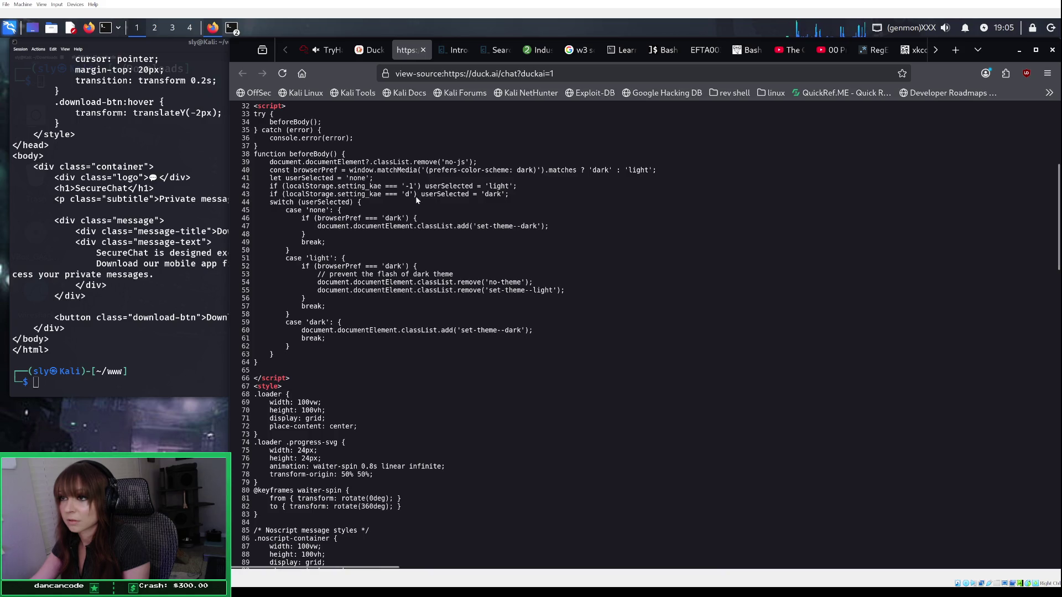
pyautogui.scroll(-6, 417, 200)
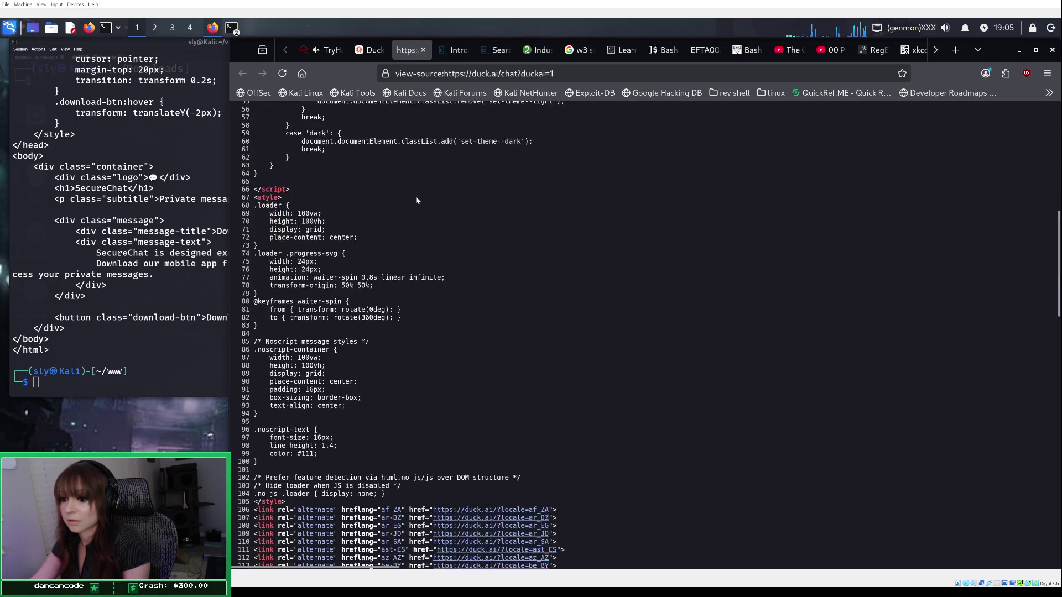
pyautogui.scroll(-7, 416, 200)
pyautogui.scroll(-7, 416, 201)
pyautogui.scroll(-8, 417, 201)
pyautogui.scroll(-8, 416, 200)
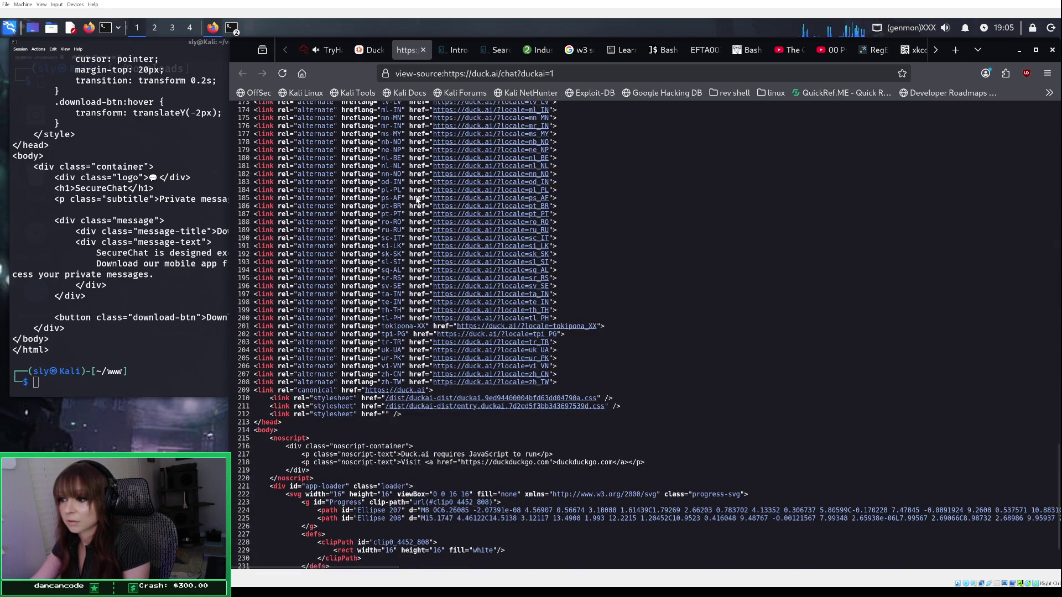
pyautogui.click(939, 51)
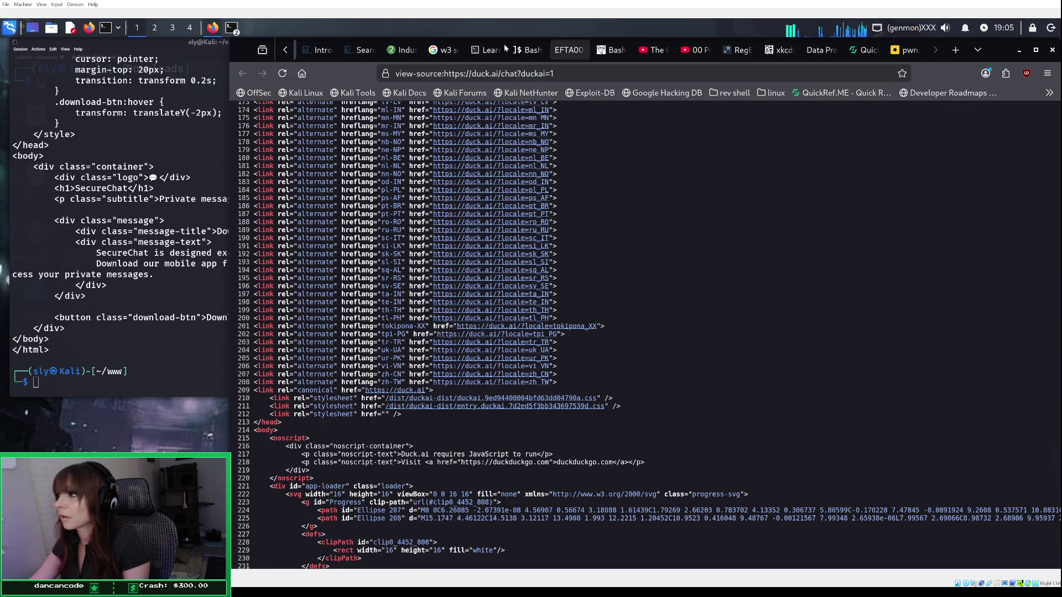
pyautogui.click(286, 50)
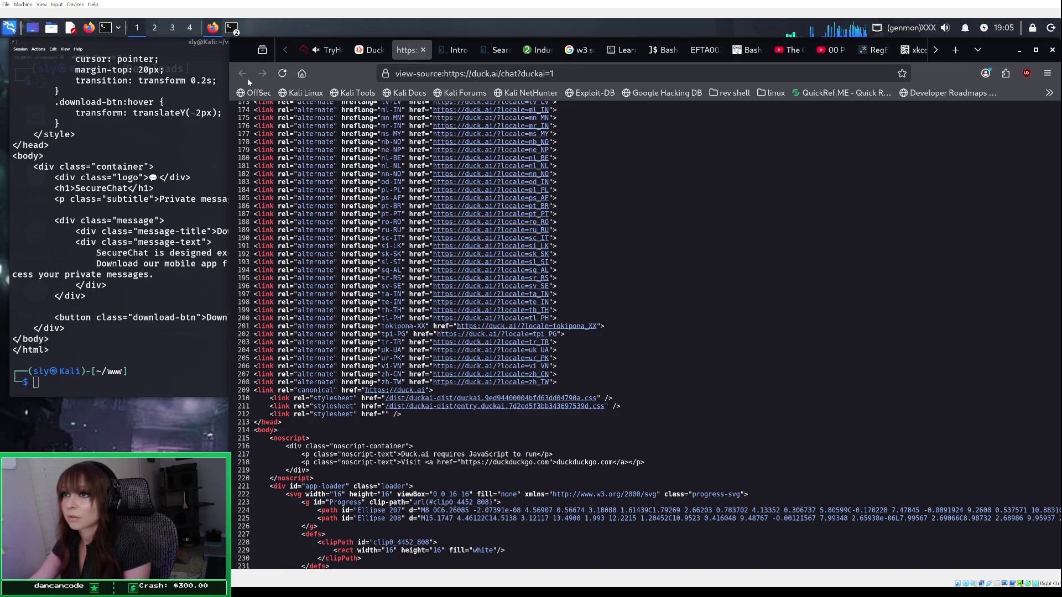
pyautogui.click(282, 74)
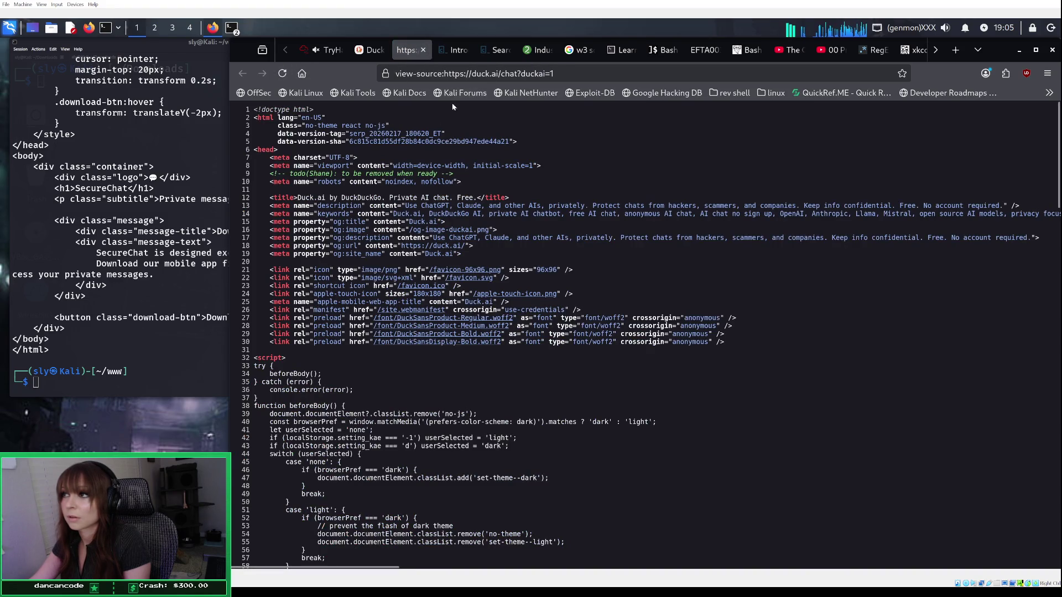
pyautogui.click(366, 53)
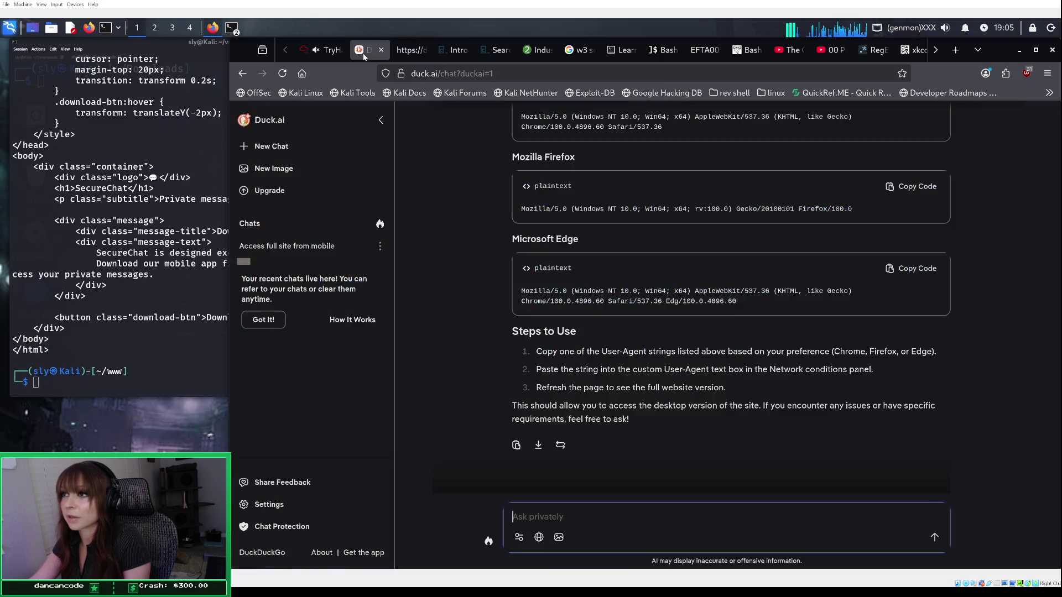
# Step: Close the page-source tab and duplicate the TryHackMe room tab
pyautogui.click(402, 50)
pyautogui.click(423, 50)
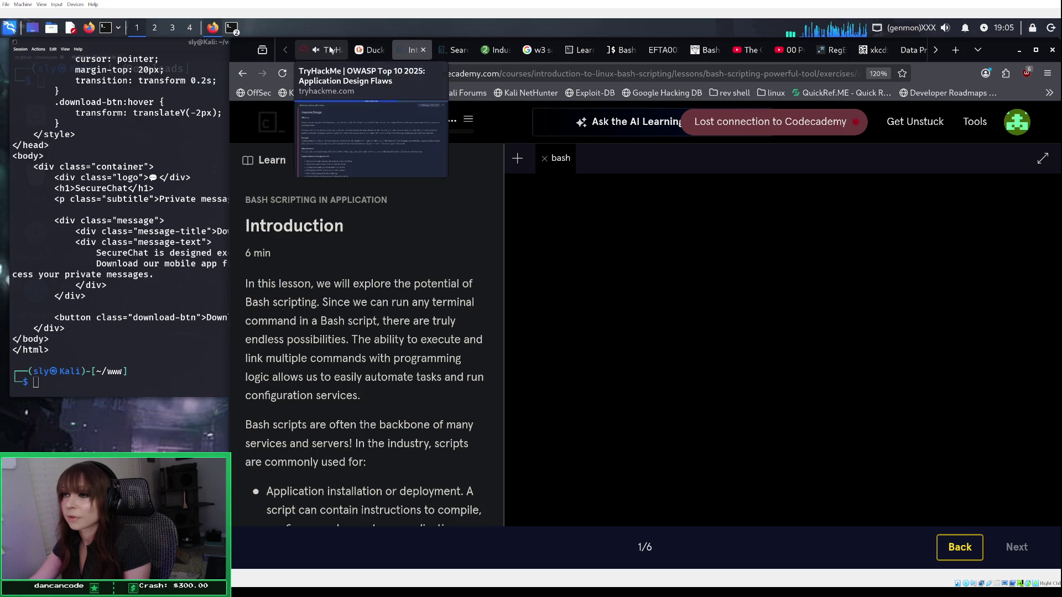
pyautogui.click(330, 50)
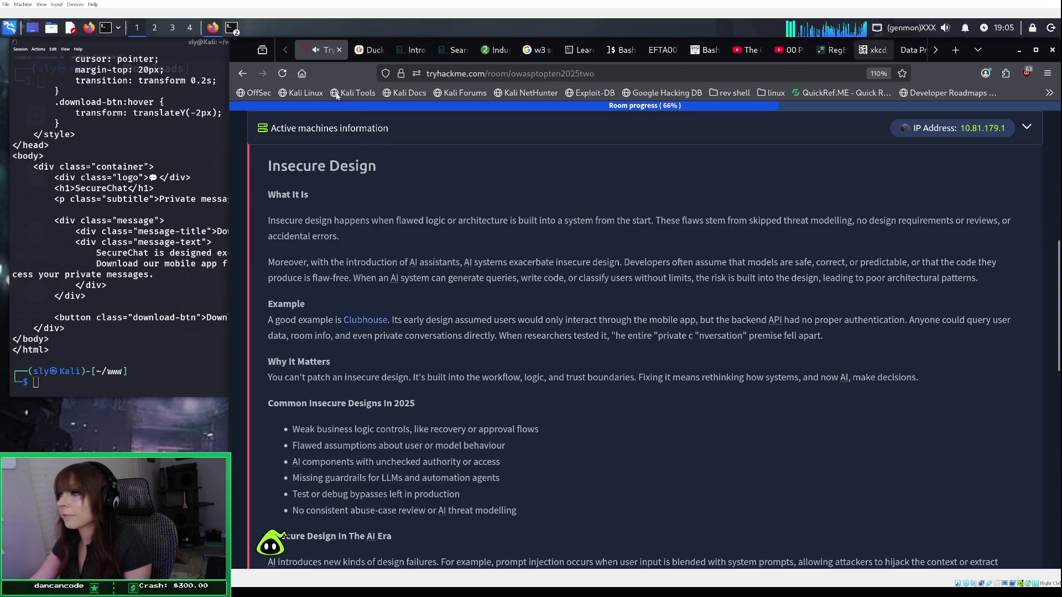
pyautogui.rightClick(323, 49)
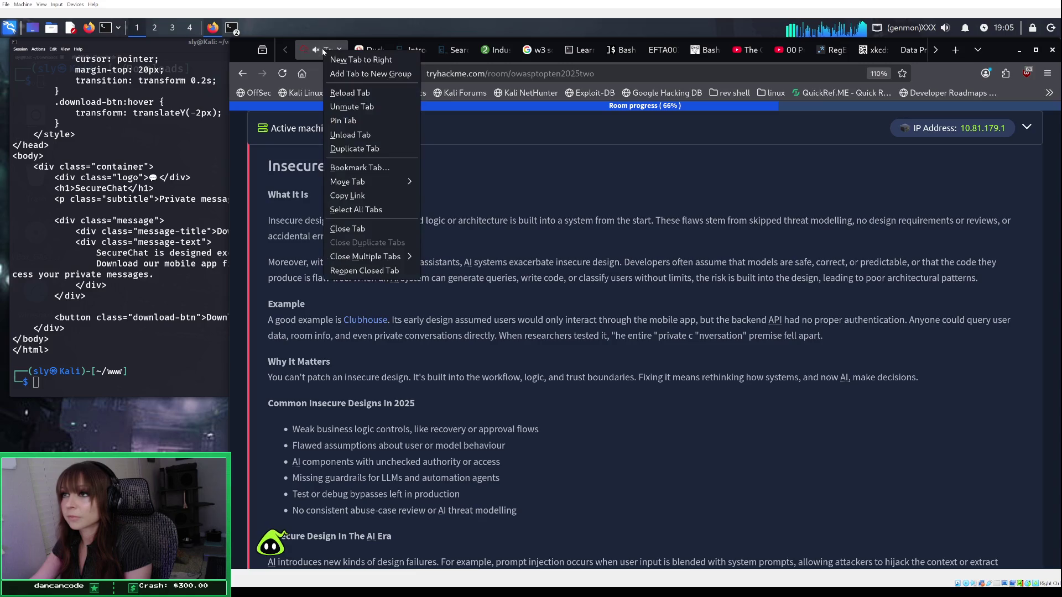
pyautogui.click(357, 149)
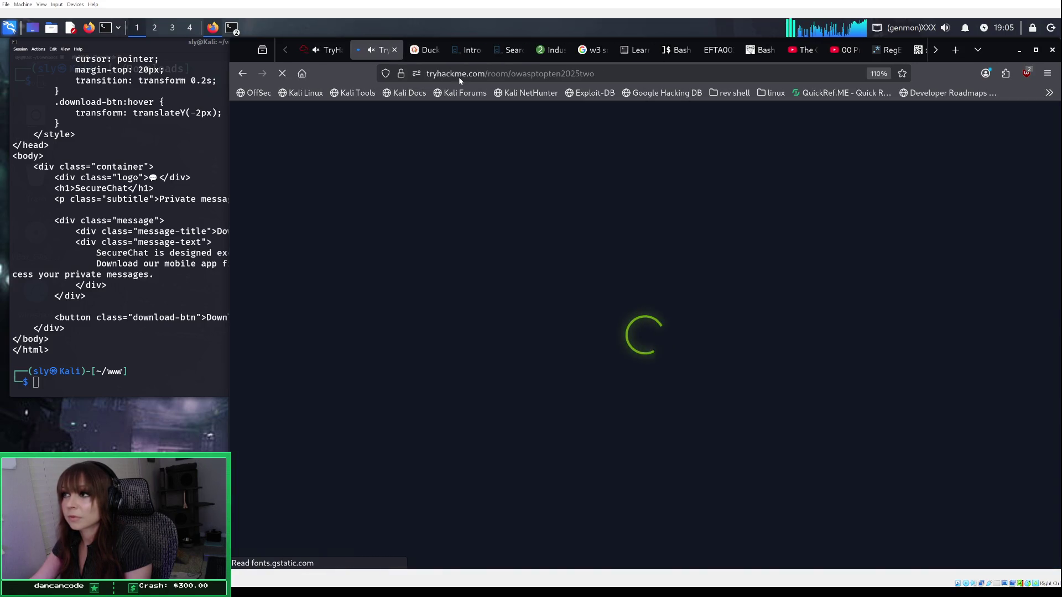
pyautogui.click(459, 78)
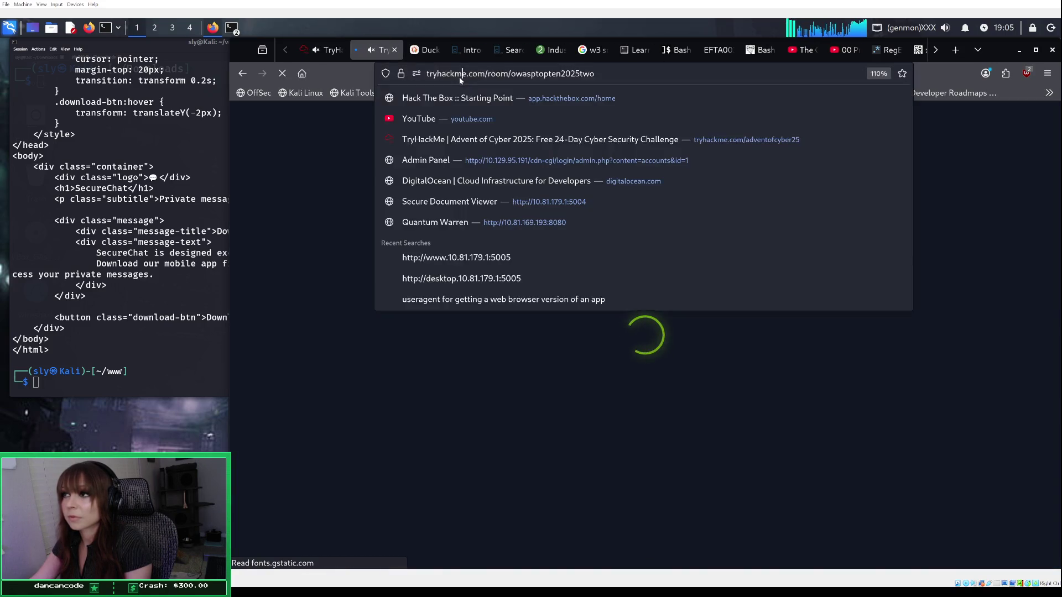
pyautogui.click(319, 49)
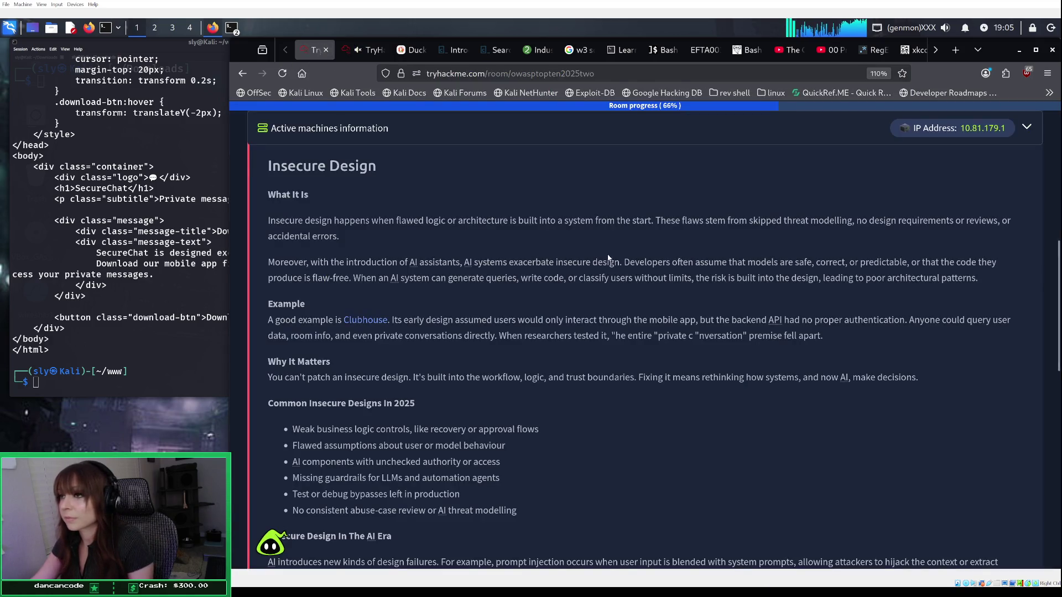
# Step: Copy the challenge address 10.81.179.1:5005 and select the duplicate tab's web address
pyautogui.scroll(5, 607, 255)
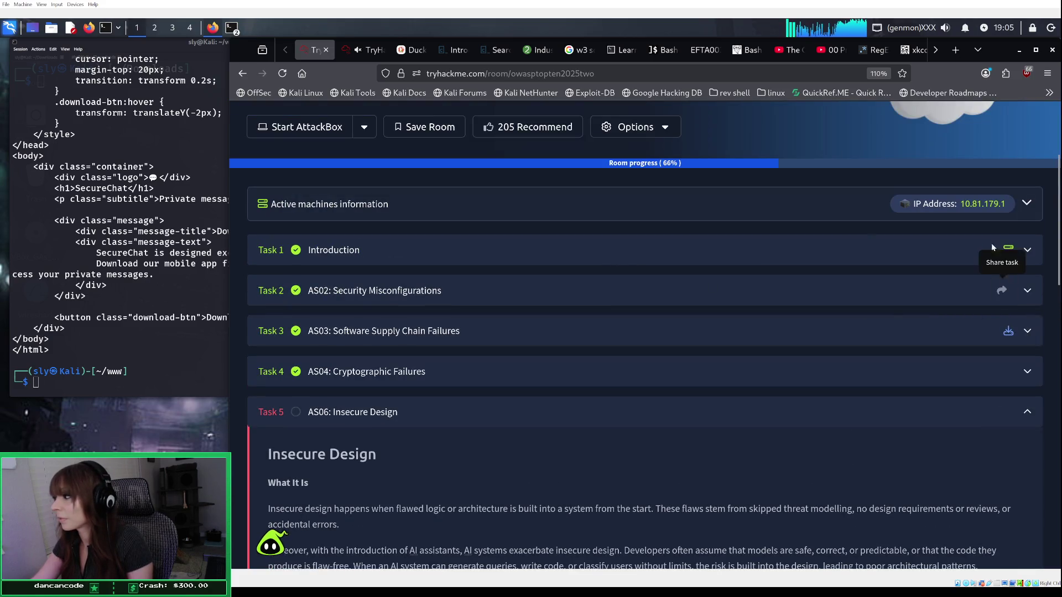
pyautogui.scroll(-15, 771, 326)
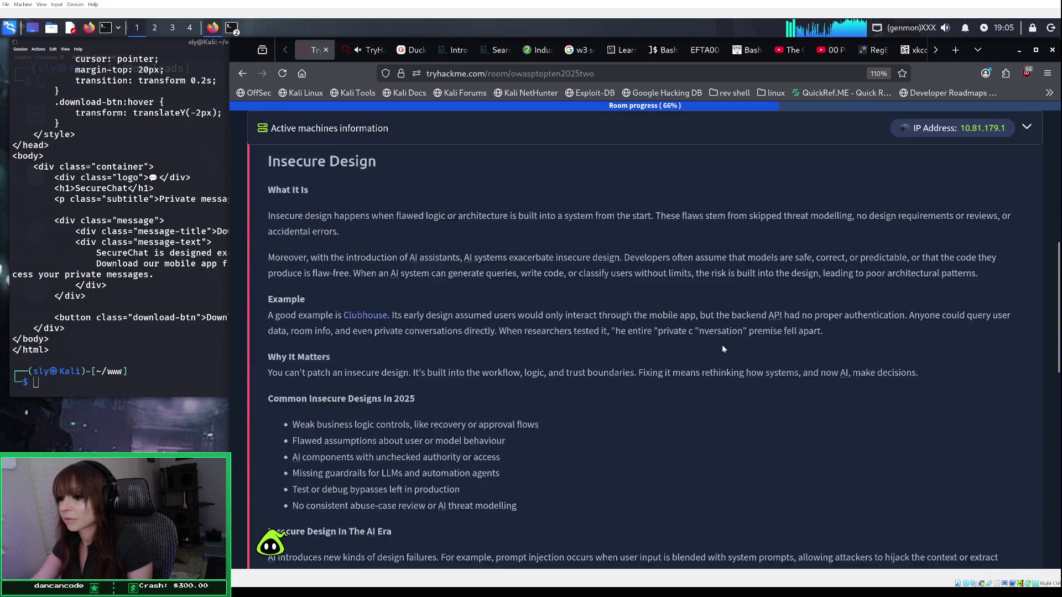
pyautogui.click(317, 270)
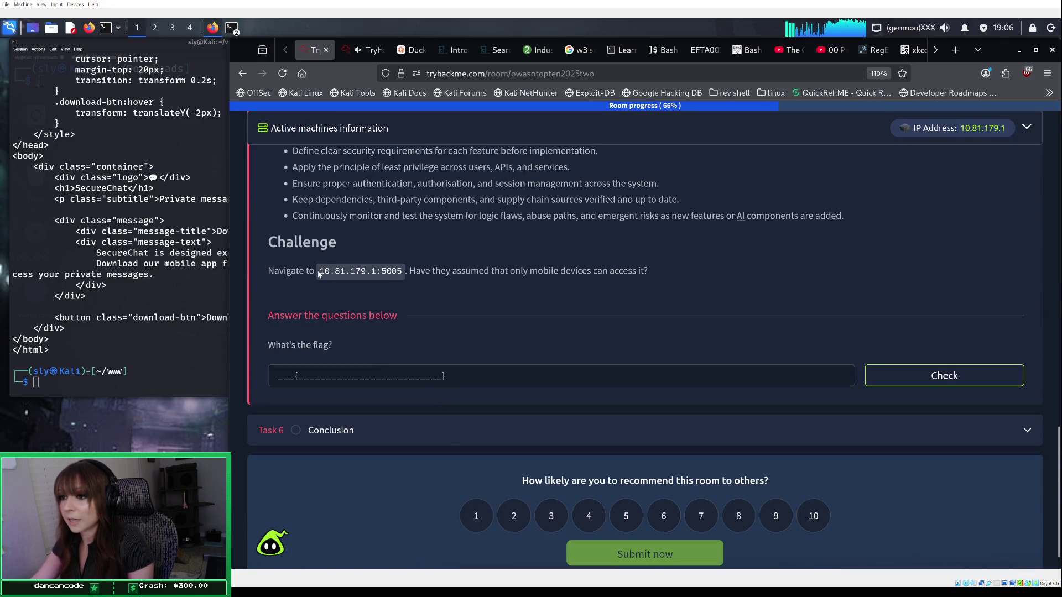
pyautogui.rightClick(399, 270)
pyautogui.click(426, 278)
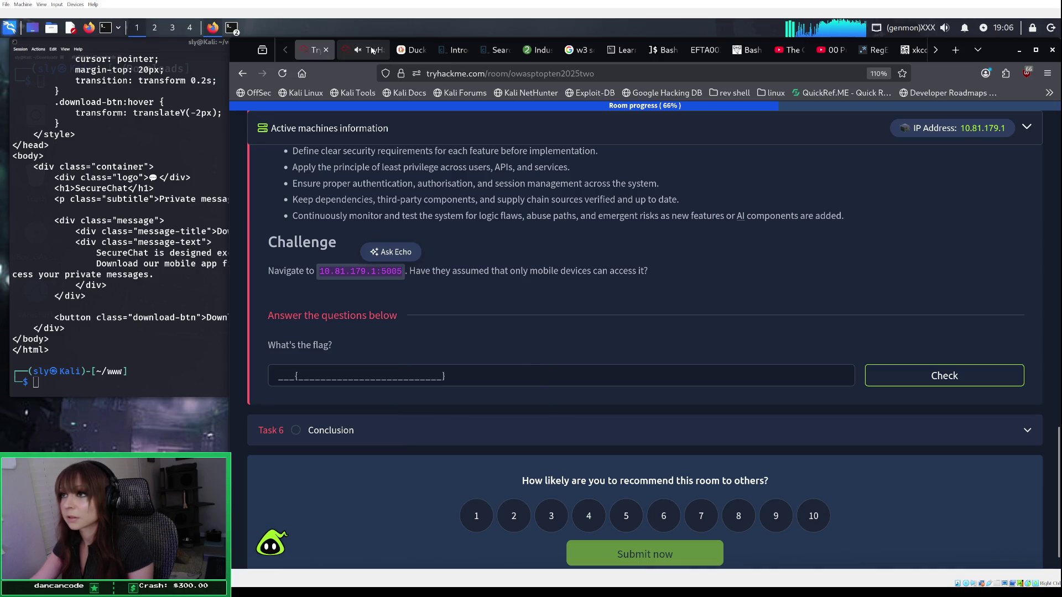
pyautogui.click(372, 51)
pyautogui.click(458, 73)
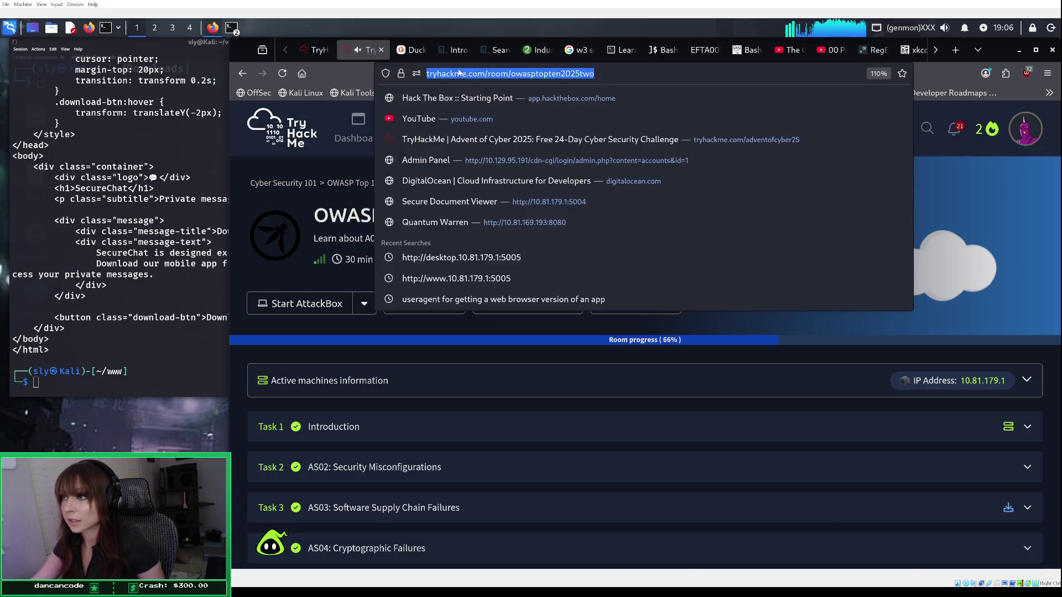
# Step: Load 10.81.179.1:5005 in the duplicated tab and open the Network monitor
pyautogui.hotkey('ctrl', 'v')
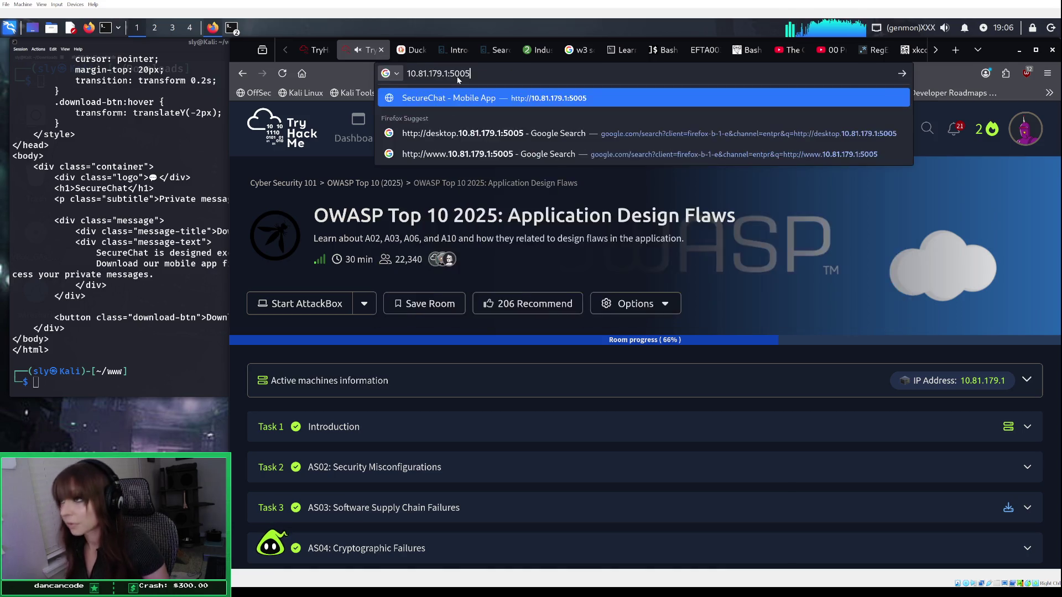
pyautogui.press('Return')
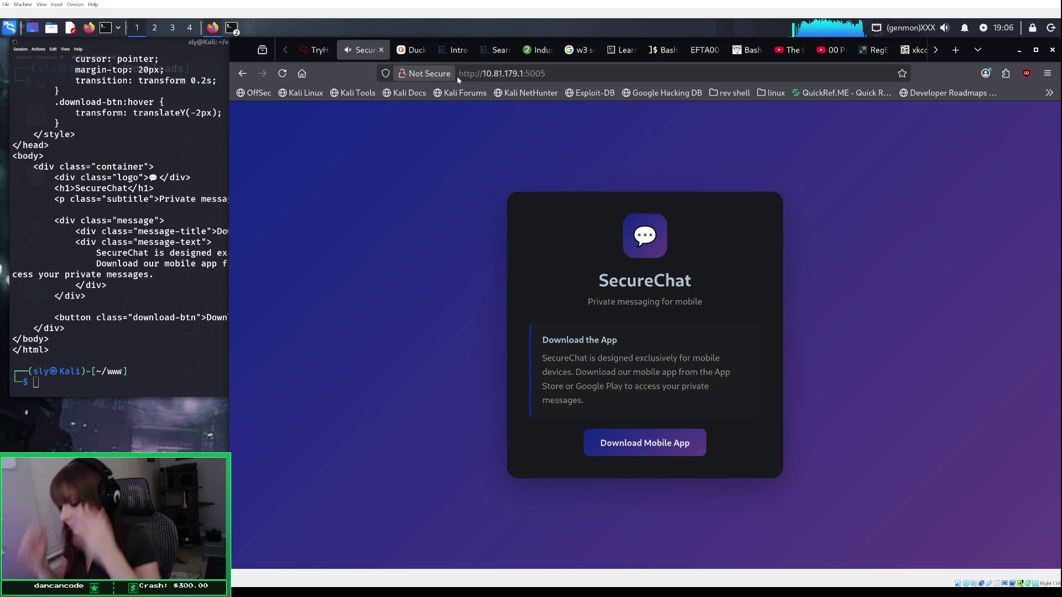
pyautogui.hotkey('ctrl', 'shift', 'e')
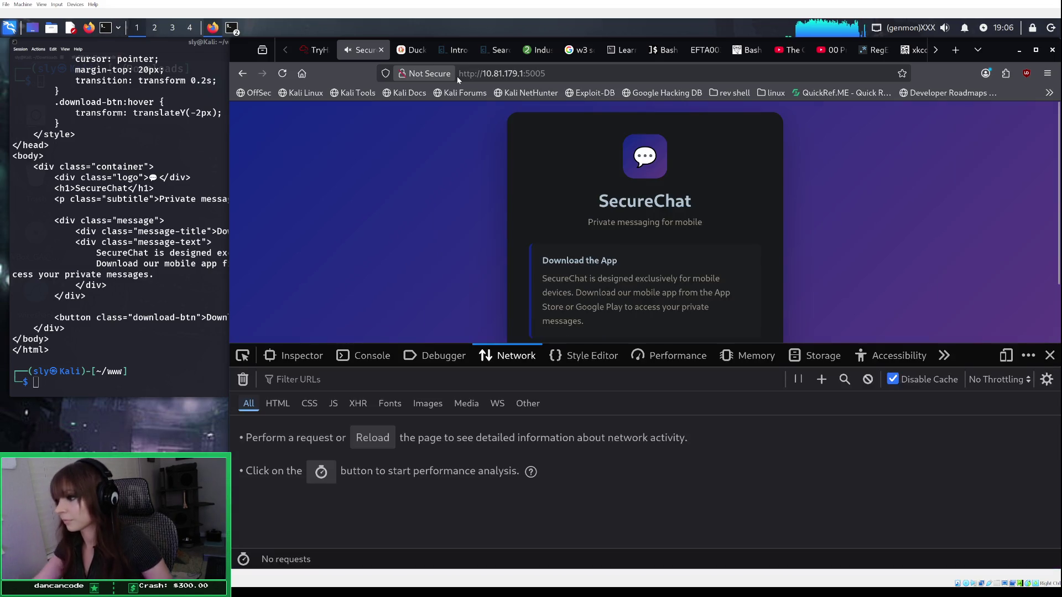
# Step: Reload SecureChat and view it in Responsive Design Mode with the Firefox Desktop user agent
pyautogui.click(384, 438)
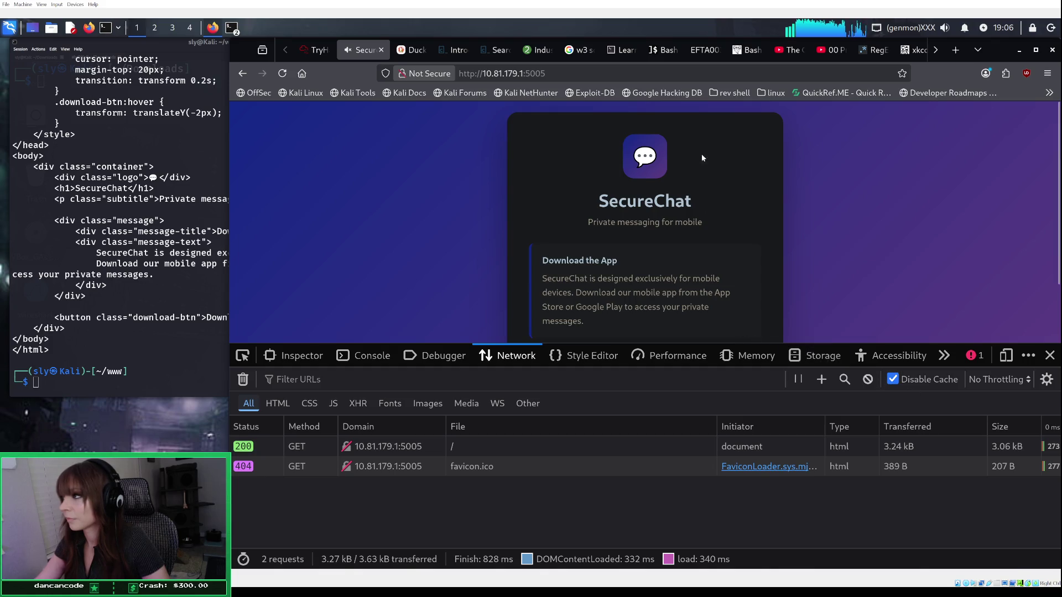
pyautogui.click(1006, 355)
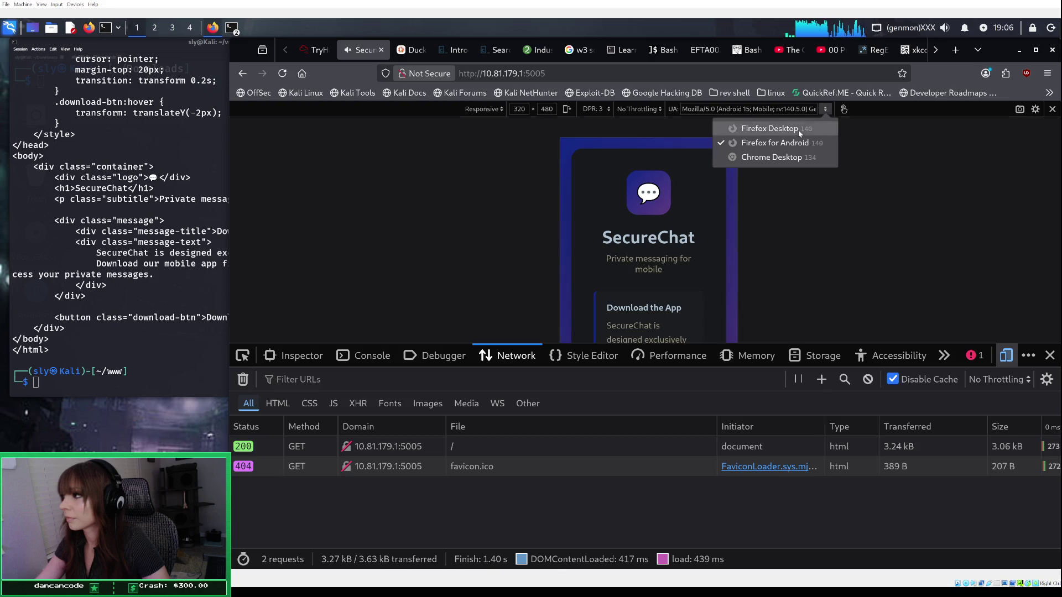
pyautogui.click(796, 129)
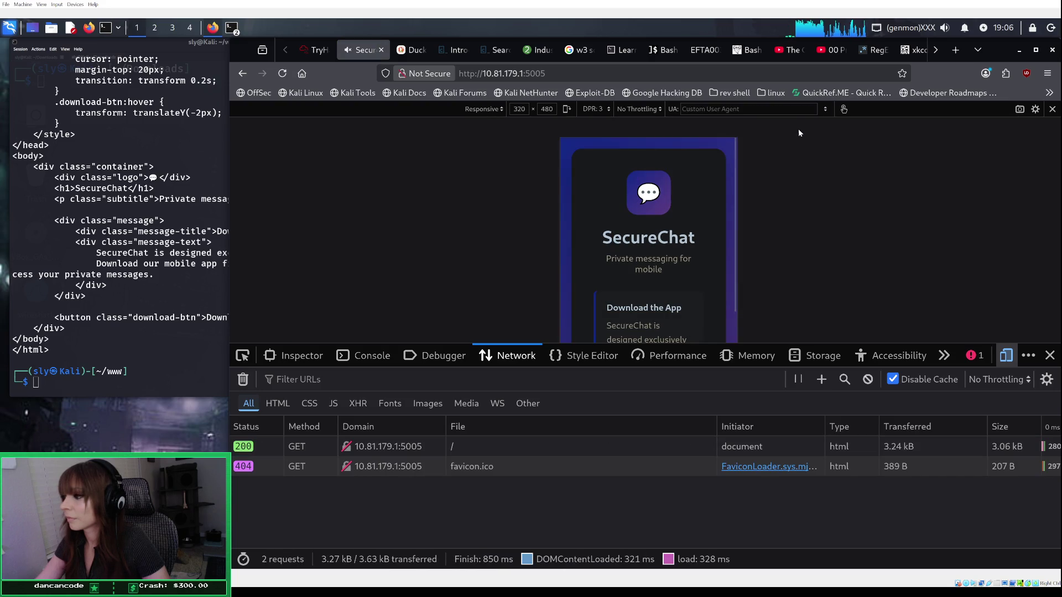
pyautogui.click(825, 110)
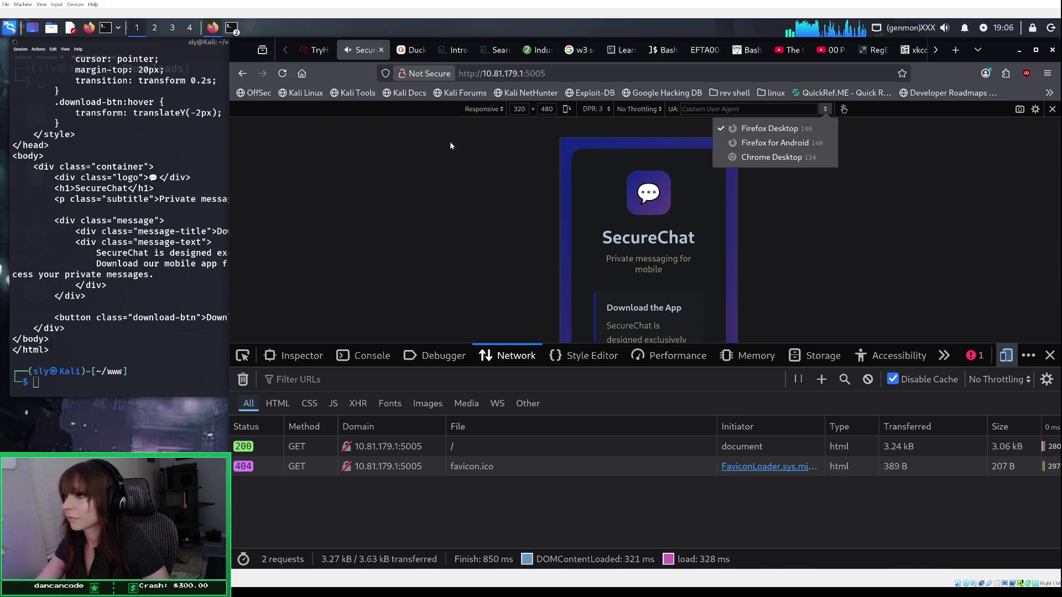
pyautogui.click(138, 348)
pyautogui.click(548, 219)
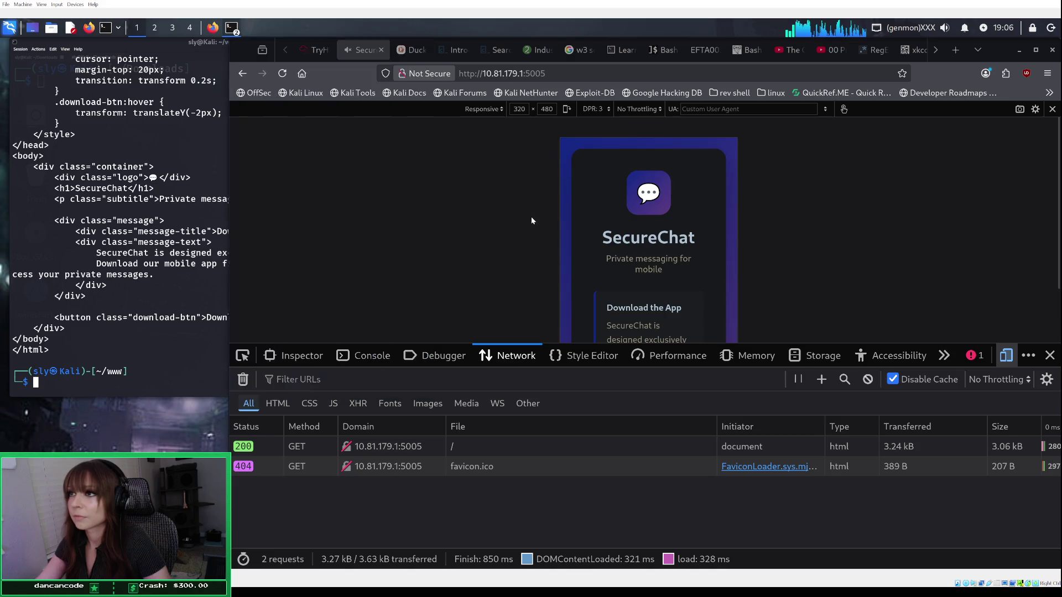
pyautogui.click(313, 49)
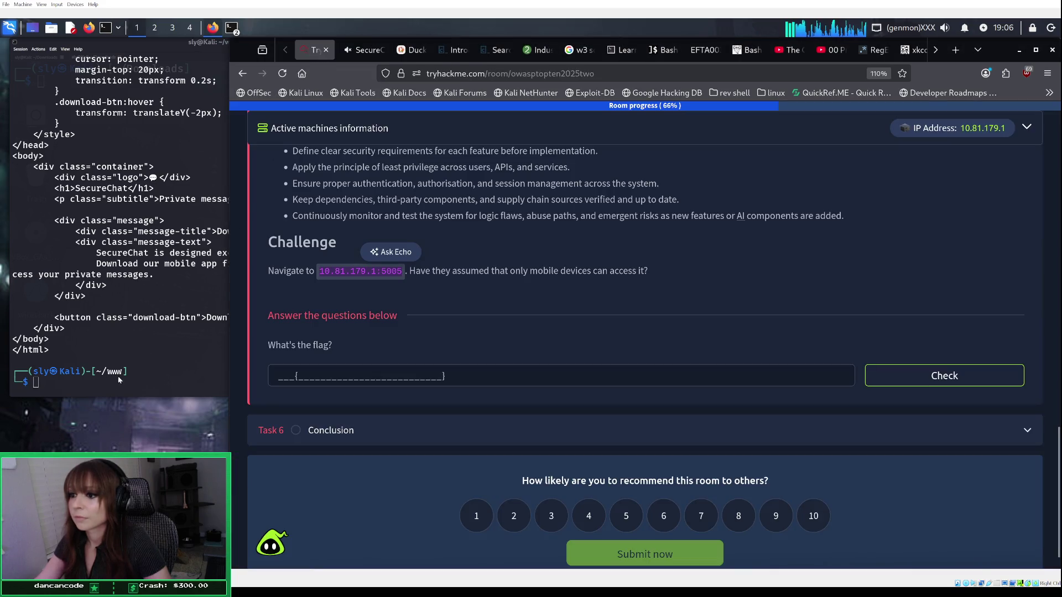
pyautogui.click(86, 388)
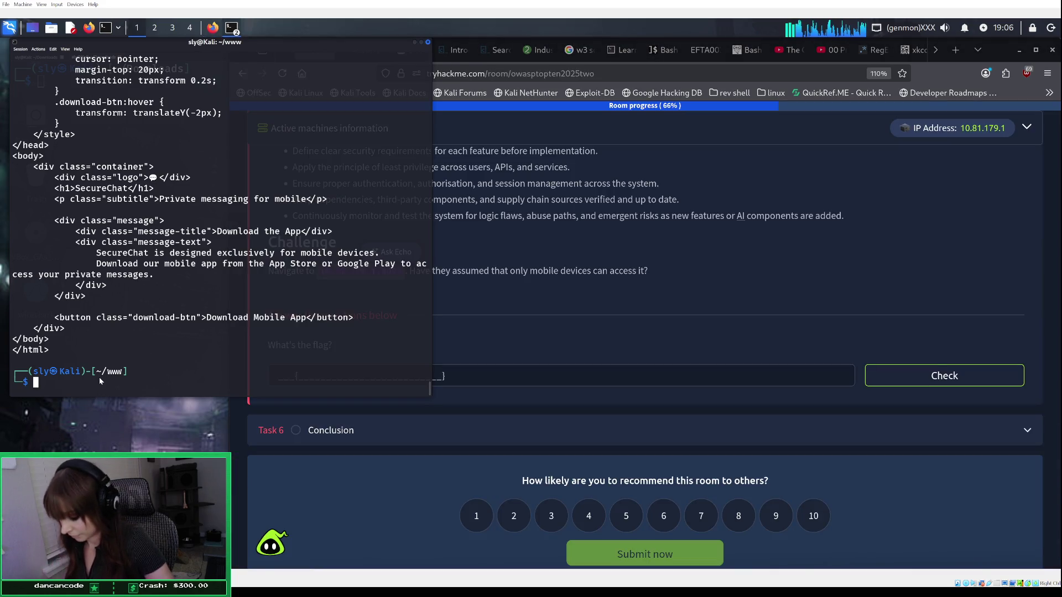
# Step: Run the desktop-Firefox curl request piped to grep 'THM'; no flag line appears
pyautogui.hotkey('ctrl', 'shift', 'v')
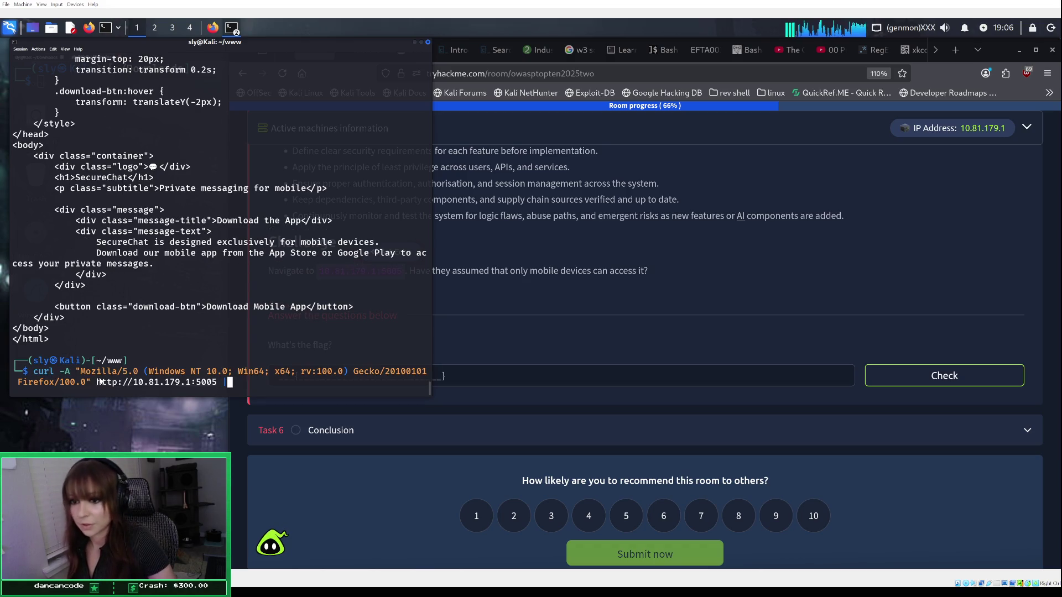
pyautogui.write('| grep ')
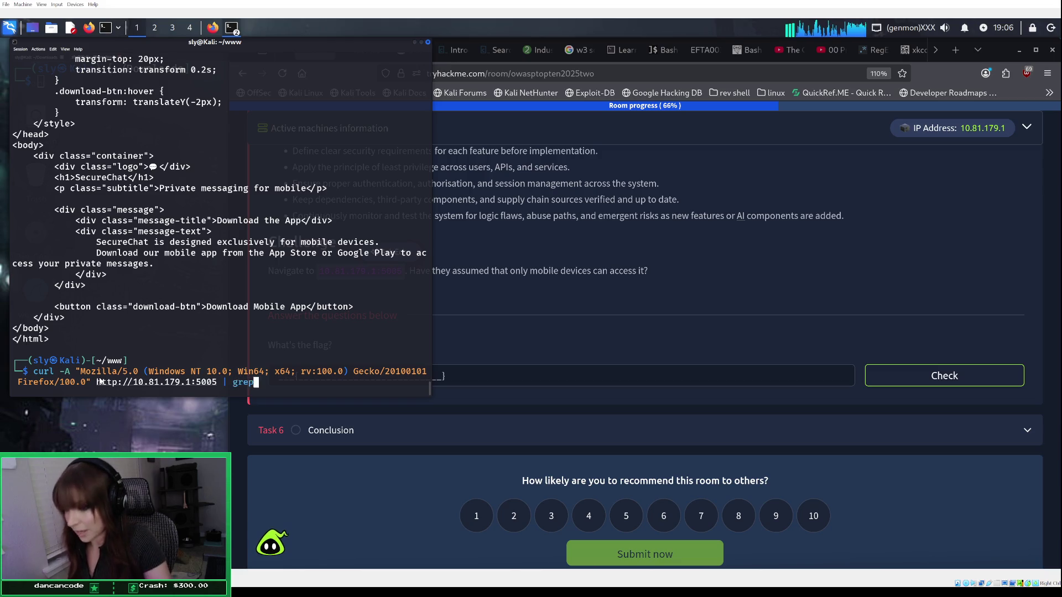
pyautogui.write('"')
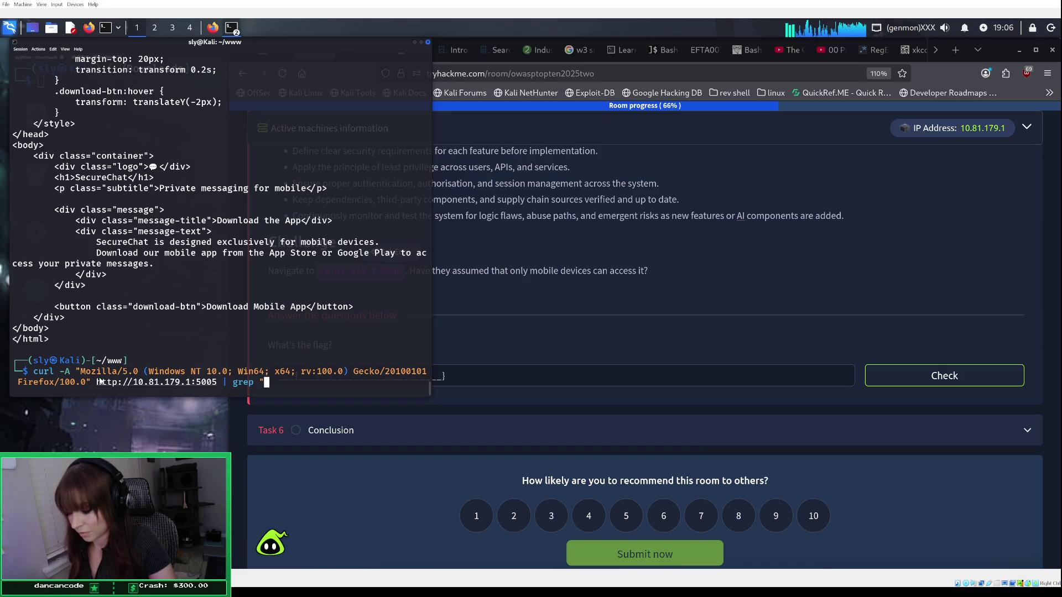
pyautogui.write('f')
pyautogui.press('BackSpace')
pyautogui.write('THM')
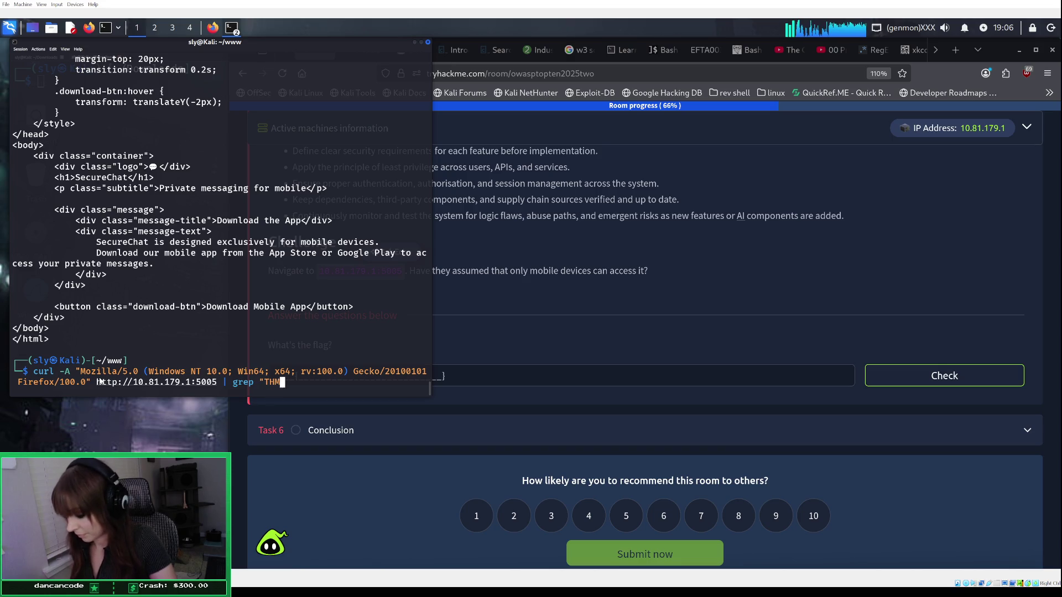
pyautogui.write('"')
pyautogui.press('Return')
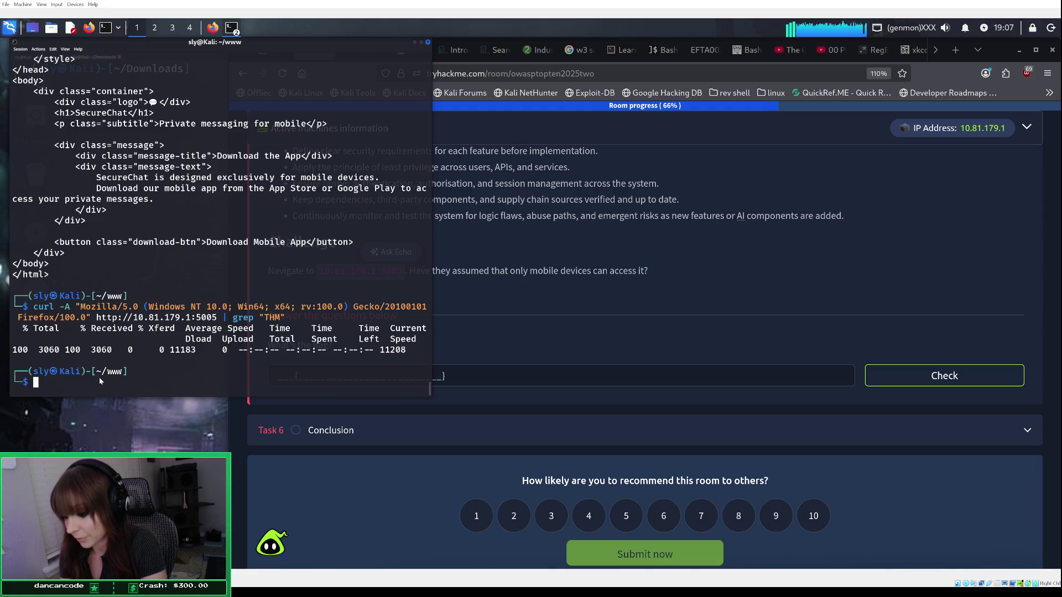
pyautogui.click(629, 277)
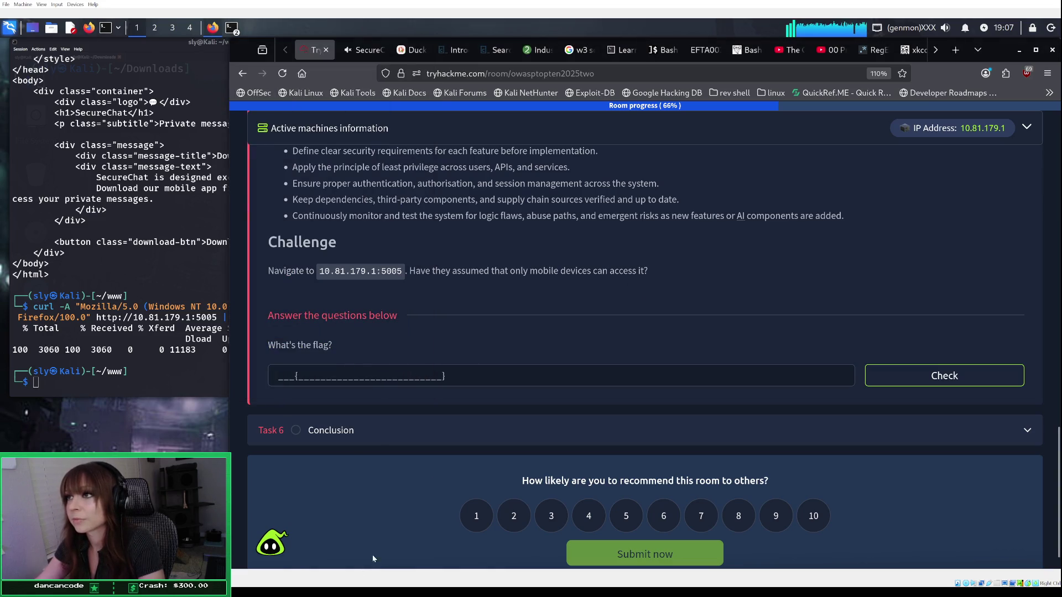
# Step: Return to the SecureChat page in the Inspector and scroll through the body's style rules
pyautogui.click(365, 49)
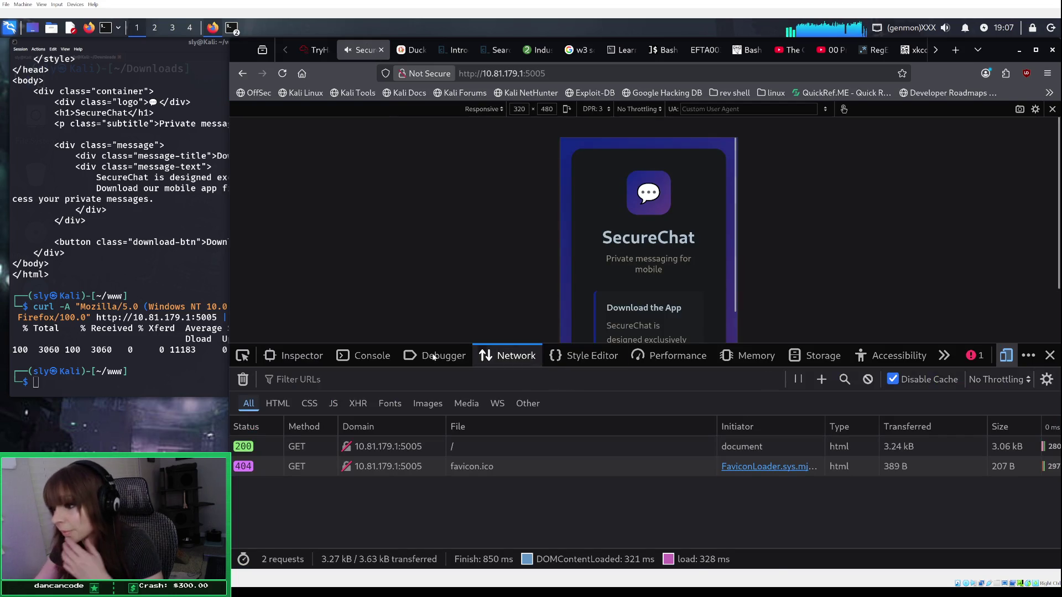
pyautogui.click(306, 357)
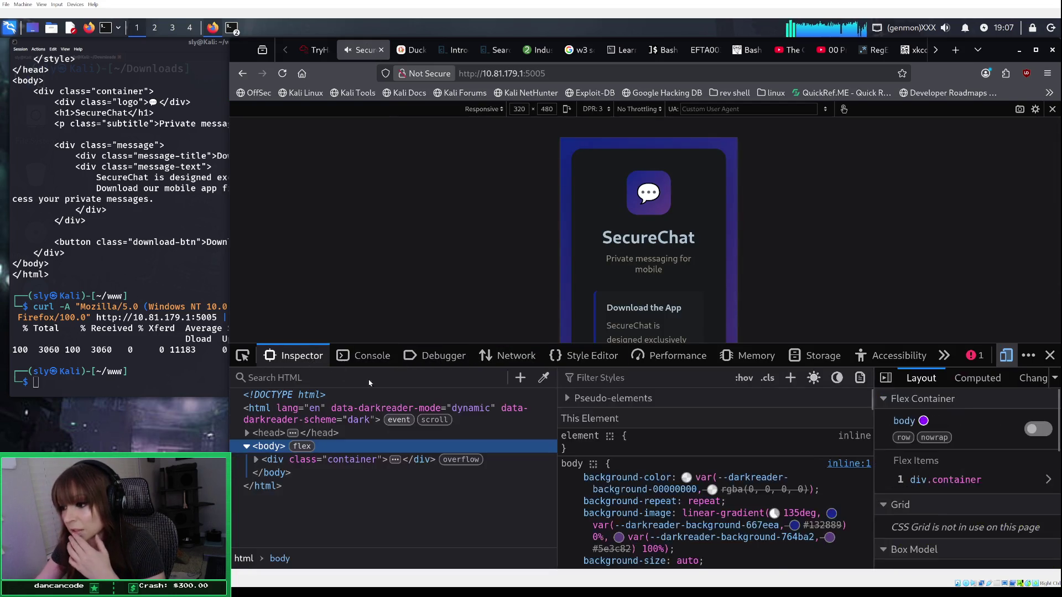
pyautogui.moveTo(764, 478)
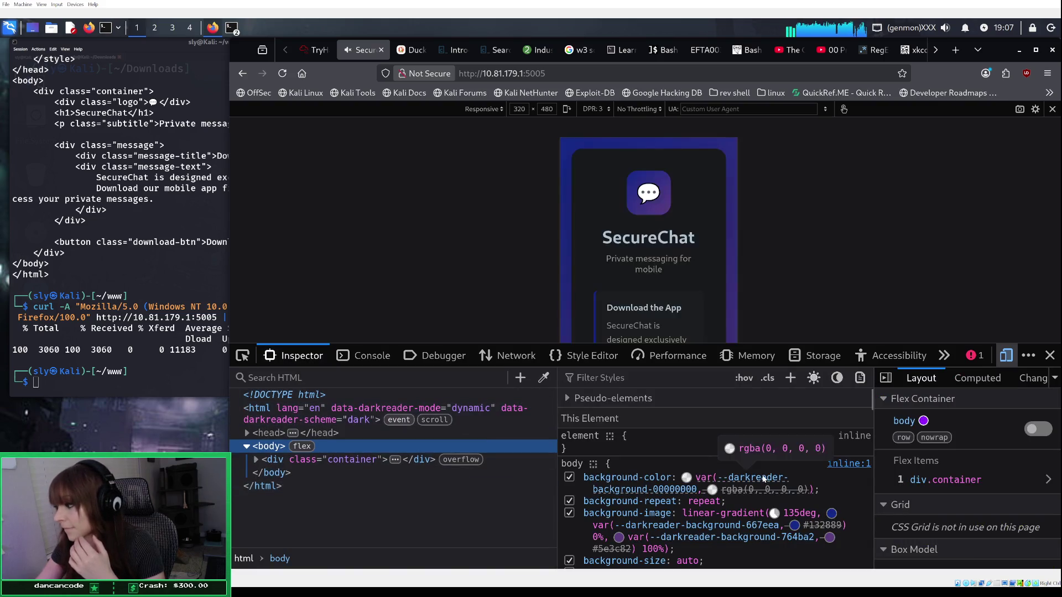
pyautogui.scroll(-5, 763, 479)
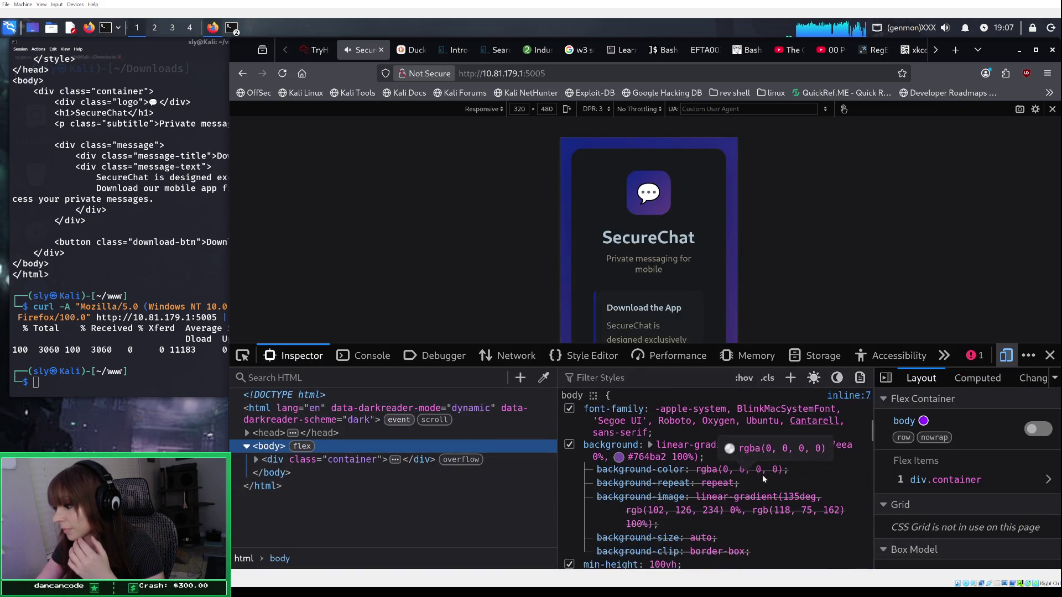
pyautogui.scroll(-5, 762, 474)
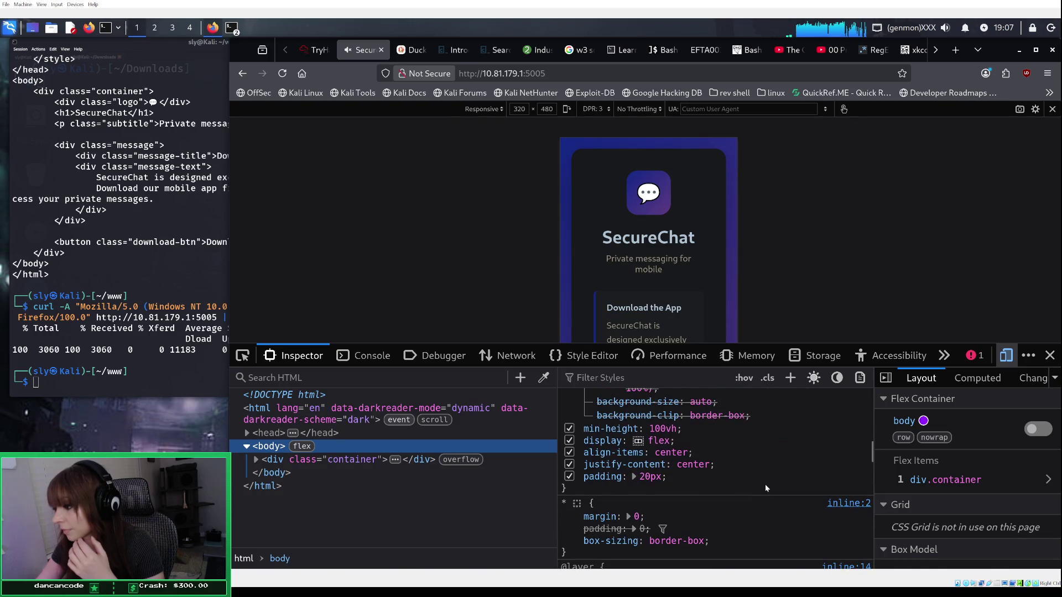
pyautogui.scroll(-5, 764, 483)
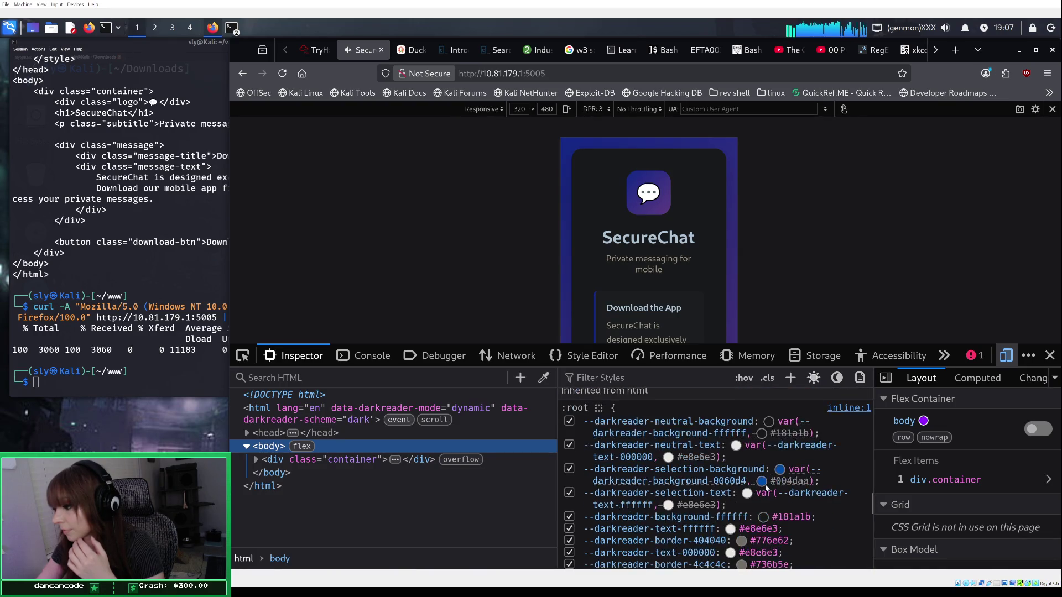
pyautogui.scroll(-4, 765, 486)
pyautogui.scroll(-5, 766, 488)
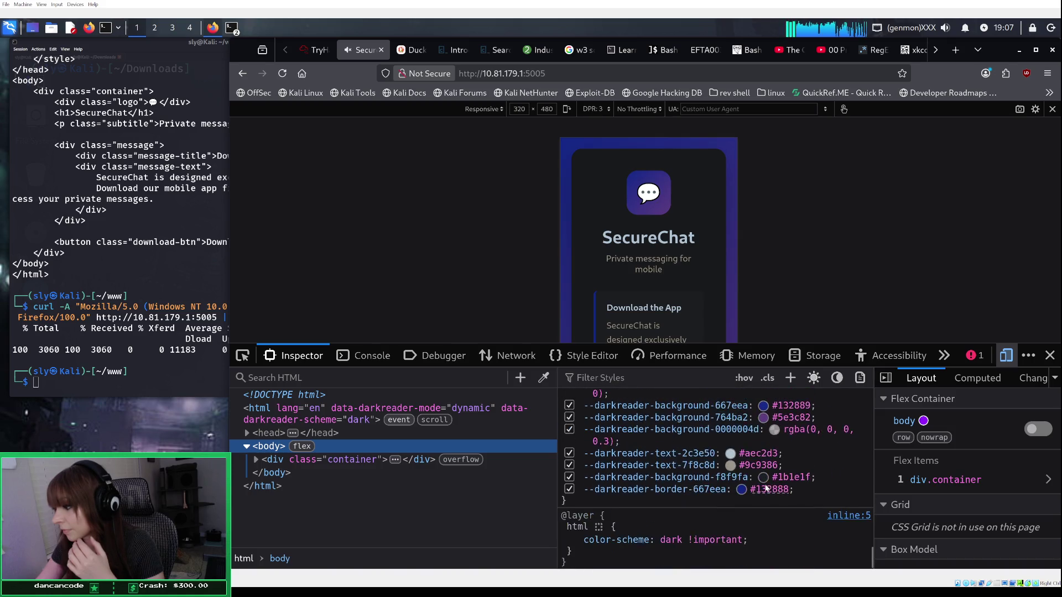
pyautogui.scroll(10, 766, 487)
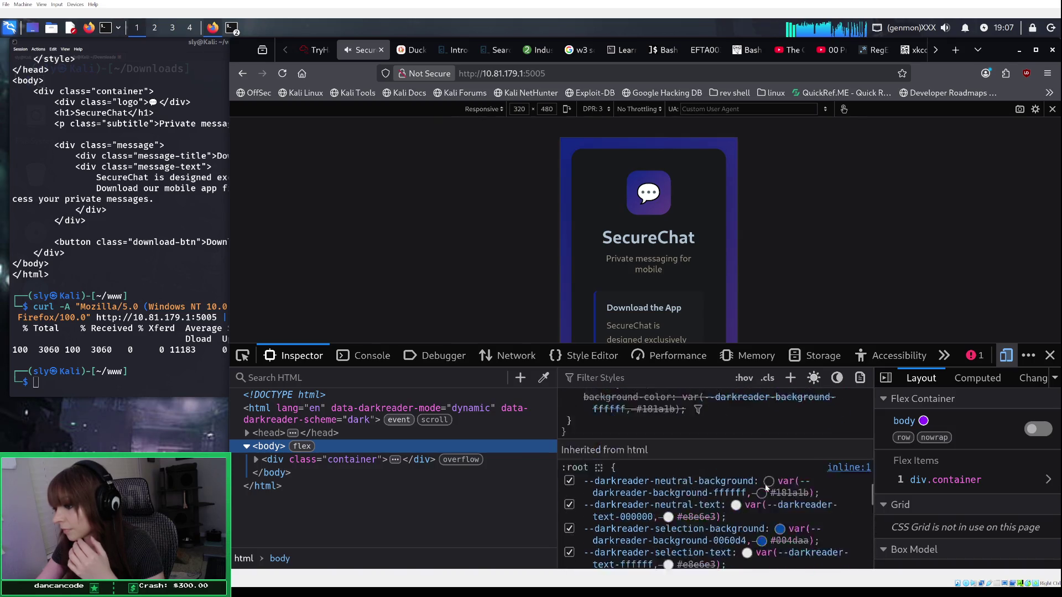
# Step: Select the head, html and DOCTYPE nodes in the markup view to review their styles
pyautogui.click(387, 433)
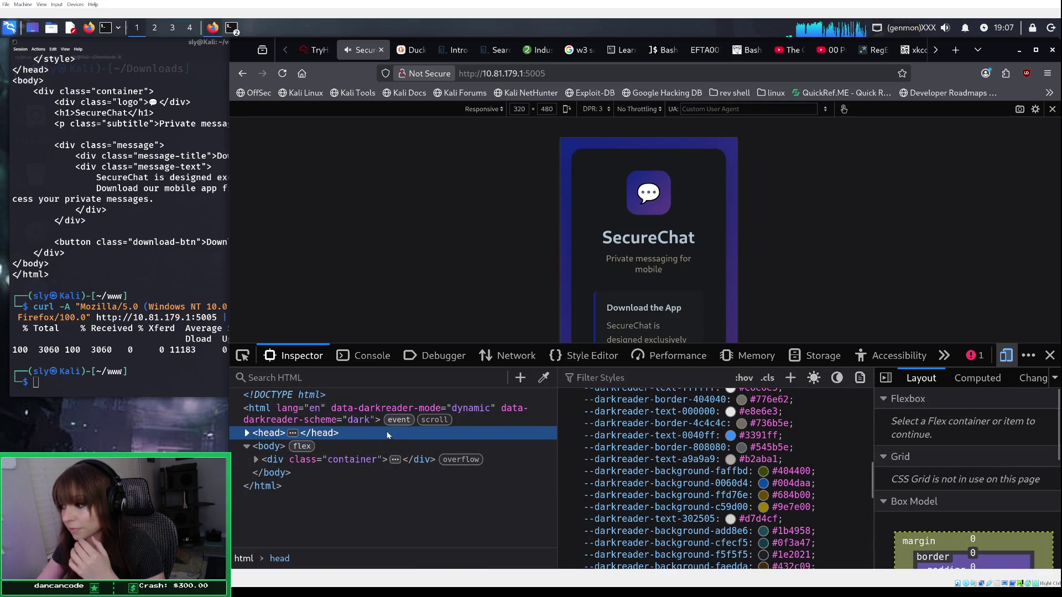
pyautogui.click(348, 485)
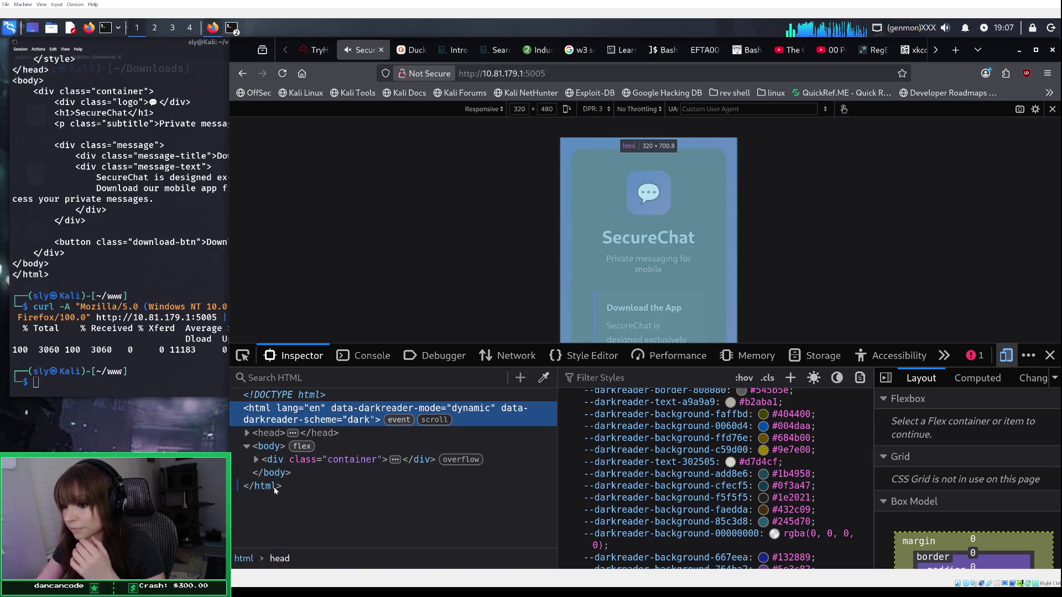
pyautogui.scroll(-10, 665, 450)
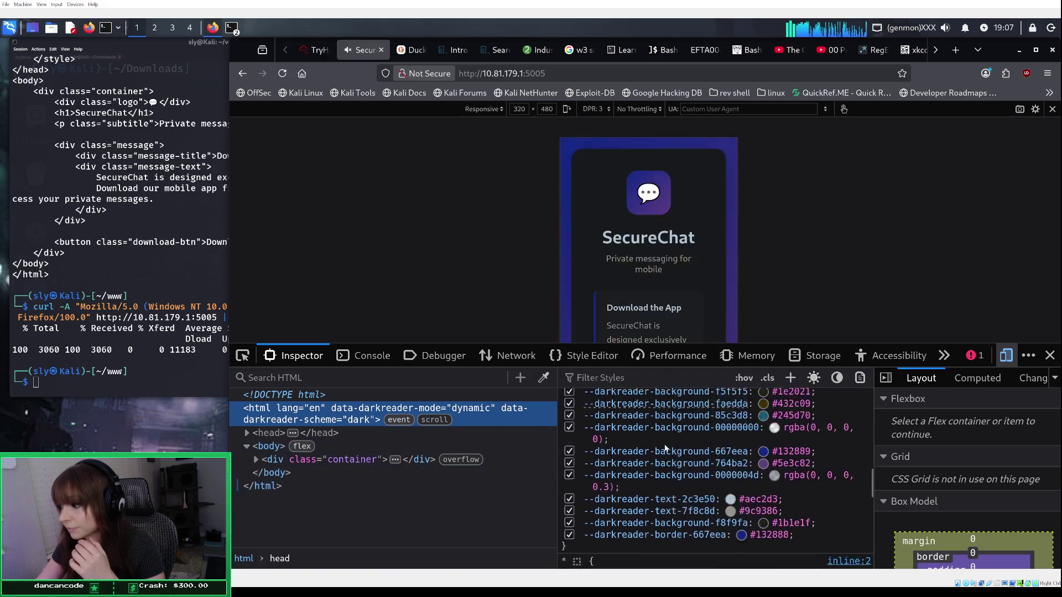
pyautogui.scroll(10, 663, 446)
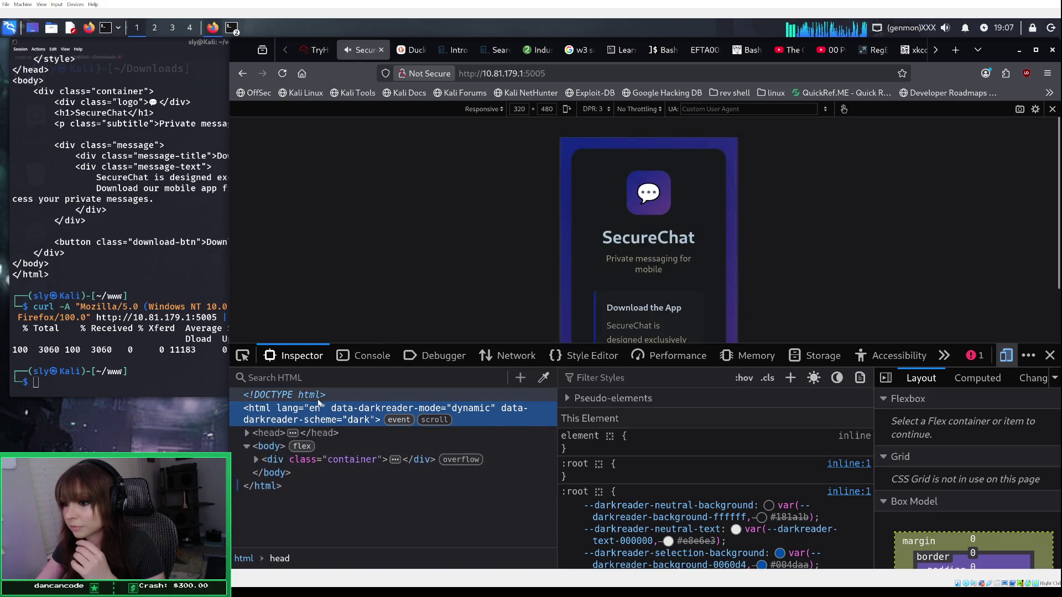
pyautogui.click(394, 395)
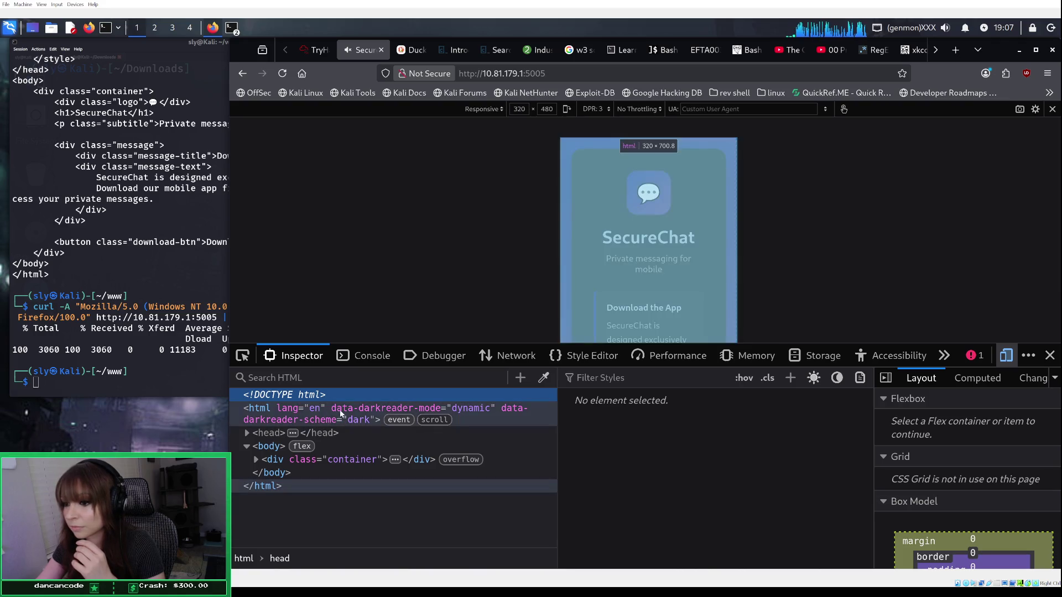
pyautogui.click(341, 410)
pyautogui.scroll(-5, 650, 453)
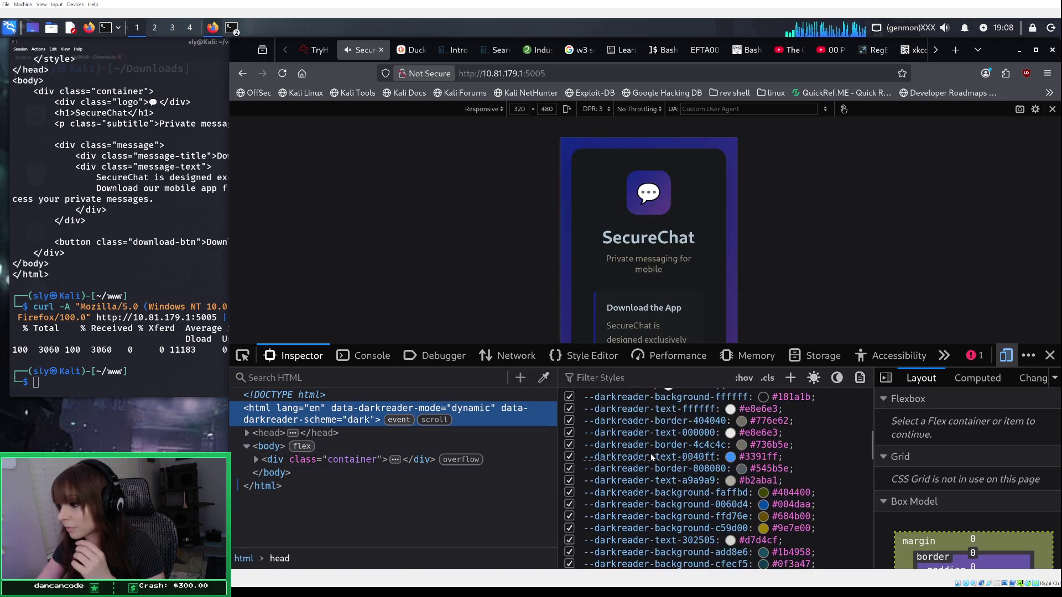
pyautogui.scroll(-2, 655, 452)
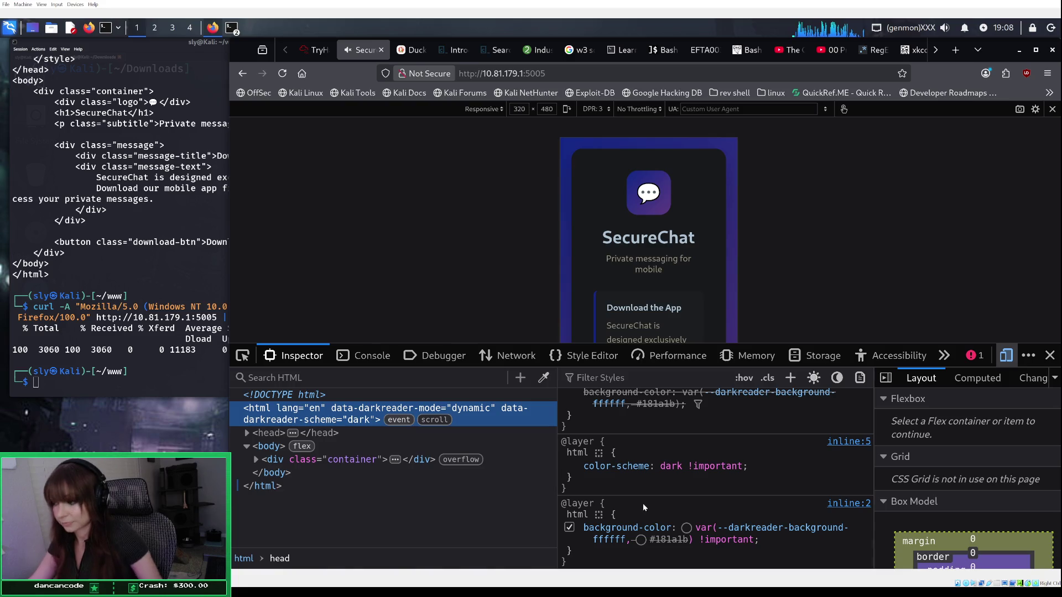
pyautogui.click(1006, 356)
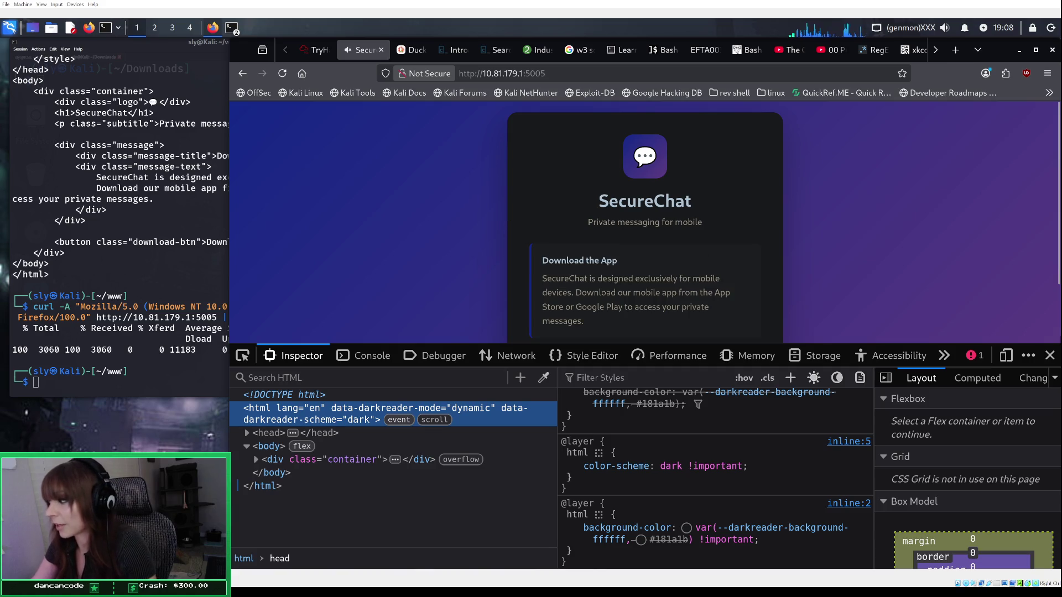
# Step: Open and close the split console to check the page error, then select the body element
pyautogui.click(978, 355)
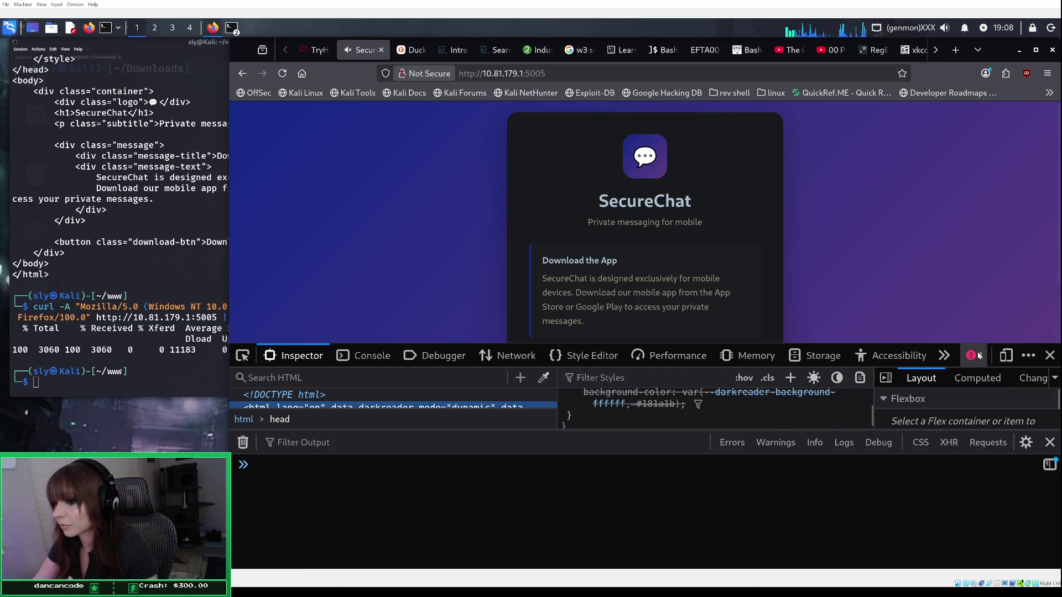
pyautogui.click(1048, 443)
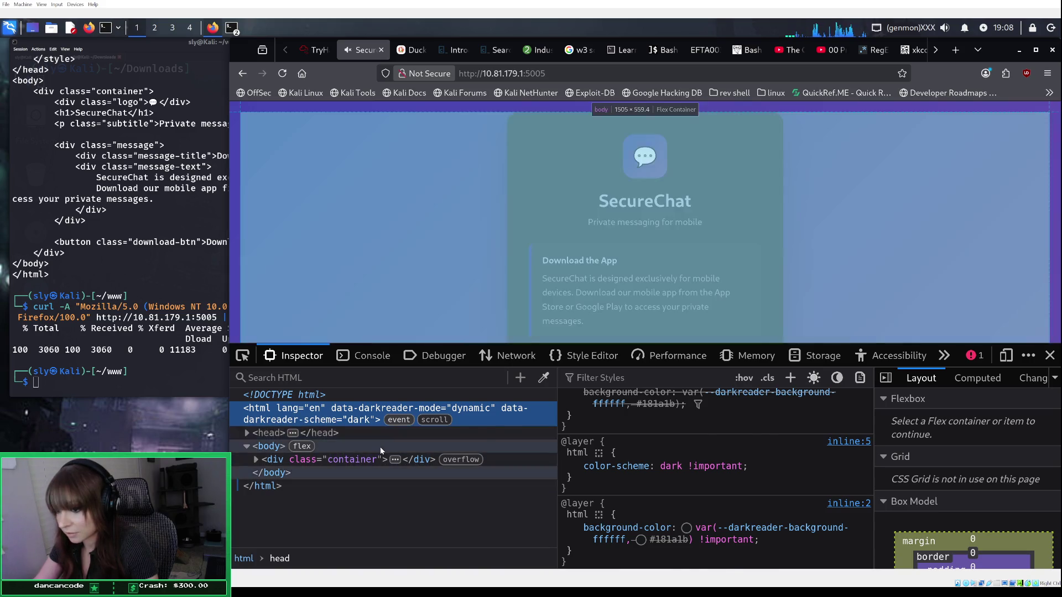
pyautogui.click(380, 447)
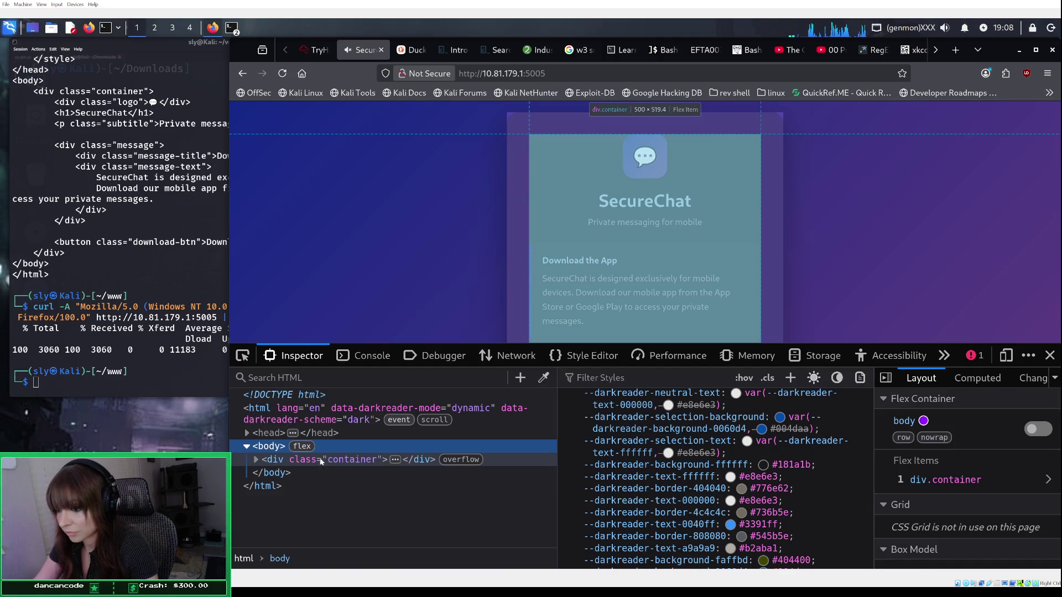
# Step: Expand the head element, then select its title node and the div.container node
pyautogui.click(247, 432)
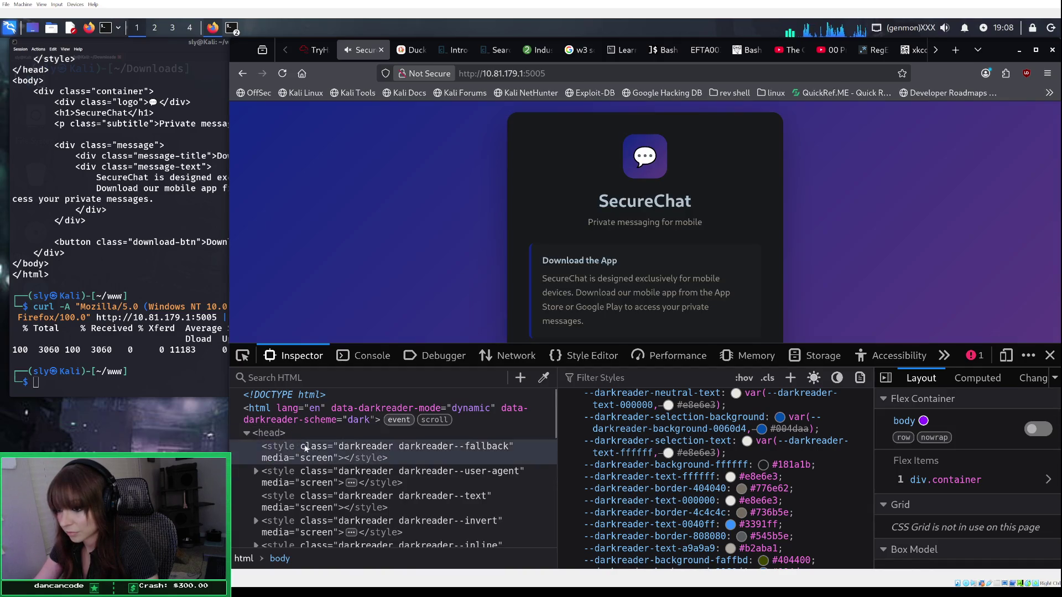
pyautogui.scroll(-5, 357, 462)
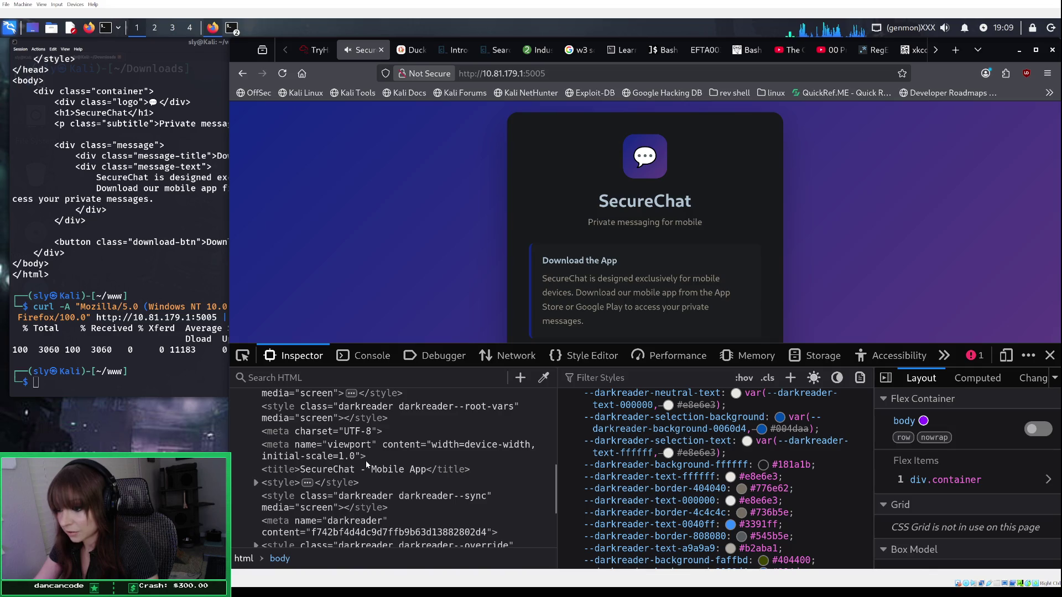
pyautogui.scroll(-3, 368, 464)
pyautogui.scroll(3, 386, 454)
pyautogui.scroll(-3, 386, 454)
pyautogui.scroll(3, 395, 470)
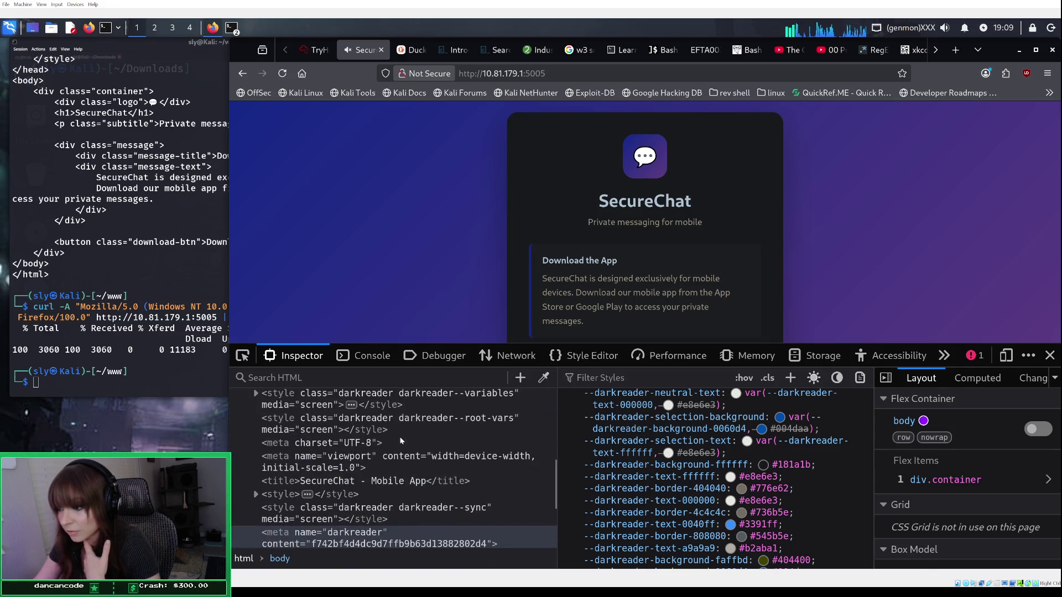
pyautogui.click(401, 485)
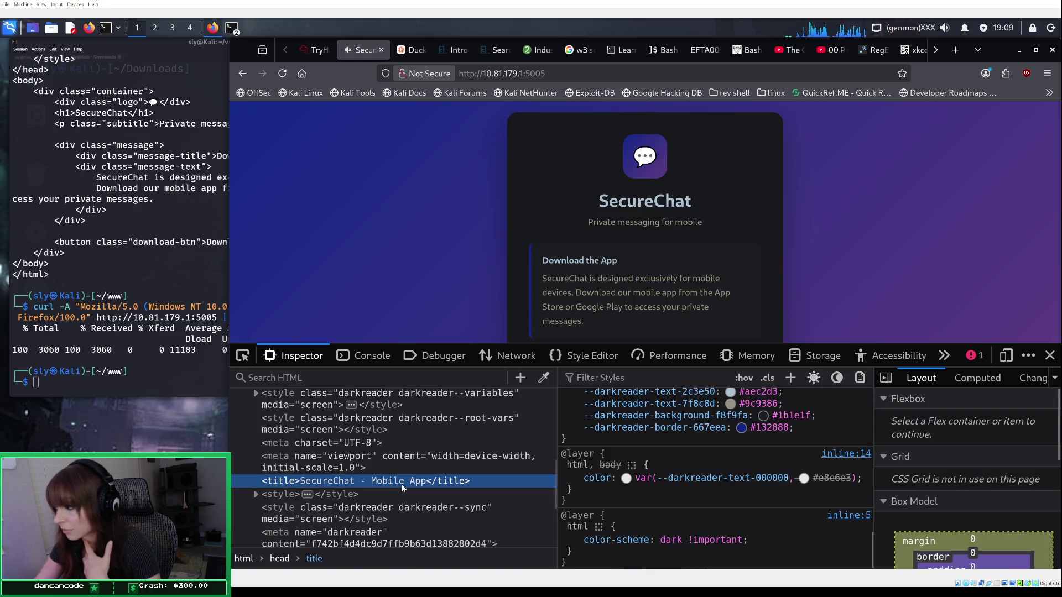
pyautogui.scroll(-3, 402, 485)
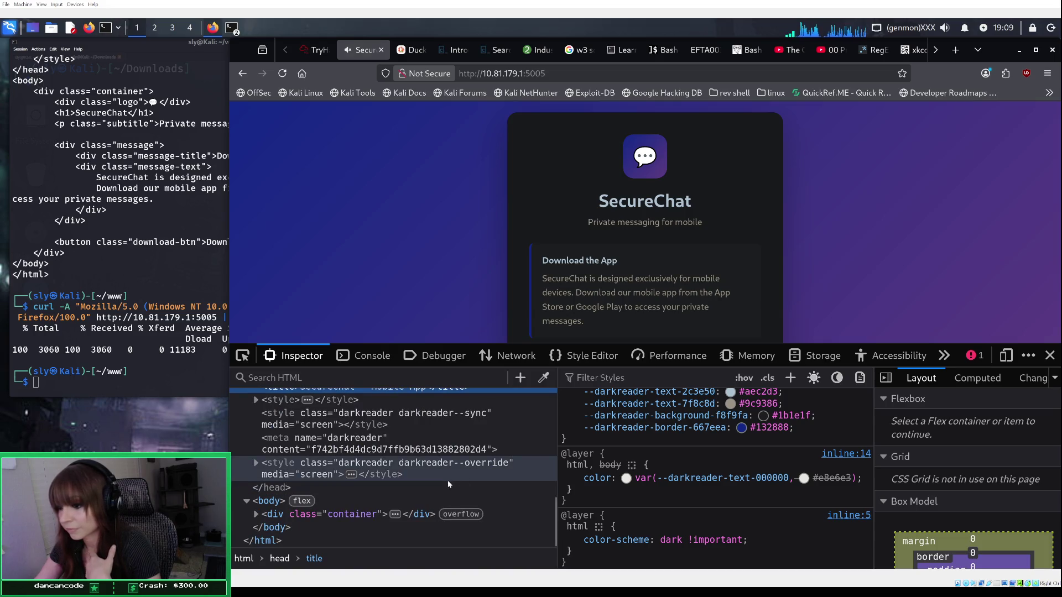
pyautogui.click(387, 513)
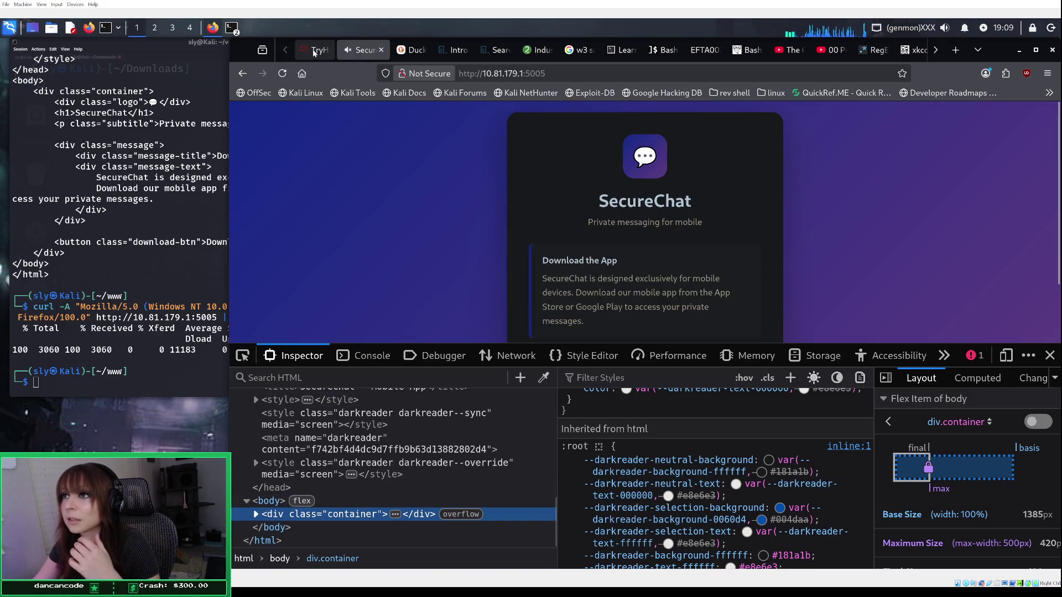
# Step: Open the Clubhouse link from TryHackMe's Insecure Design example in a new tab and view it
pyautogui.click(310, 51)
pyautogui.scroll(6, 403, 272)
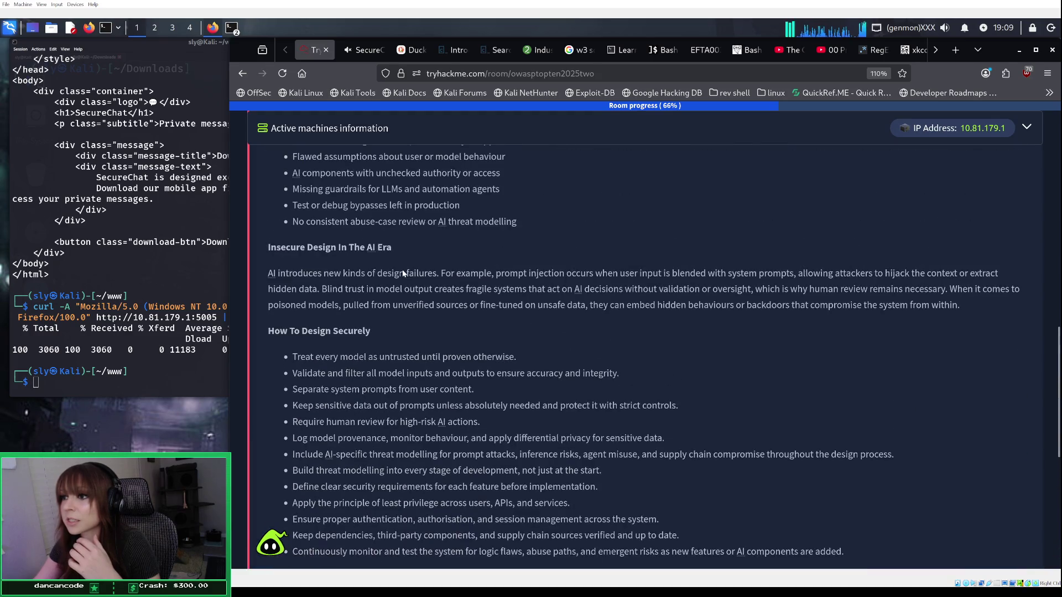
pyautogui.scroll(3, 402, 272)
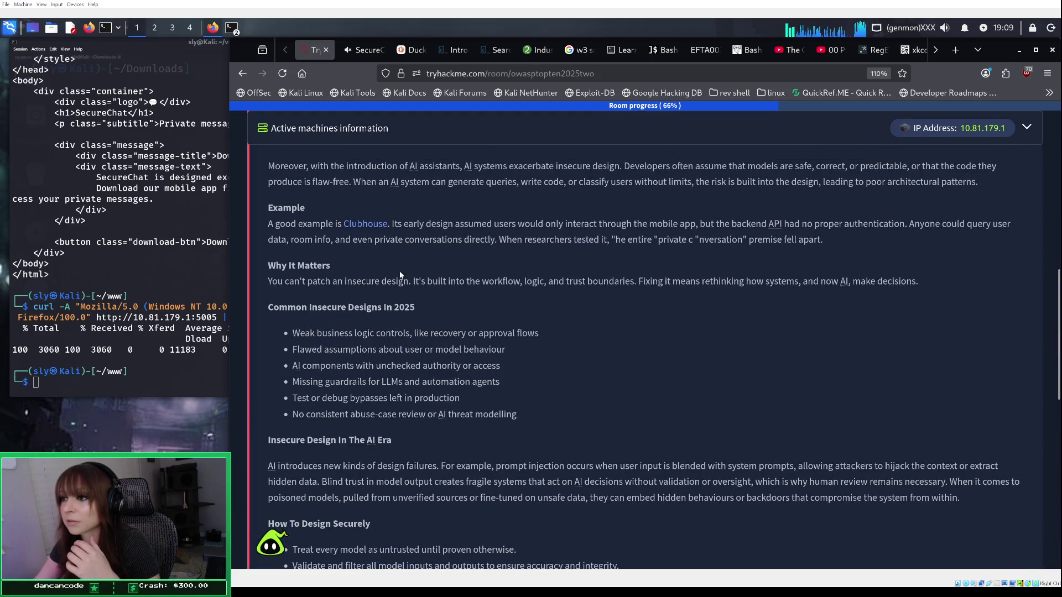
pyautogui.rightClick(369, 227)
pyautogui.click(396, 236)
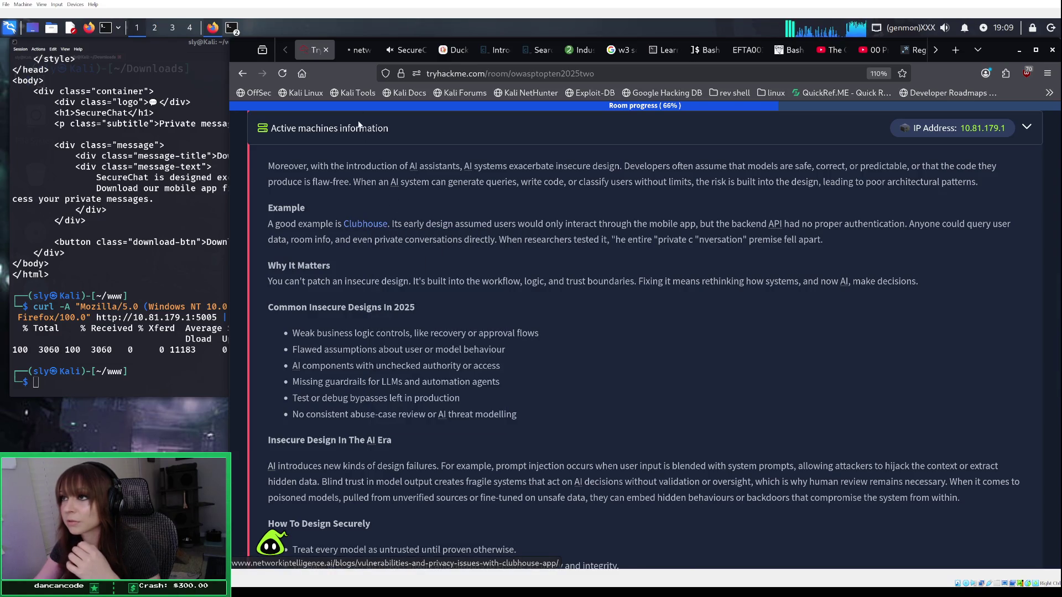
pyautogui.click(357, 51)
# Step: Scroll through the networkintelligence.ai Clubhouse article, then go back to the TryHackMe room tab
pyautogui.scroll(-3, 494, 379)
pyautogui.scroll(-2, 495, 379)
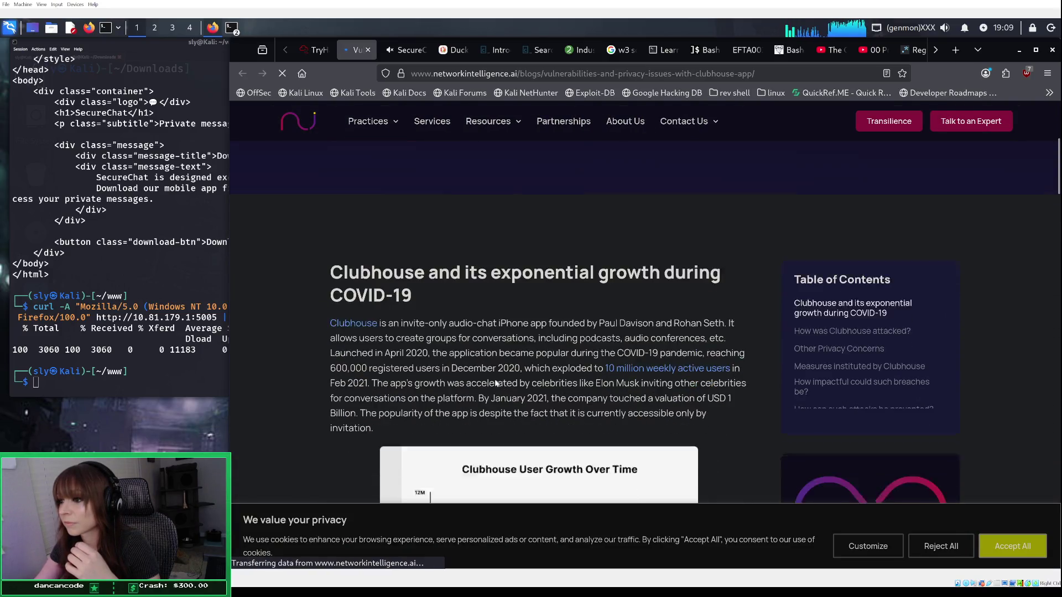
pyautogui.scroll(-2, 494, 380)
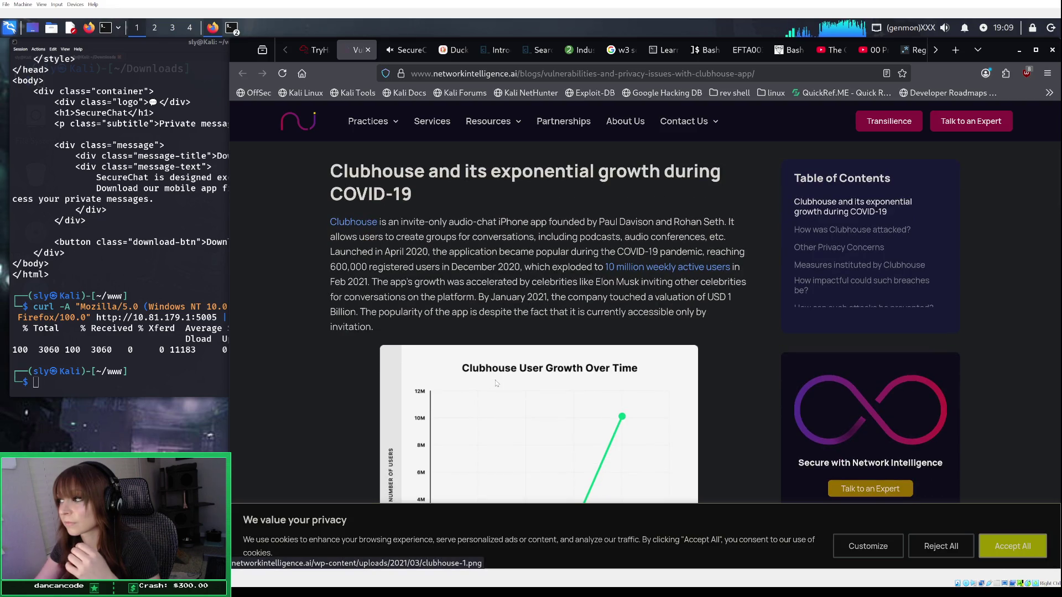
pyautogui.scroll(-4, 496, 382)
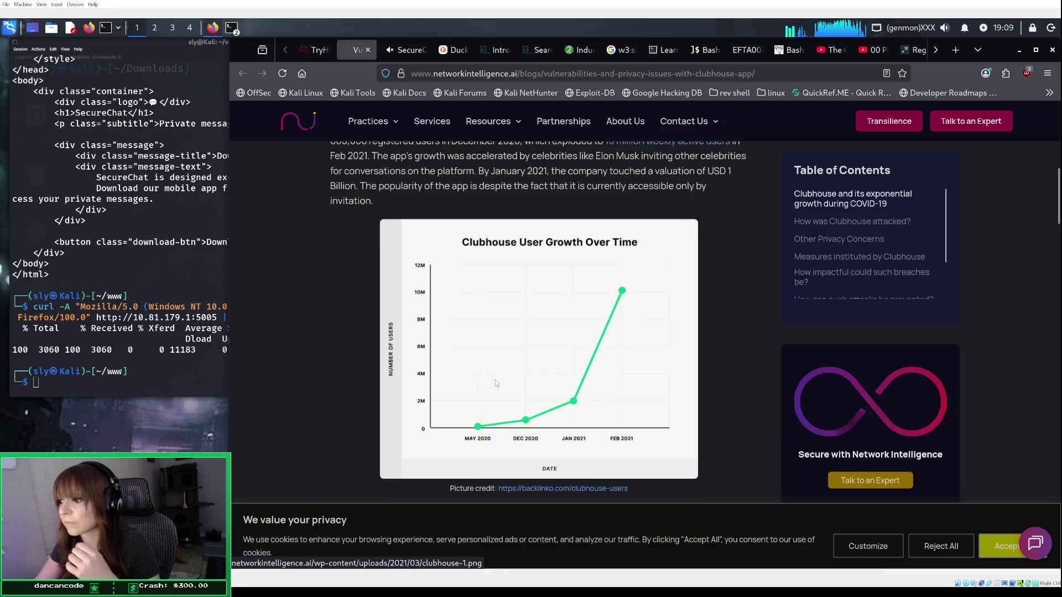
pyautogui.scroll(-6, 496, 383)
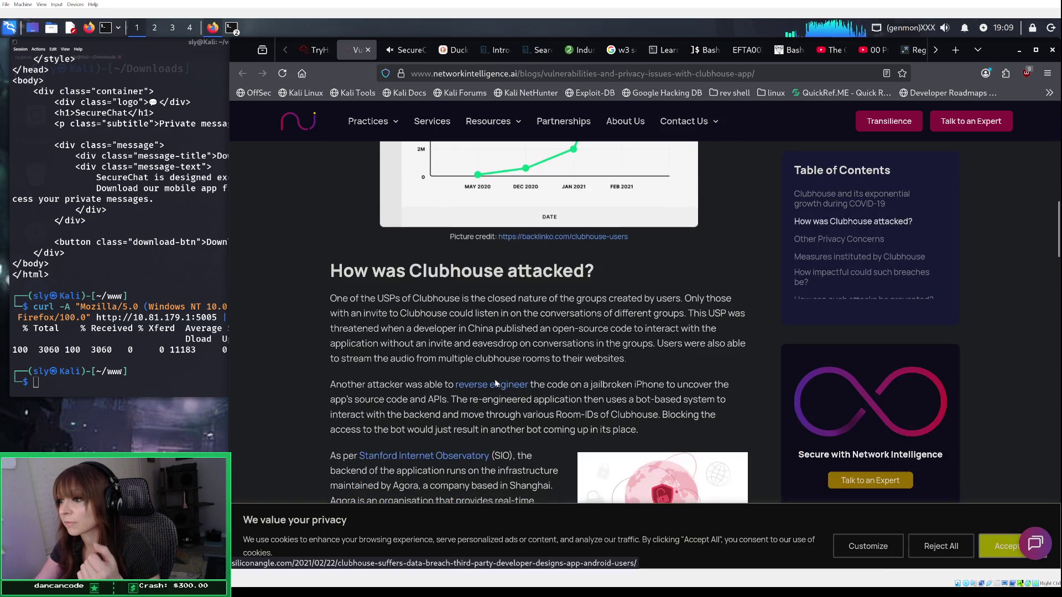
pyautogui.scroll(-4, 496, 382)
pyautogui.scroll(2, 496, 383)
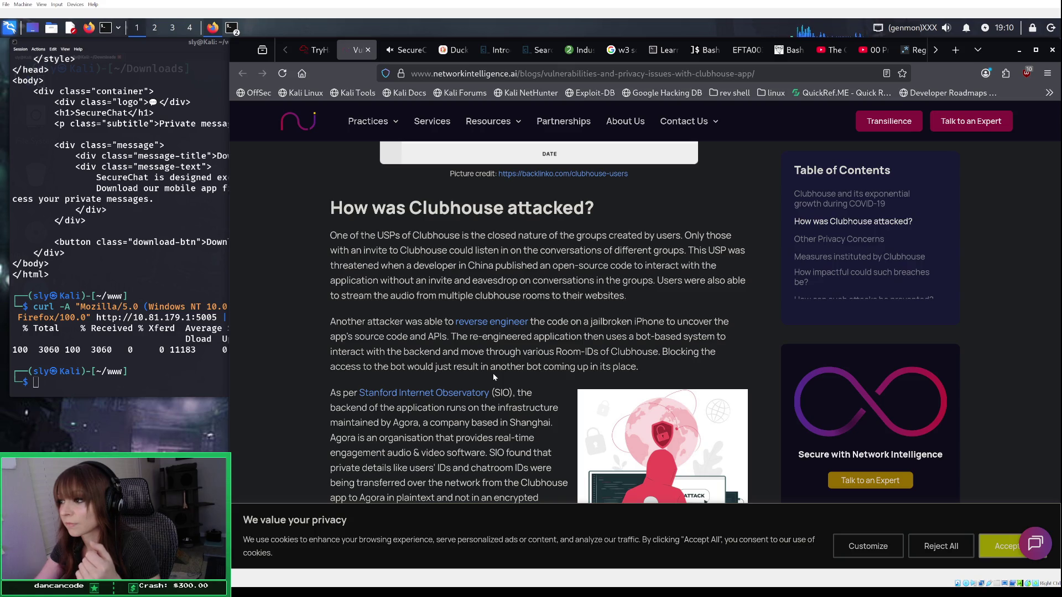
pyautogui.scroll(-2, 494, 377)
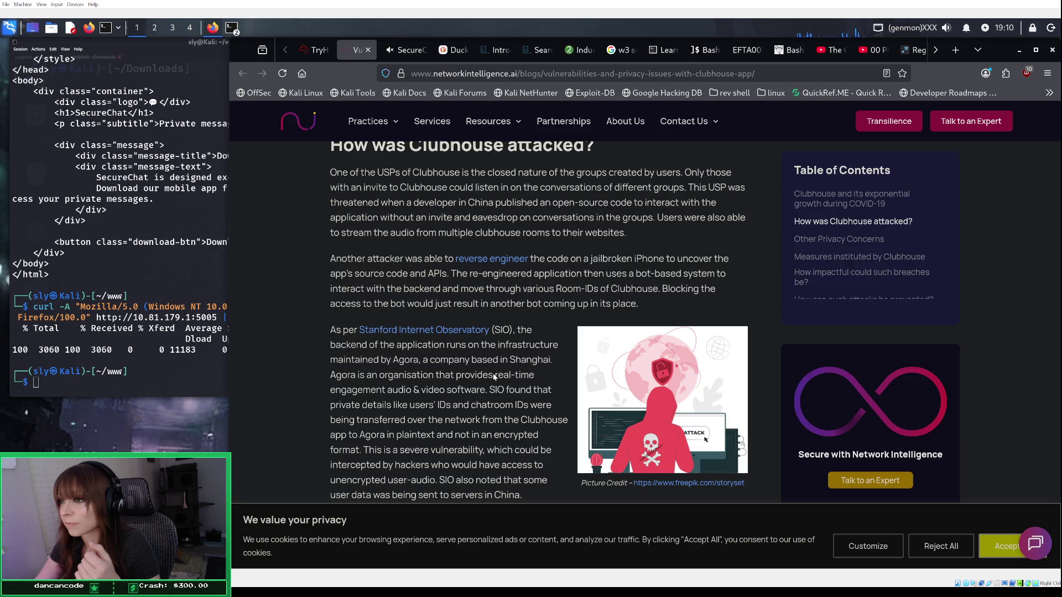
pyautogui.scroll(-2, 493, 377)
pyautogui.scroll(-2, 494, 377)
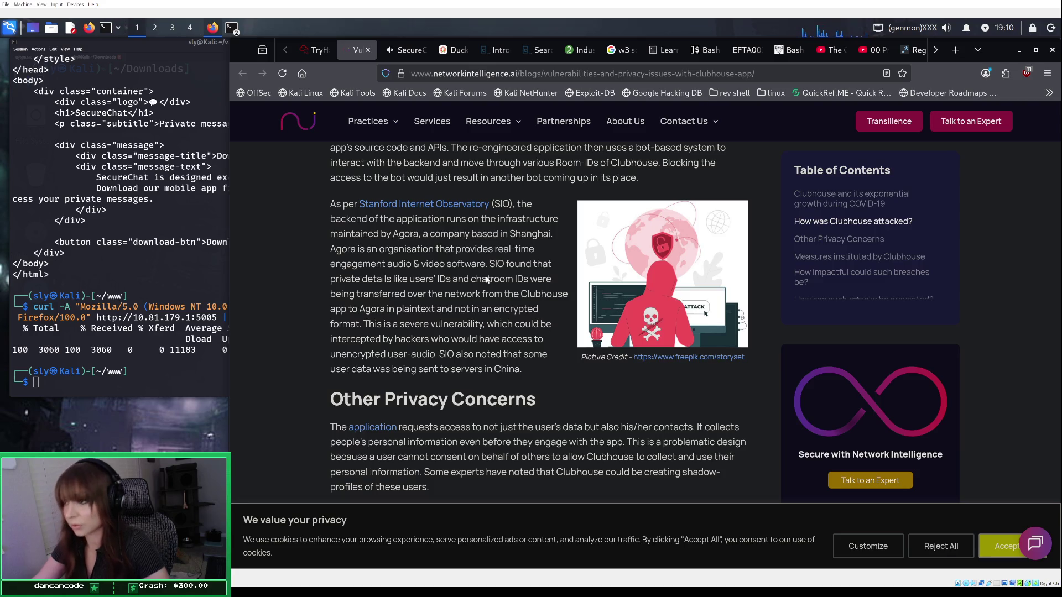
pyautogui.click(316, 50)
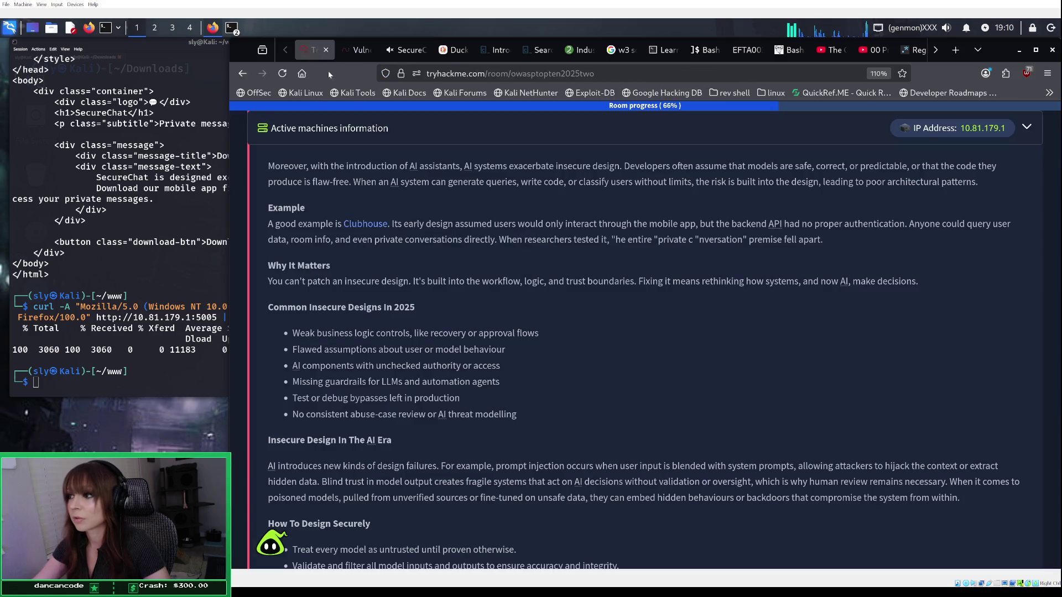
# Step: Close the Clubhouse article tab and scroll SecureChat's Inspector markup and Rules panes
pyautogui.click(368, 50)
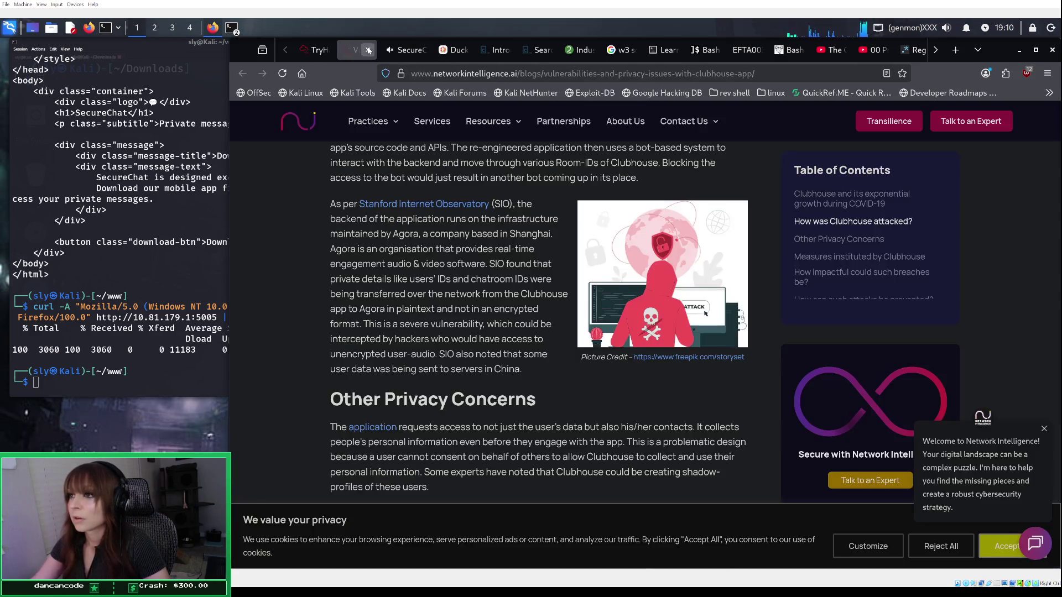
pyautogui.middleClick(368, 51)
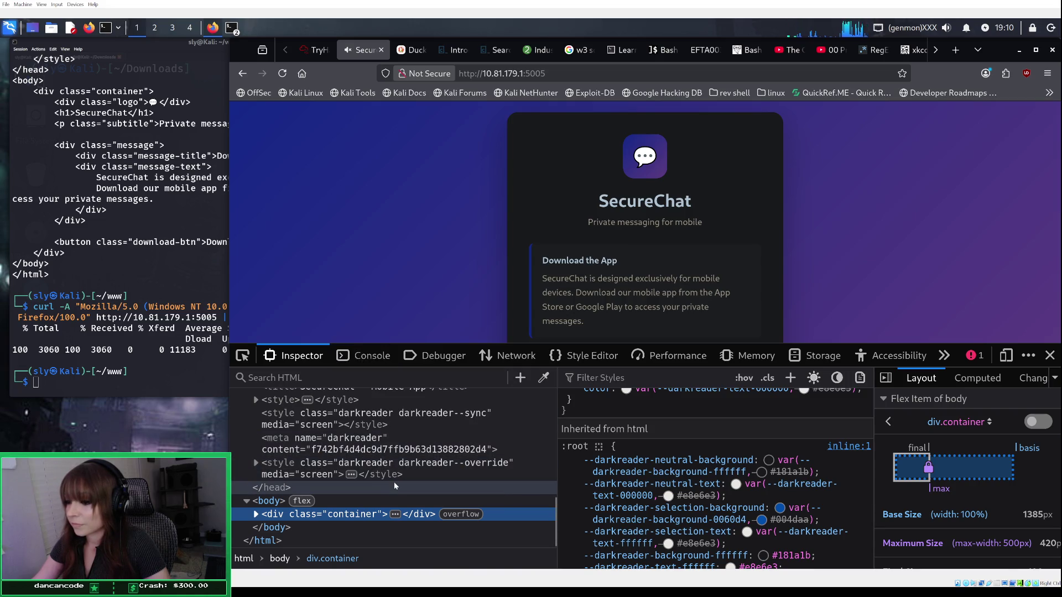
pyautogui.scroll(3, 395, 485)
pyautogui.scroll(3, 395, 484)
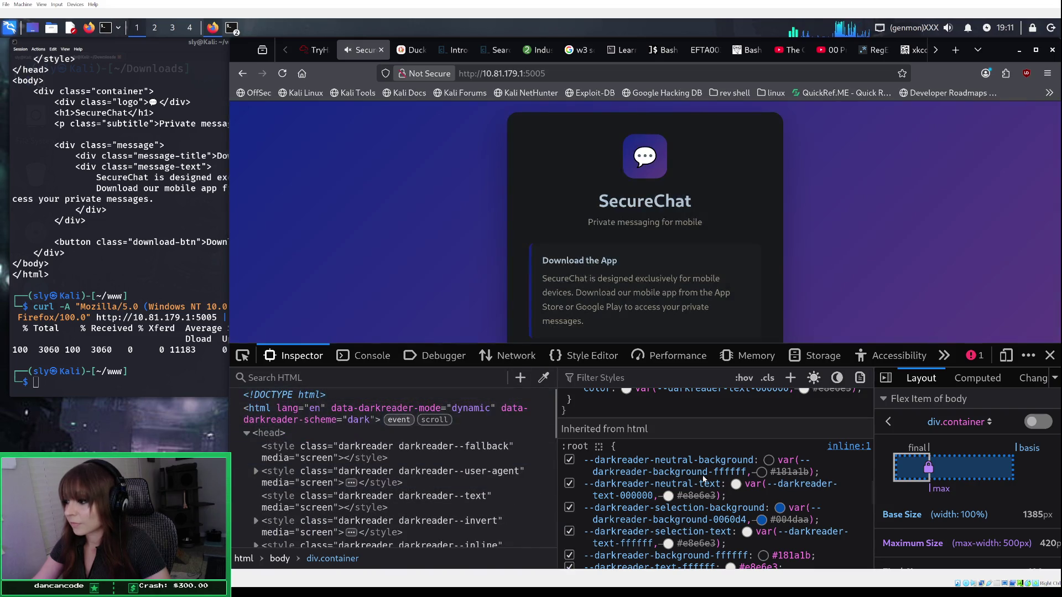
pyautogui.scroll(-5, 682, 484)
pyautogui.scroll(-10, 682, 485)
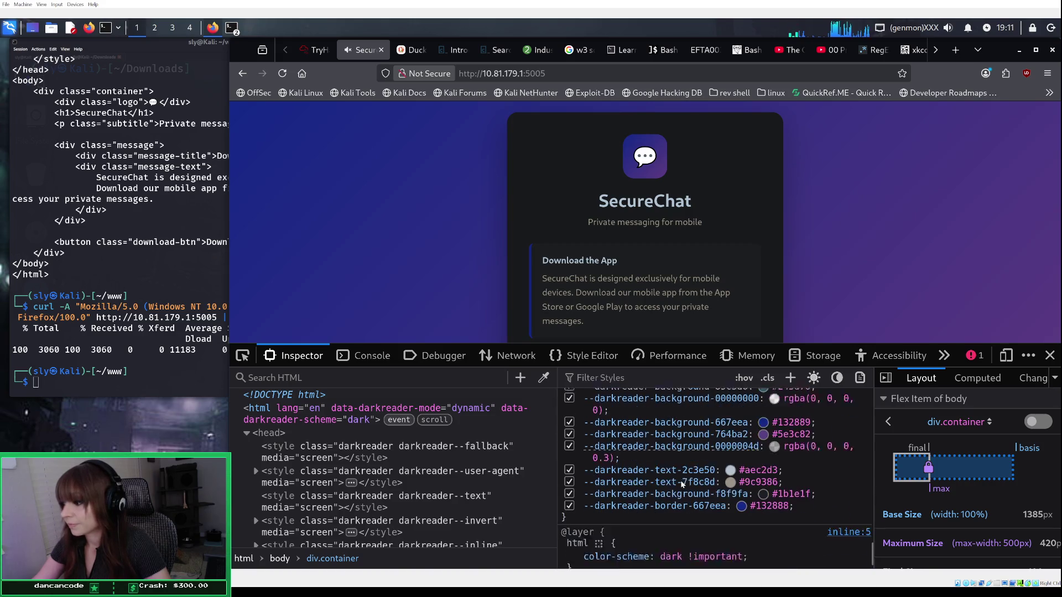
pyautogui.scroll(15, 683, 479)
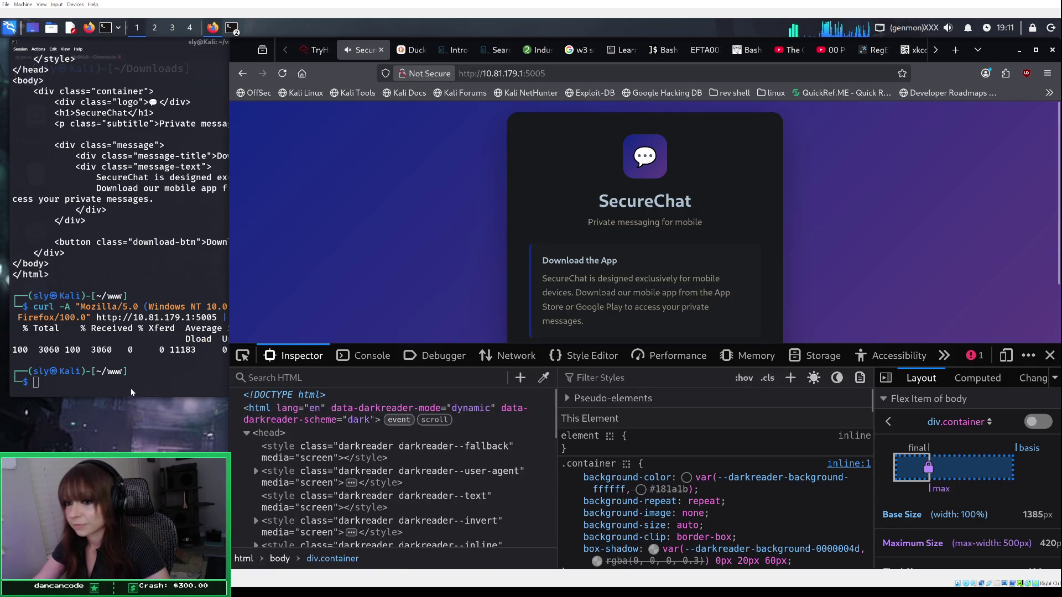
pyautogui.click(131, 390)
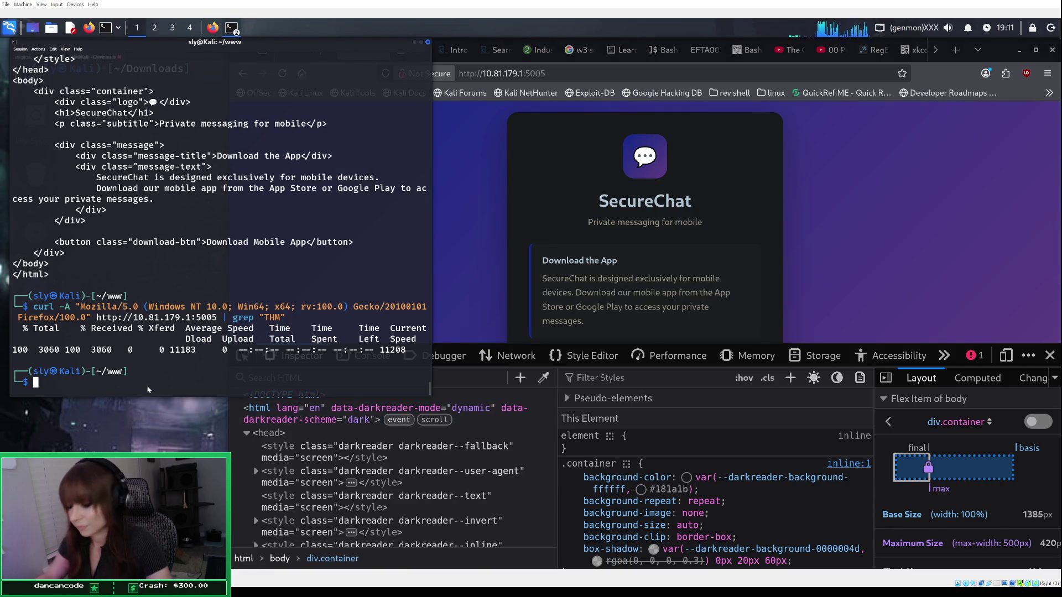
# Step: Rerun the Android 14 user-agent curl request piped through grep "THM"
pyautogui.press('Up')
pyautogui.press('Left')
pyautogui.press('Left')
pyautogui.press('Left')
pyautogui.press('Left')
pyautogui.press('Left')
pyautogui.press('Left')
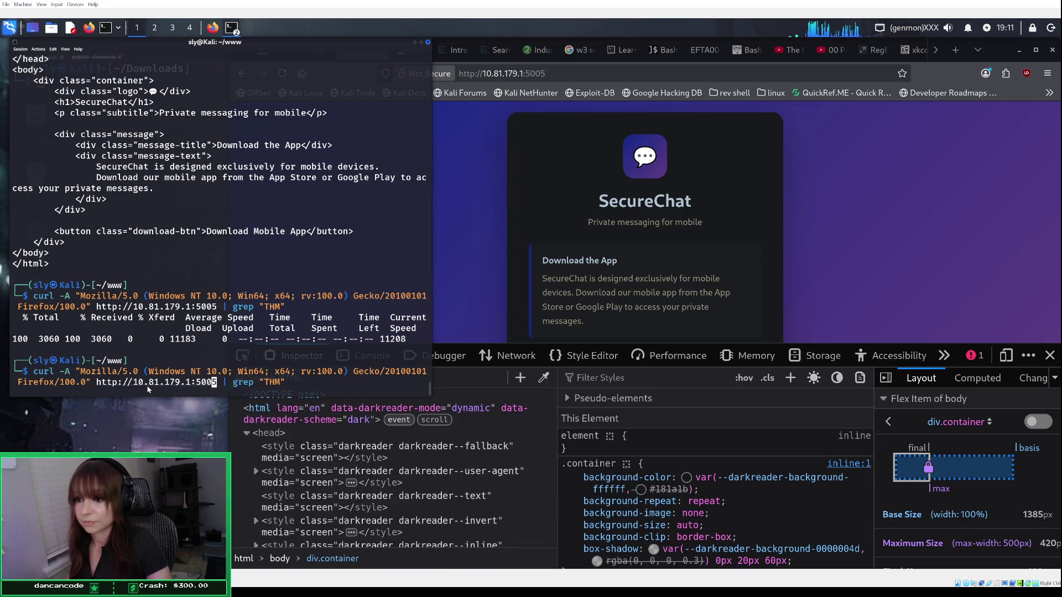
pyautogui.press('Up')
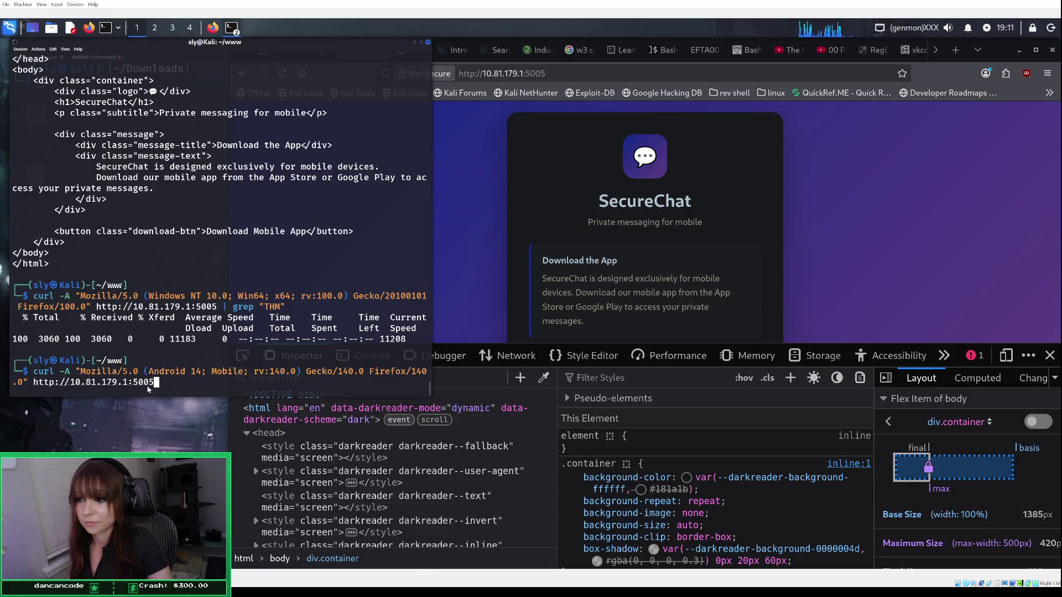
pyautogui.write('|')
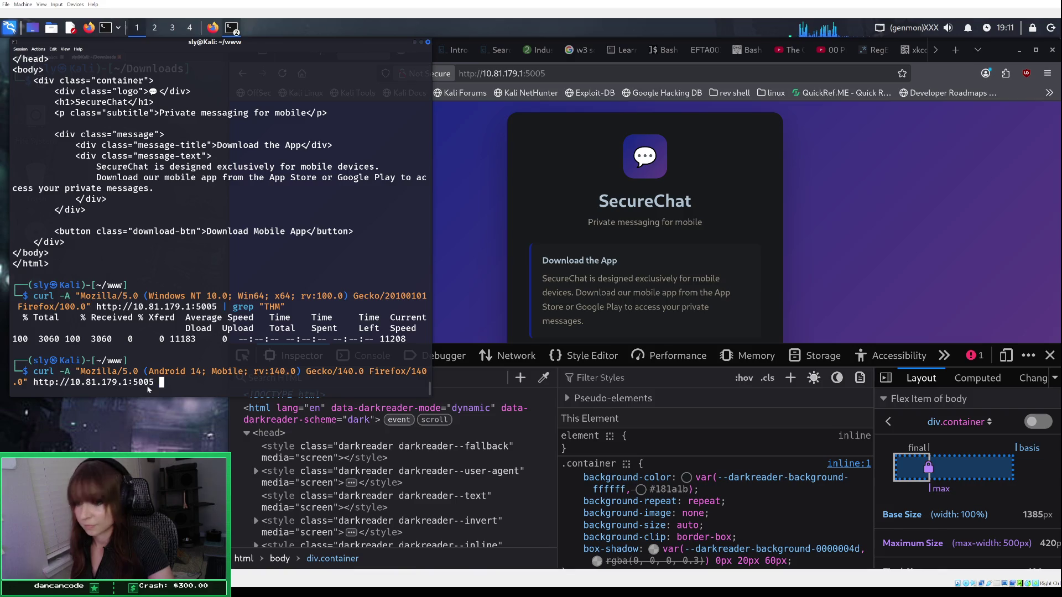
pyautogui.write(' g')
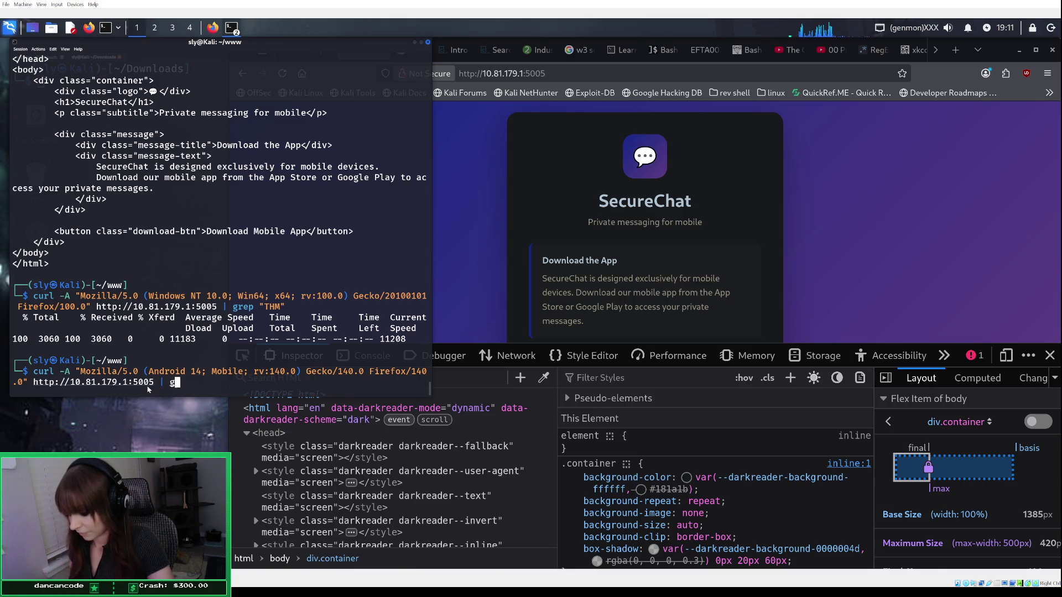
pyautogui.write('rep "THM')
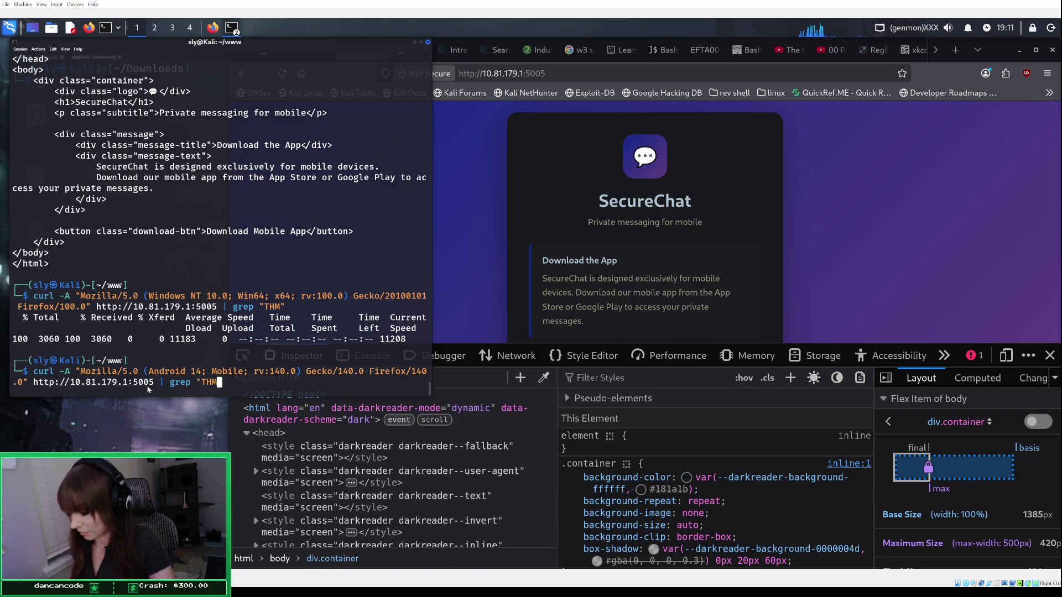
pyautogui.write('"')
pyautogui.press('Return')
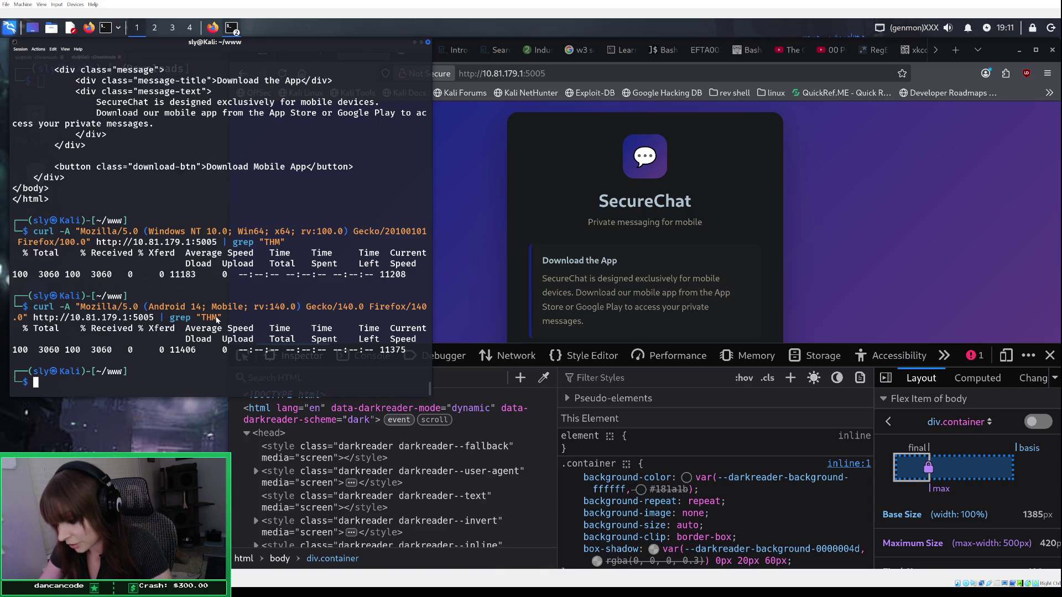
# Step: Bring SecureChat back up in Firefox and try the Download Mobile App button
pyautogui.click(658, 244)
pyautogui.scroll(-2, 658, 244)
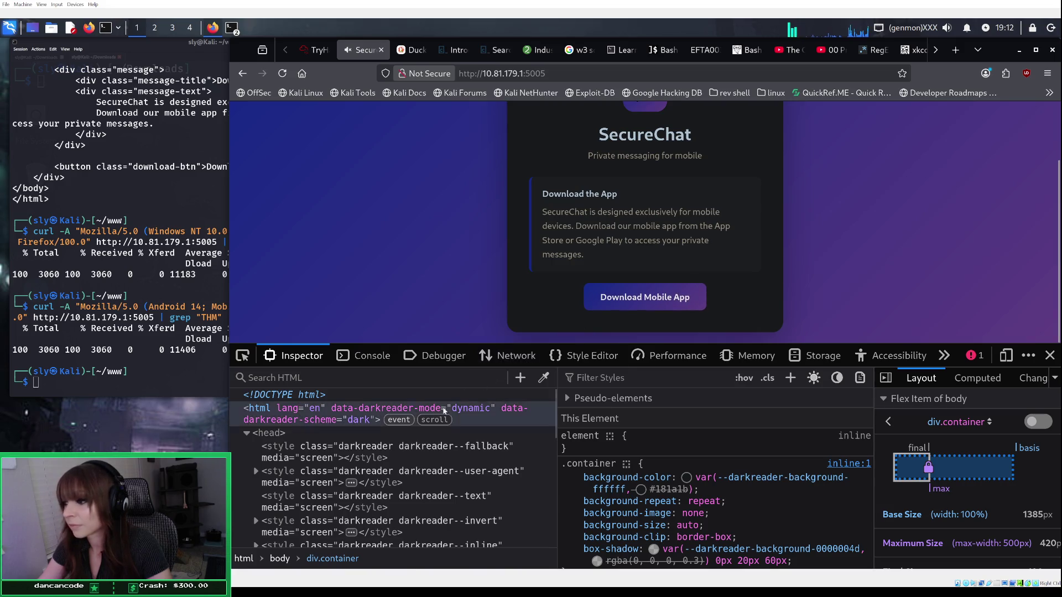
pyautogui.click(598, 299)
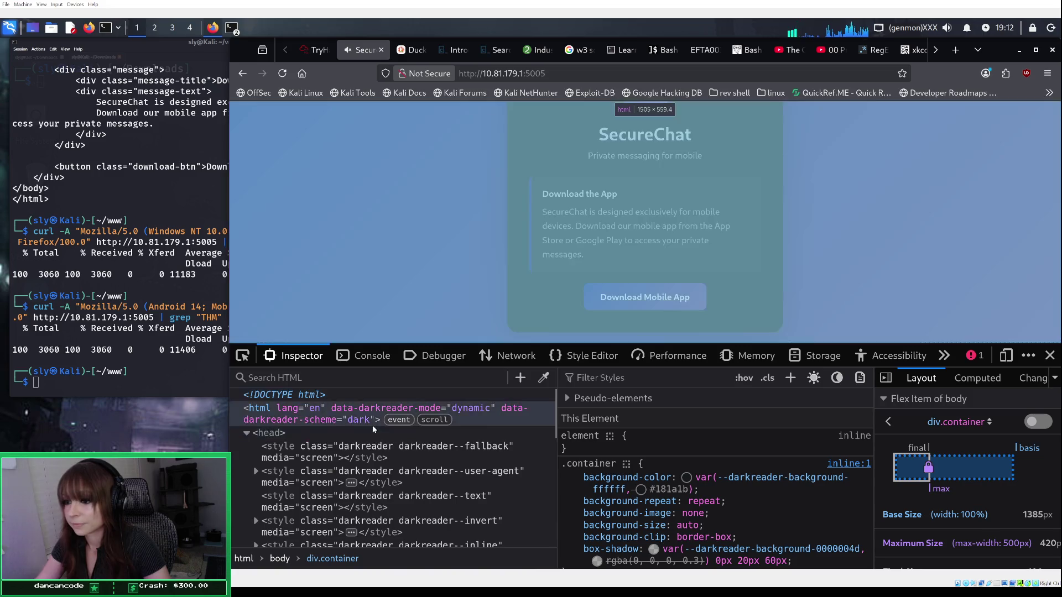
# Step: Inspect the head's darkreader--root-vars style element in the markup tree
pyautogui.scroll(-5, 373, 437)
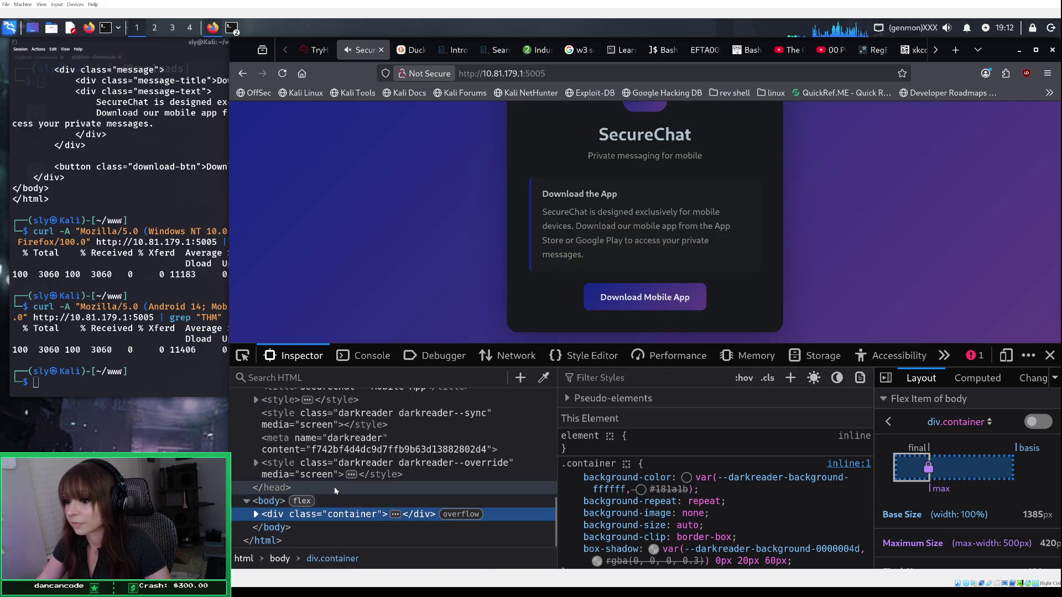
pyautogui.scroll(3, 340, 466)
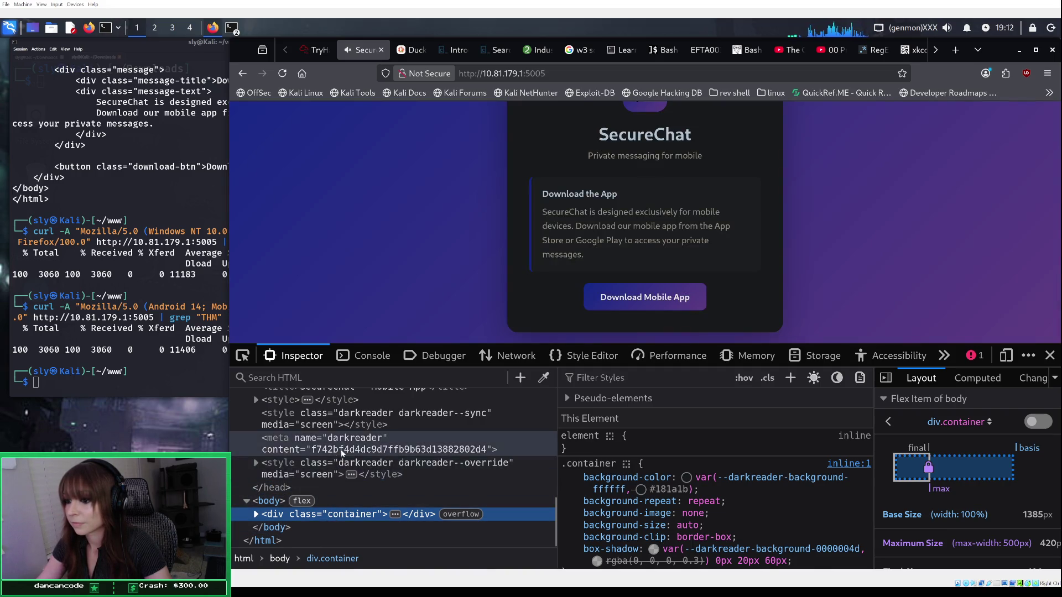
pyautogui.scroll(1, 349, 429)
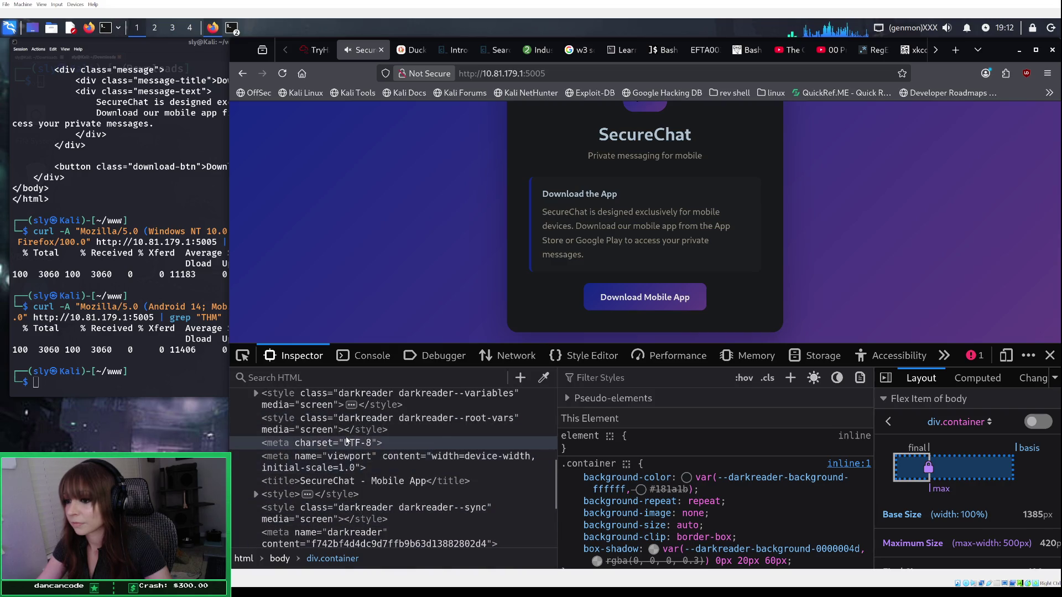
pyautogui.click(359, 425)
pyautogui.scroll(5, 353, 420)
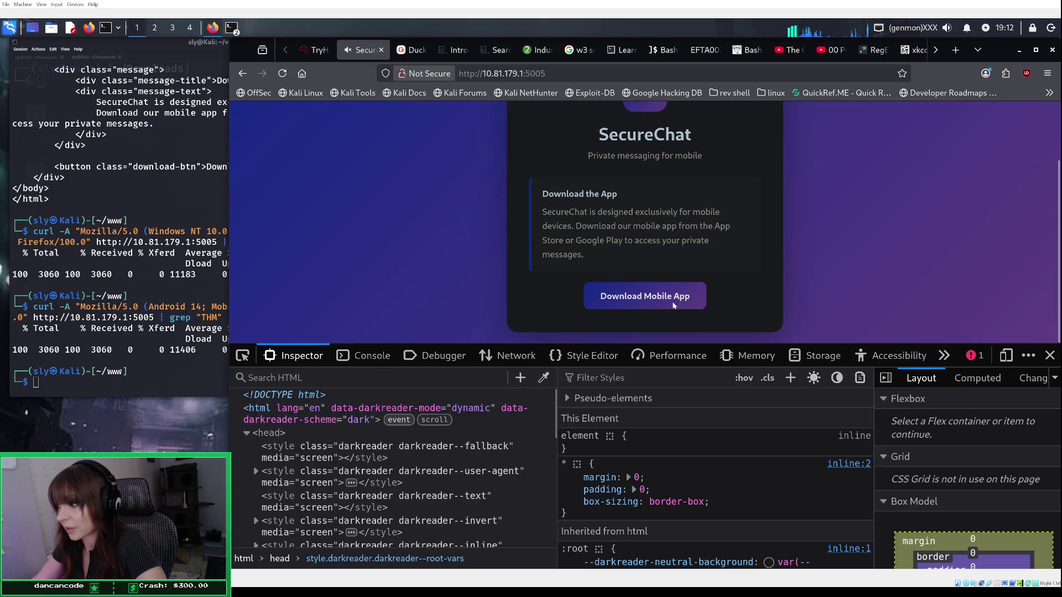
# Step: Inspect the Download Mobile App button and review its .download-btn rules, including the #667eea-to-#764ba2 gradient
pyautogui.rightClick(674, 303)
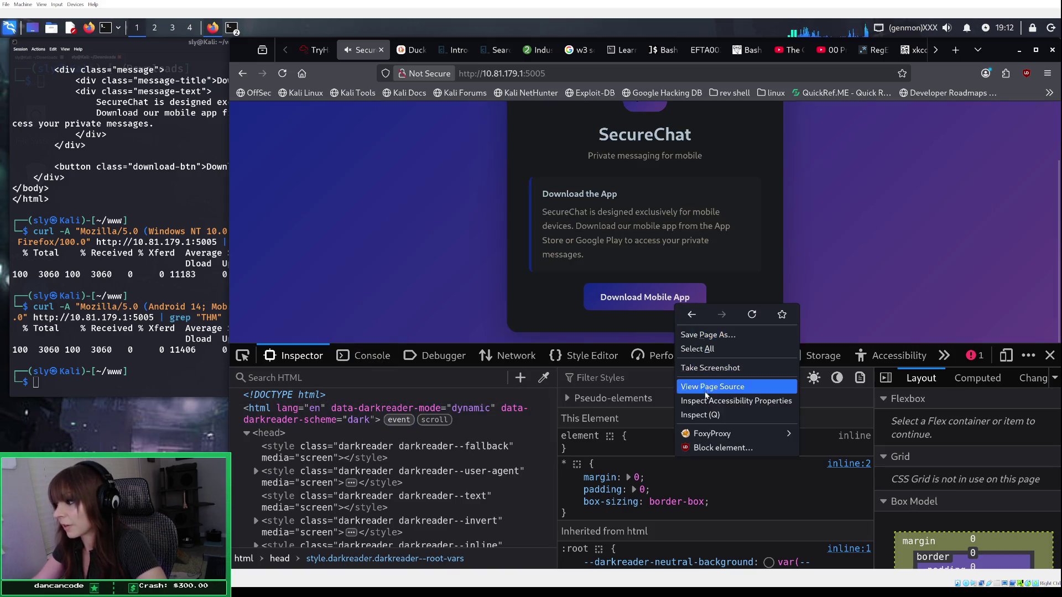
pyautogui.click(701, 415)
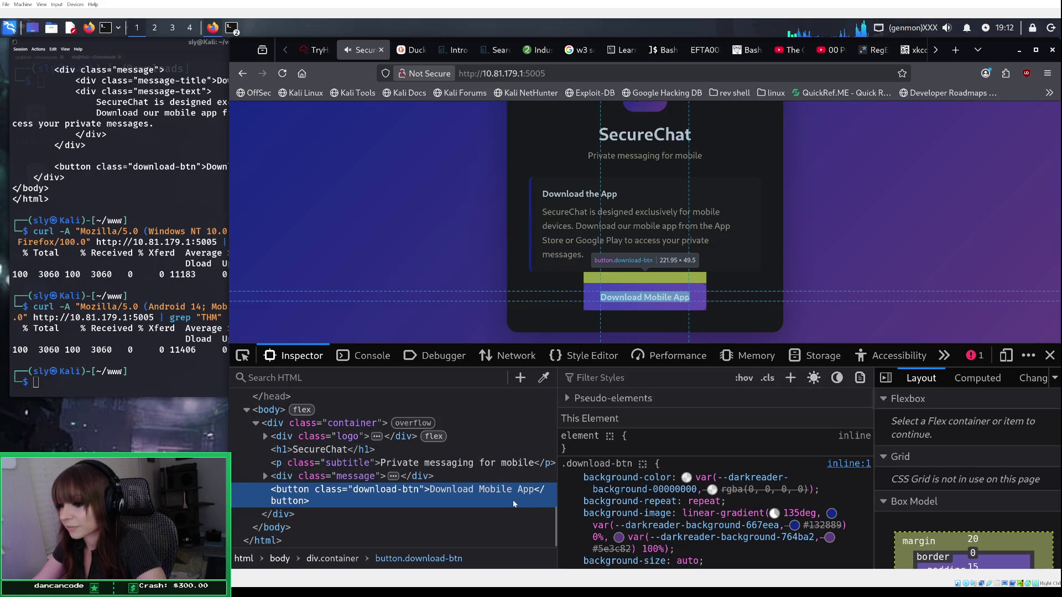
pyautogui.scroll(-2, 651, 506)
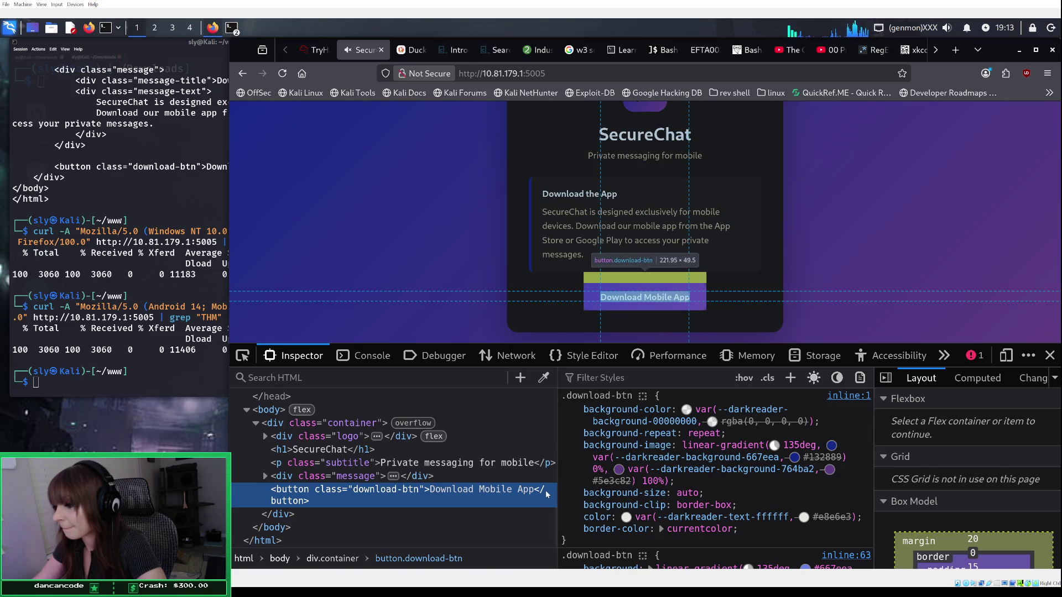
pyautogui.scroll(-1, 634, 494)
pyautogui.scroll(-2, 634, 494)
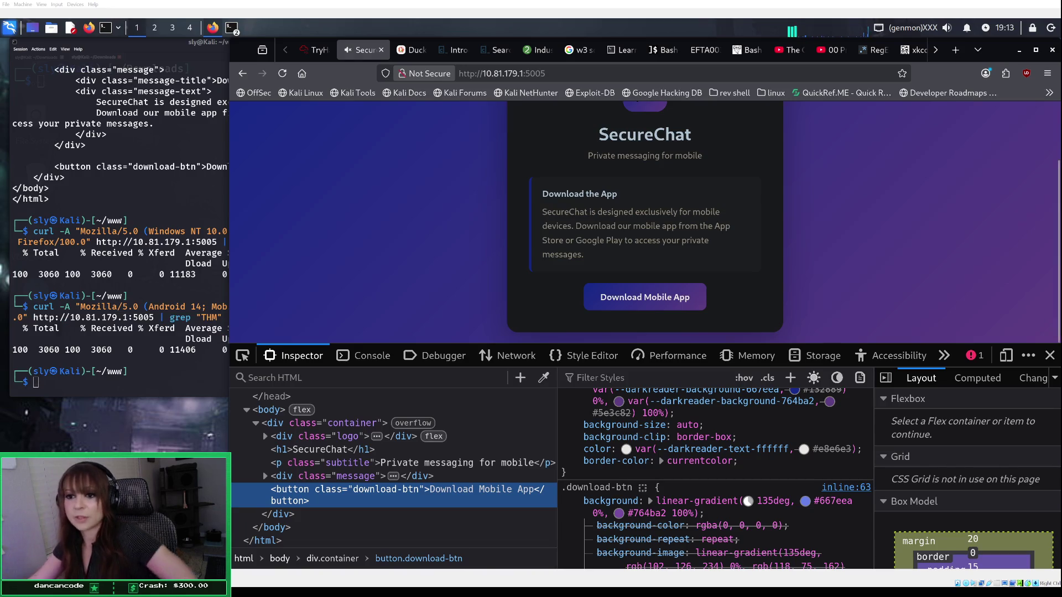
# Step: Rerun the Android user-agent curl request with grep filtering for lowercase "thm"
pyautogui.click(151, 384)
pyautogui.press('Up')
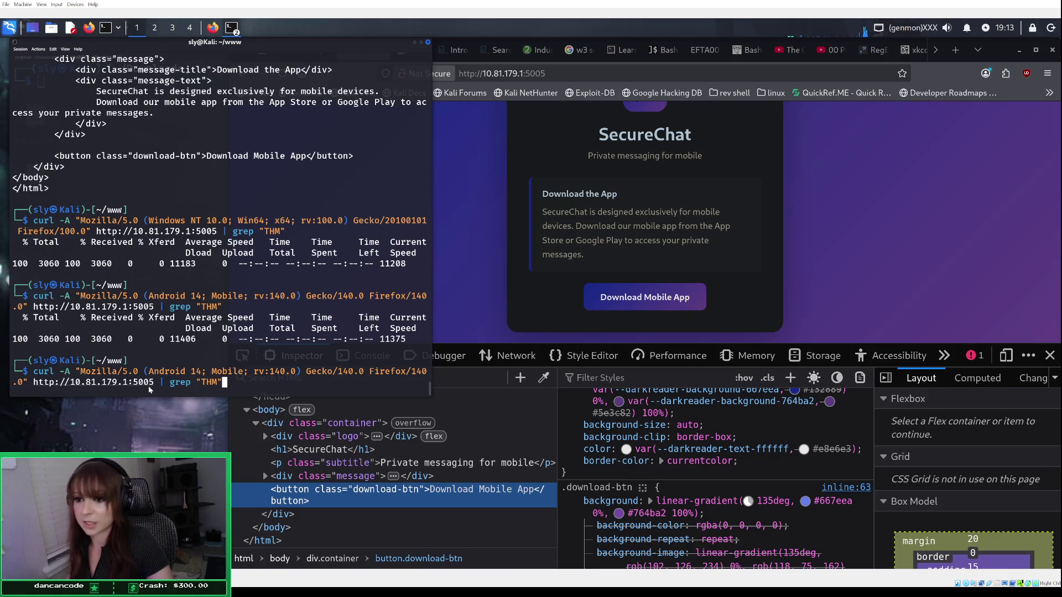
pyautogui.press('Left')
pyautogui.press('BackSpace')
pyautogui.press('BackSpace')
pyautogui.press('BackSpace')
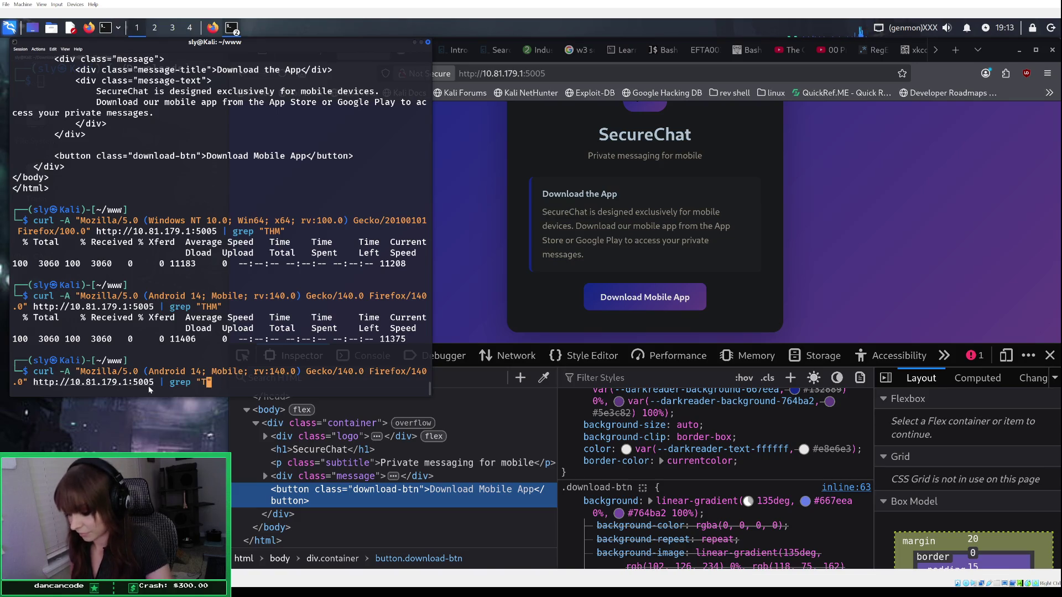
pyautogui.write('thm')
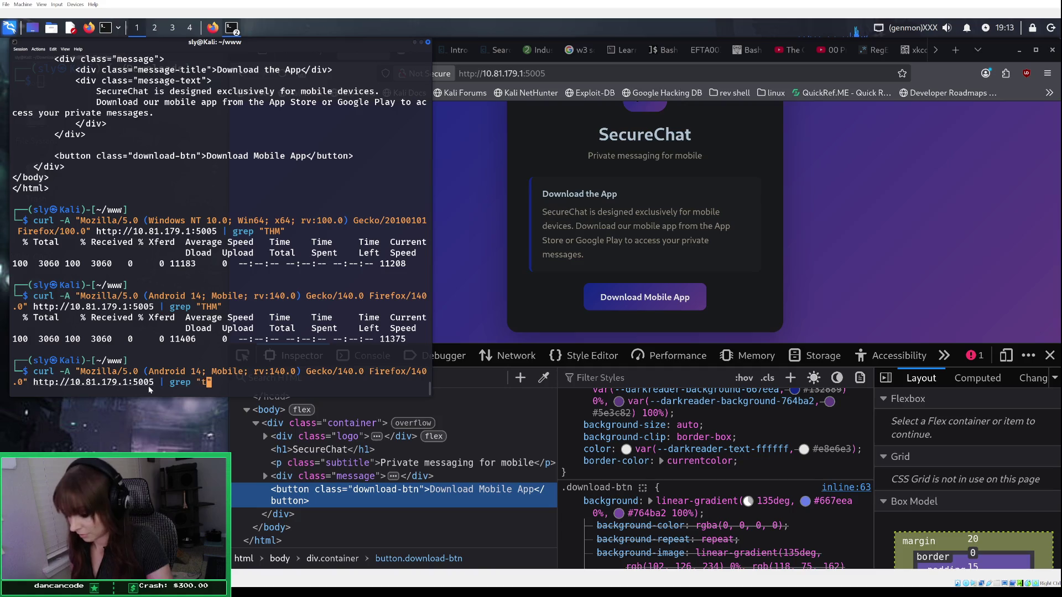
pyautogui.press('Return')
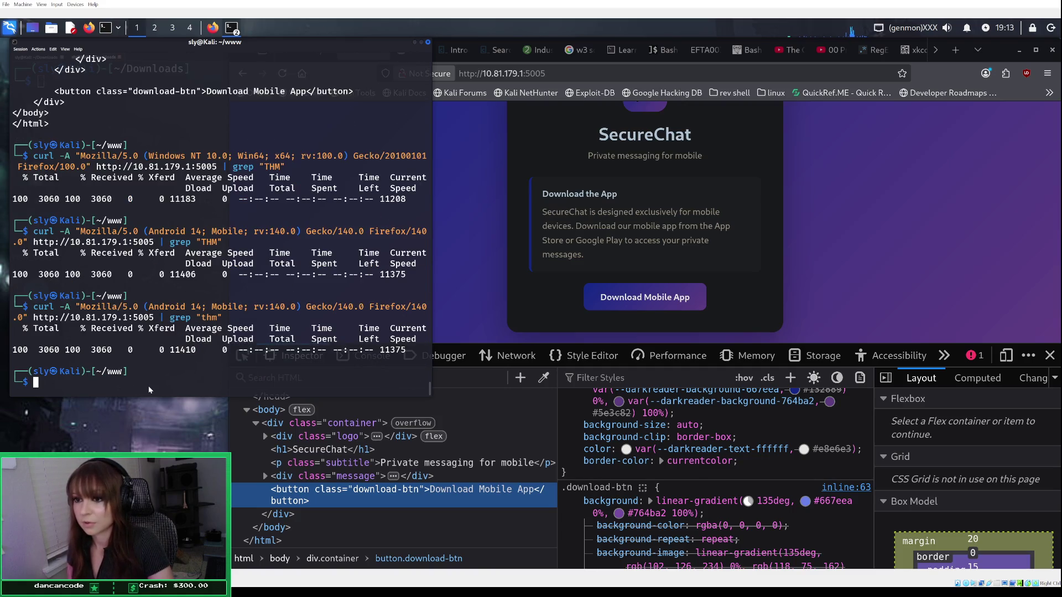
pyautogui.press('Up')
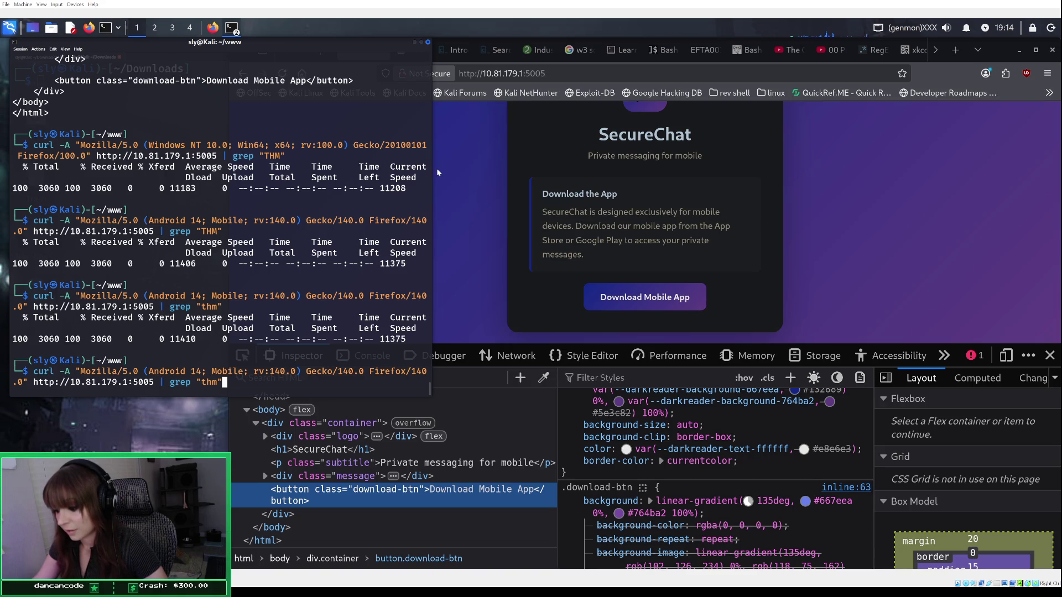
# Step: Finish scrolling the .download-btn rules, then open the Debugger to list SecureChat's page sources
pyautogui.click(713, 461)
pyautogui.scroll(-2, 713, 460)
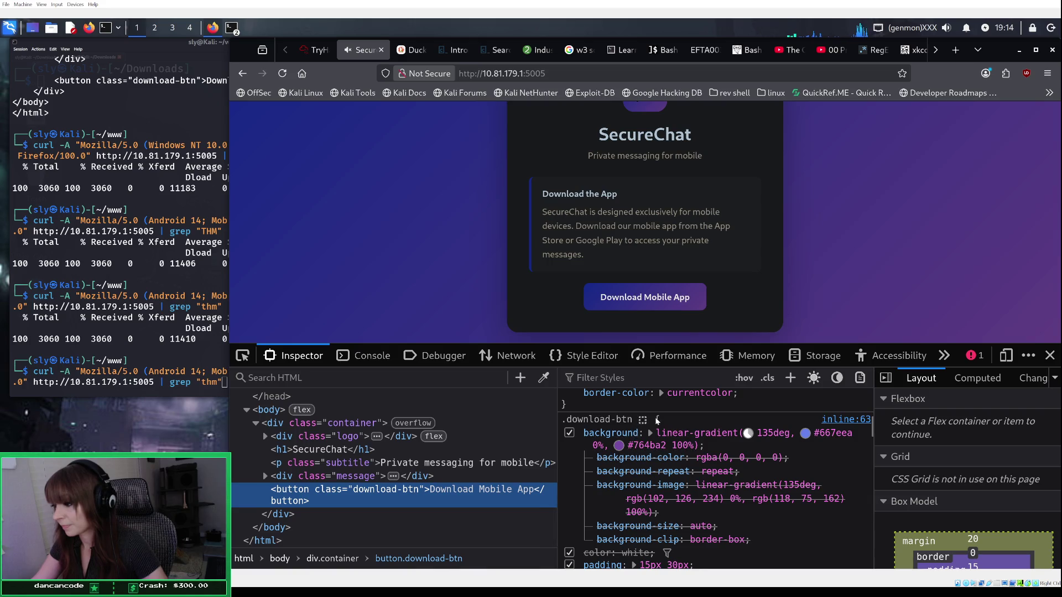
pyautogui.scroll(-2, 657, 420)
pyautogui.scroll(2, 658, 420)
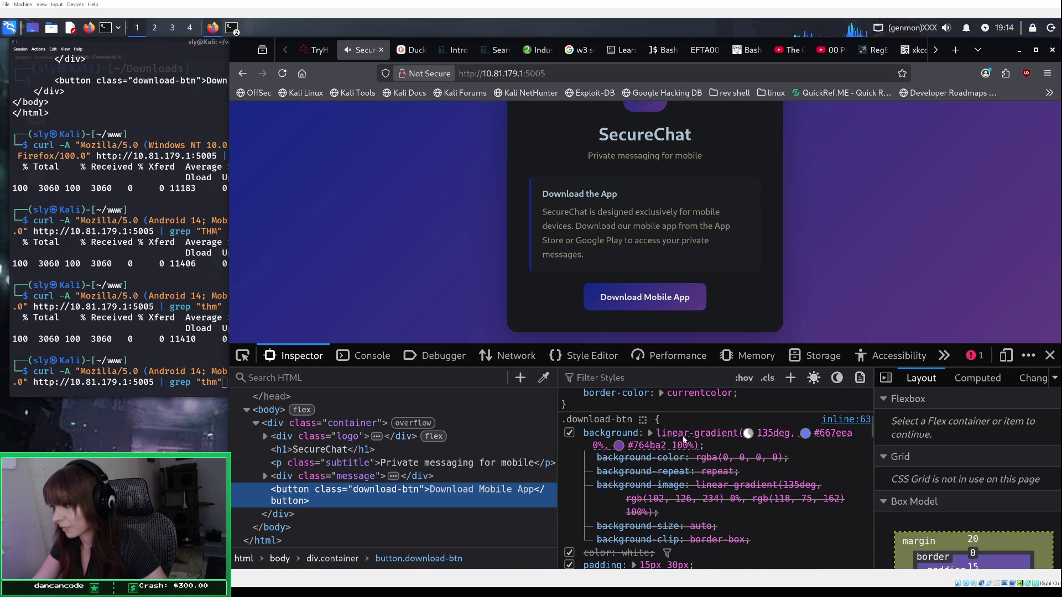
pyautogui.scroll(-2, 684, 440)
pyautogui.scroll(-2, 684, 440)
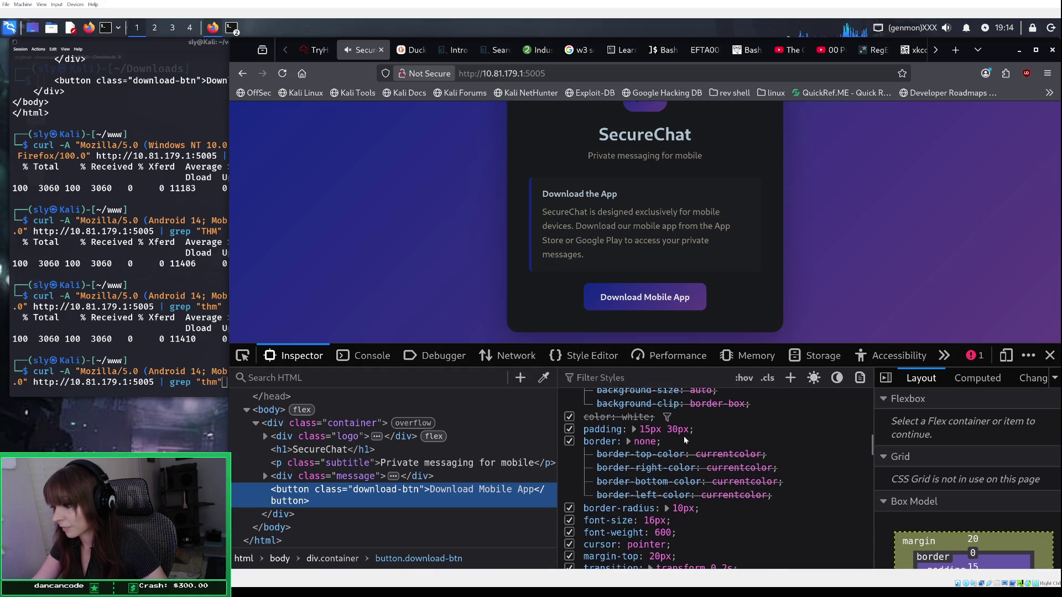
pyautogui.scroll(-3, 685, 440)
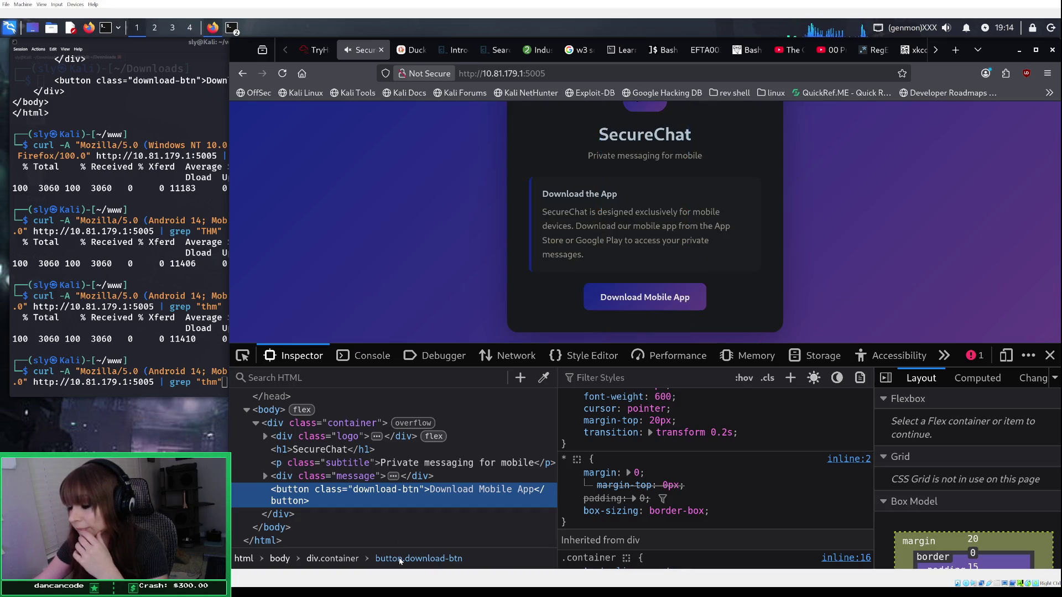
pyautogui.click(461, 359)
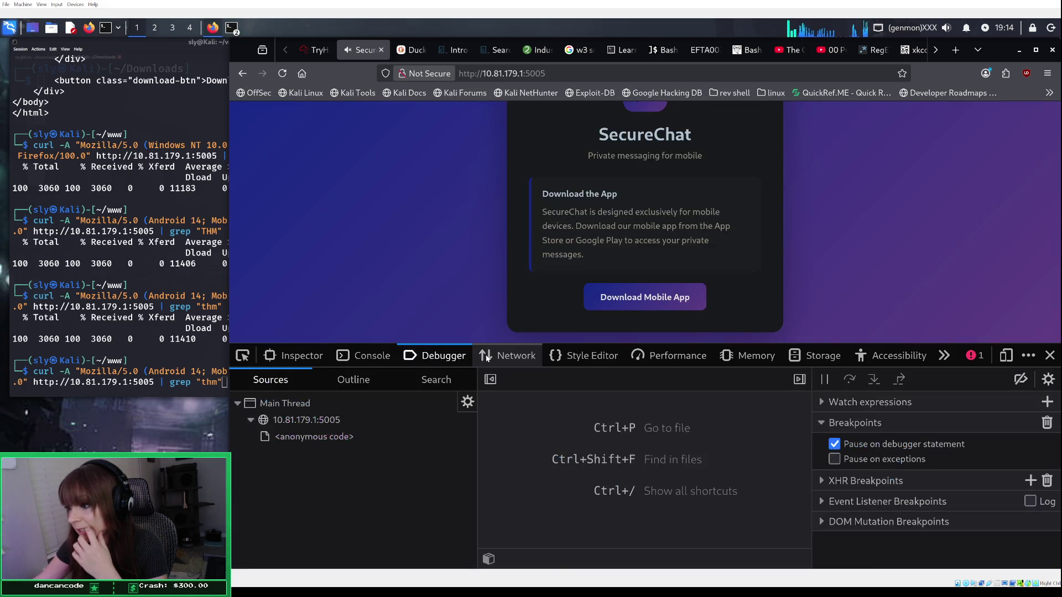
# Step: Open the <anonymous code> script under 10.81.179.1:5005 and read down through it
pyautogui.click(333, 423)
pyautogui.click(332, 436)
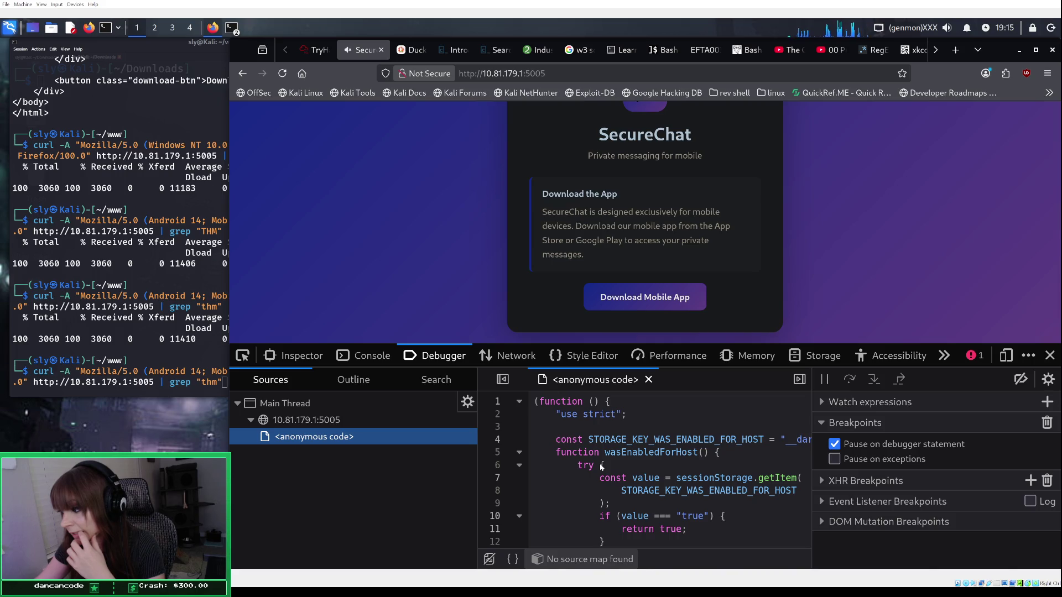
pyautogui.scroll(-2, 601, 467)
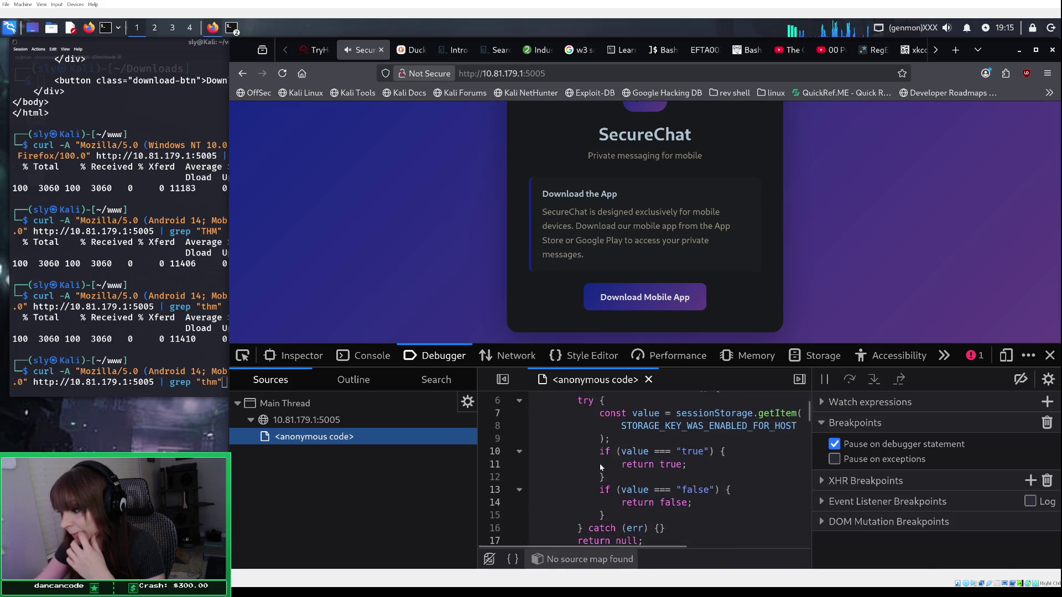
pyautogui.scroll(-2, 601, 467)
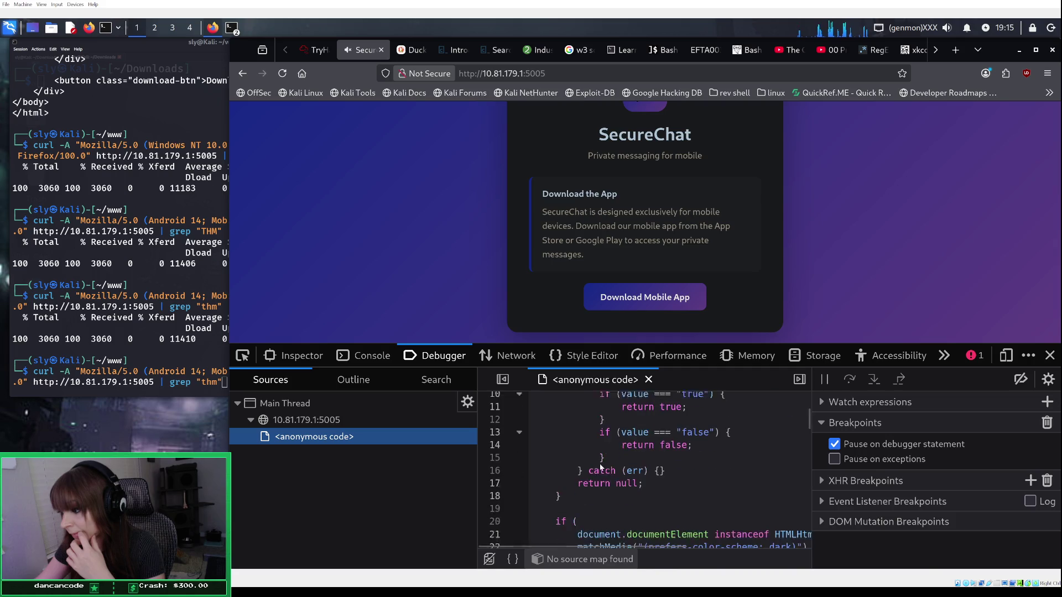
pyautogui.scroll(-2, 601, 467)
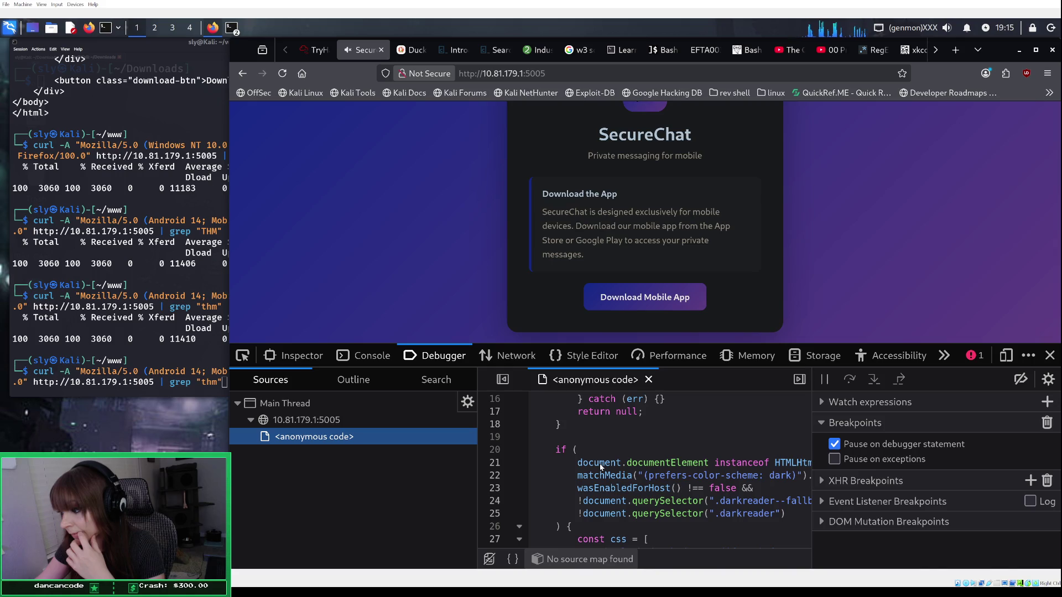
pyautogui.scroll(-6, 602, 467)
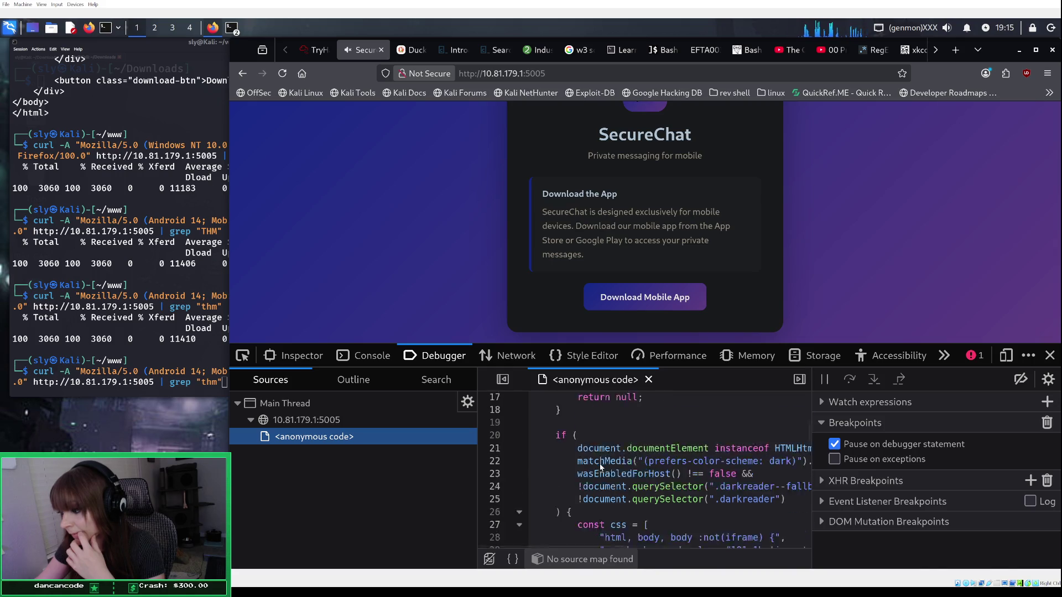
pyautogui.scroll(-7, 600, 466)
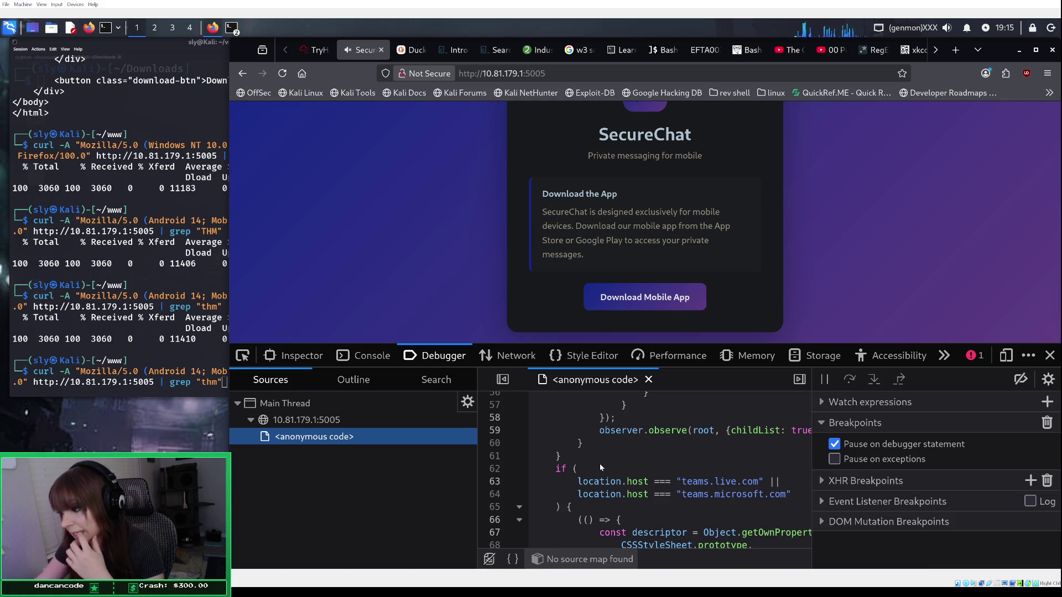
pyautogui.scroll(-2, 600, 468)
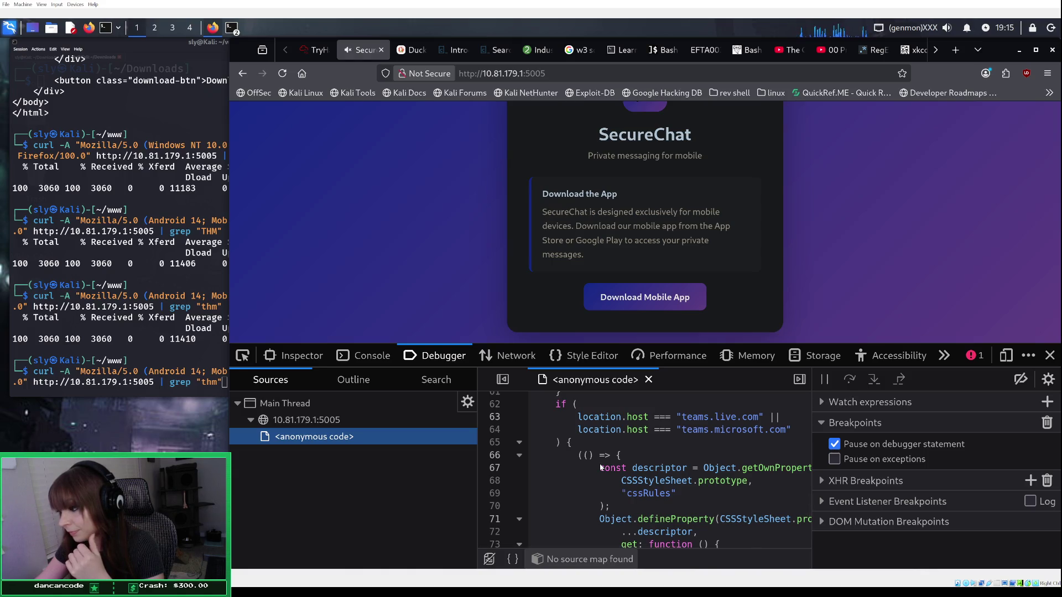
pyautogui.scroll(-5, 600, 468)
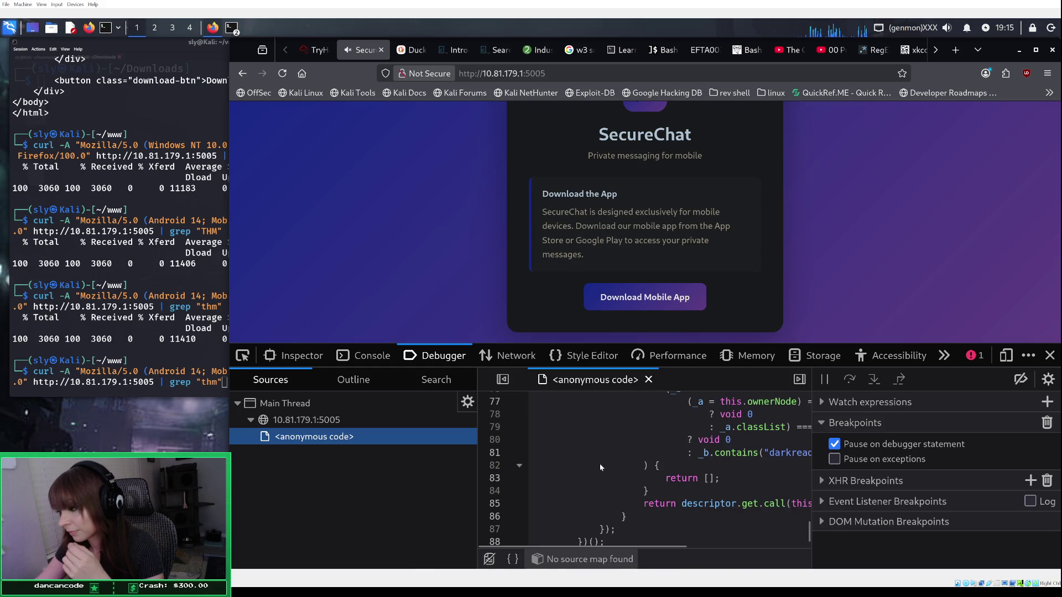
pyautogui.scroll(-1, 599, 463)
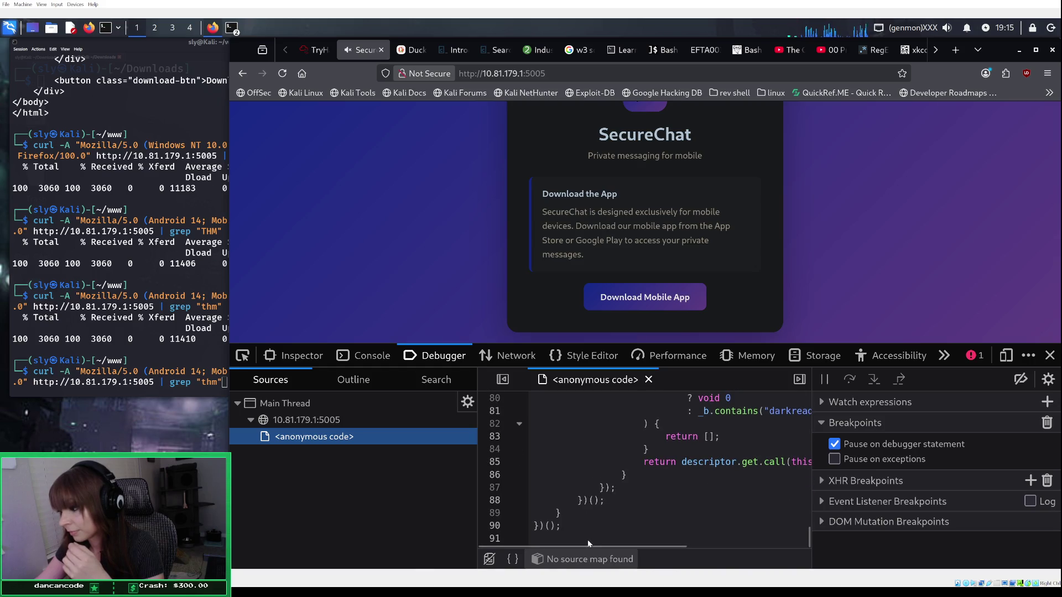
# Step: Shift the view sideways and back up through the script, confirming it is Dark Reader styling code
pyautogui.moveTo(589, 545)
pyautogui.mouseDown()
pyautogui.moveTo(669, 545)
pyautogui.moveTo(627, 546)
pyautogui.mouseUp()
pyautogui.scroll(10, 633, 509)
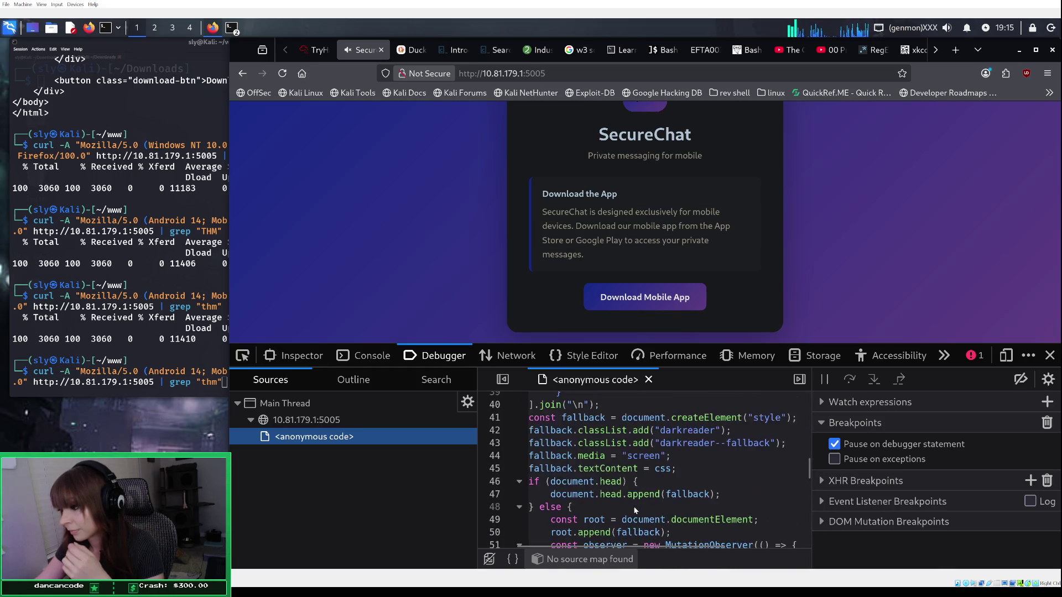
pyautogui.scroll(5, 633, 506)
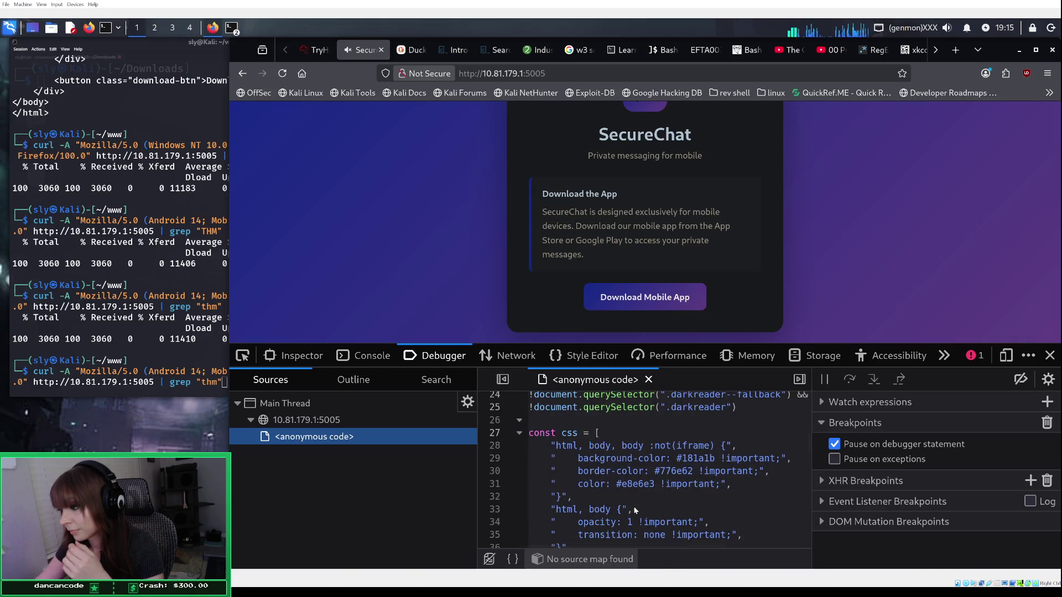
pyautogui.scroll(2, 632, 506)
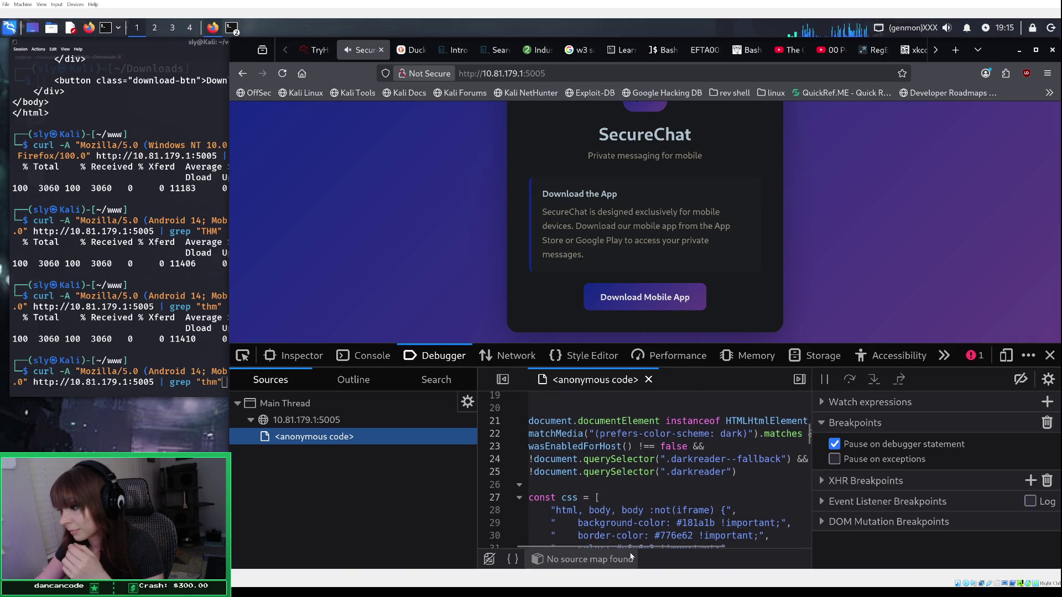
pyautogui.moveTo(633, 546)
pyautogui.mouseDown()
pyautogui.moveTo(609, 543)
pyautogui.moveTo(639, 545)
pyautogui.moveTo(629, 545)
pyautogui.mouseUp()
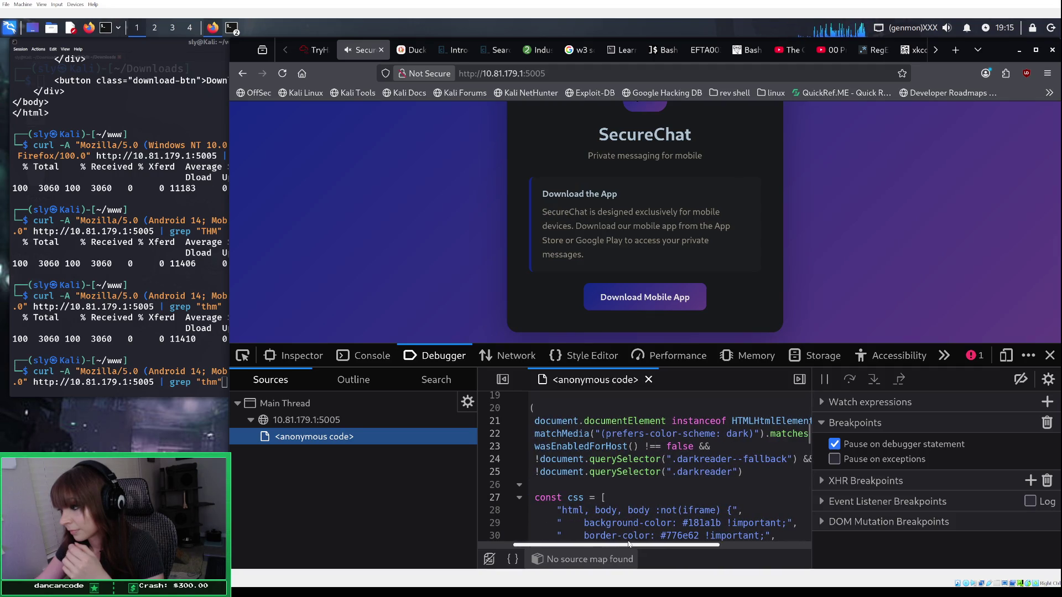
pyautogui.moveTo(629, 545); pyautogui.dragTo(594, 545)
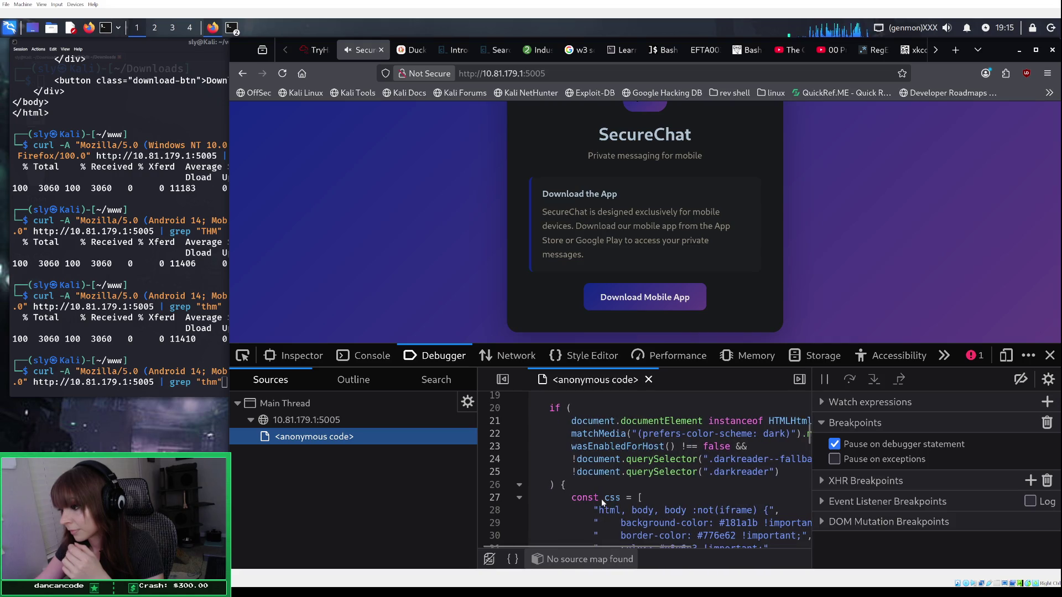
pyautogui.scroll(5, 601, 499)
pyautogui.scroll(1, 602, 499)
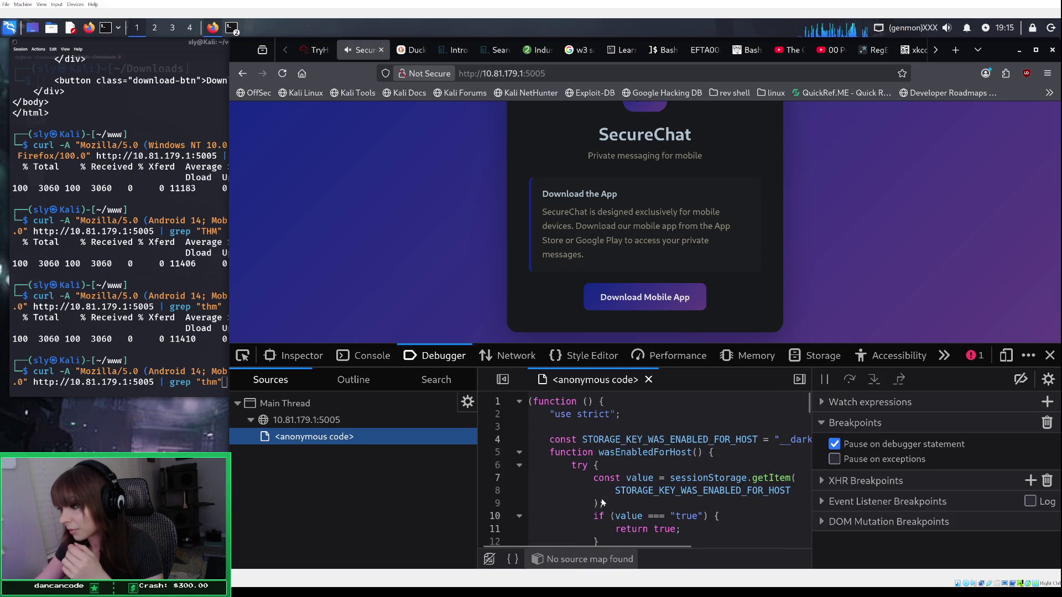
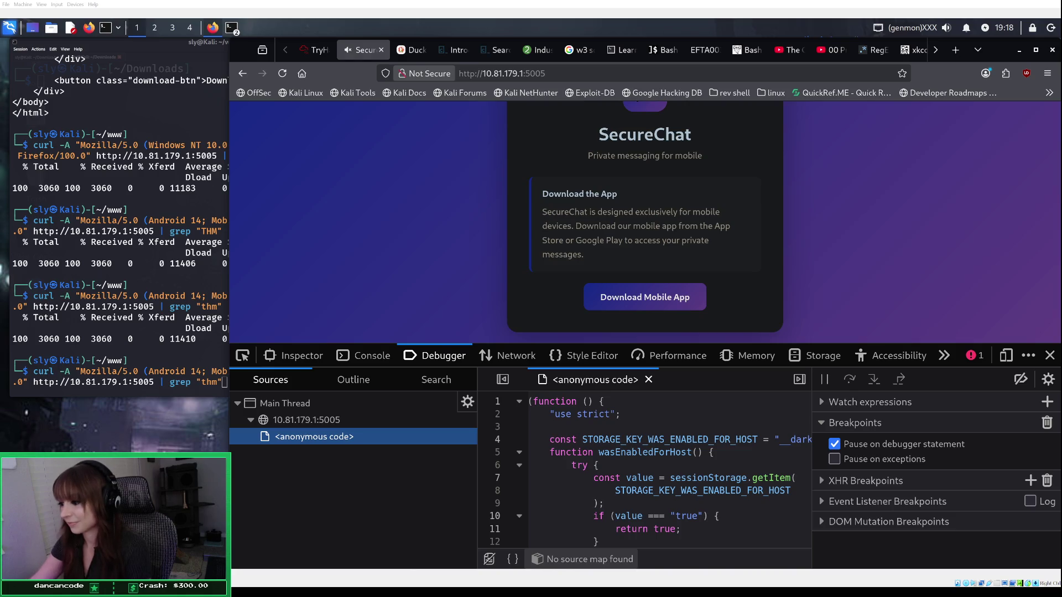
# Step: Open the Developer Tools Network panel listing the SecureChat page's requests
pyautogui.scroll(-2, 650, 470)
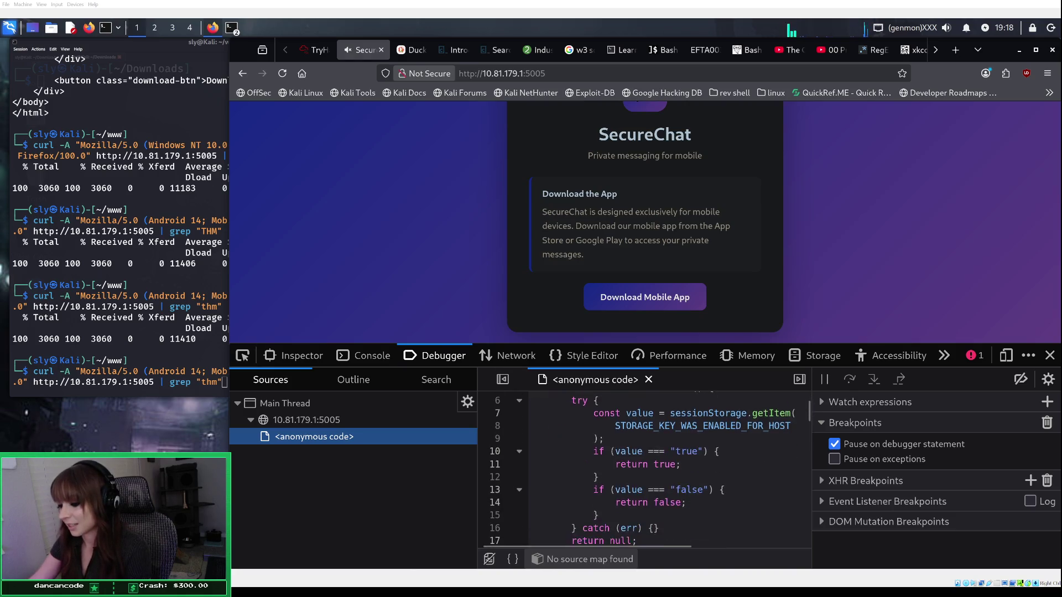
pyautogui.scroll(-2, 644, 470)
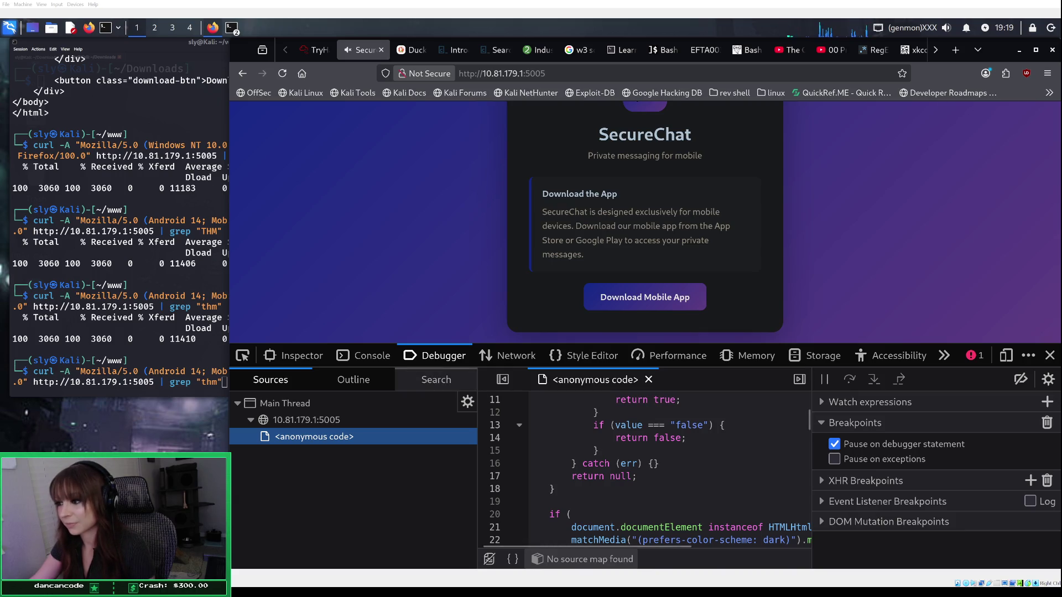
pyautogui.click(302, 358)
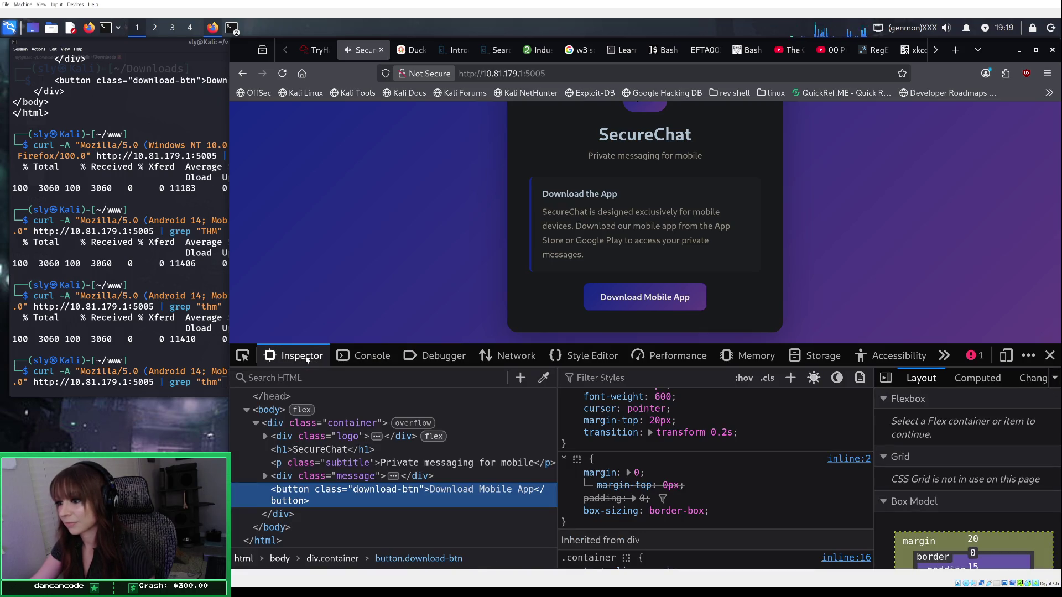
pyautogui.click(344, 356)
pyautogui.click(319, 360)
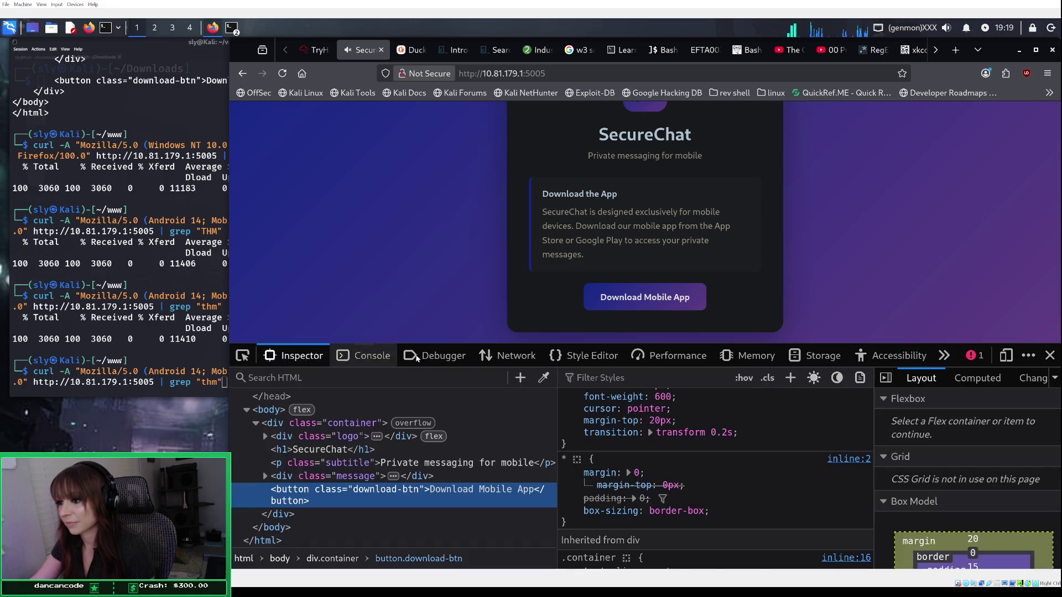
pyautogui.click(515, 359)
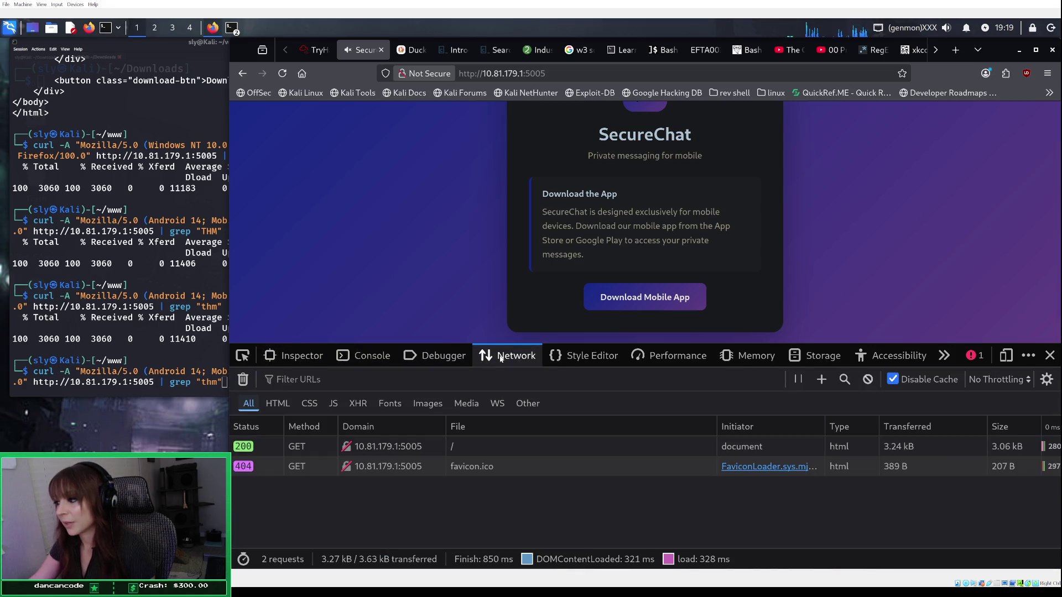
# Step: Read the headers of the favicon.ico request and the main '/' request, including its User-Agent
pyautogui.click(502, 466)
pyautogui.scroll(-2, 718, 499)
pyautogui.scroll(2, 718, 499)
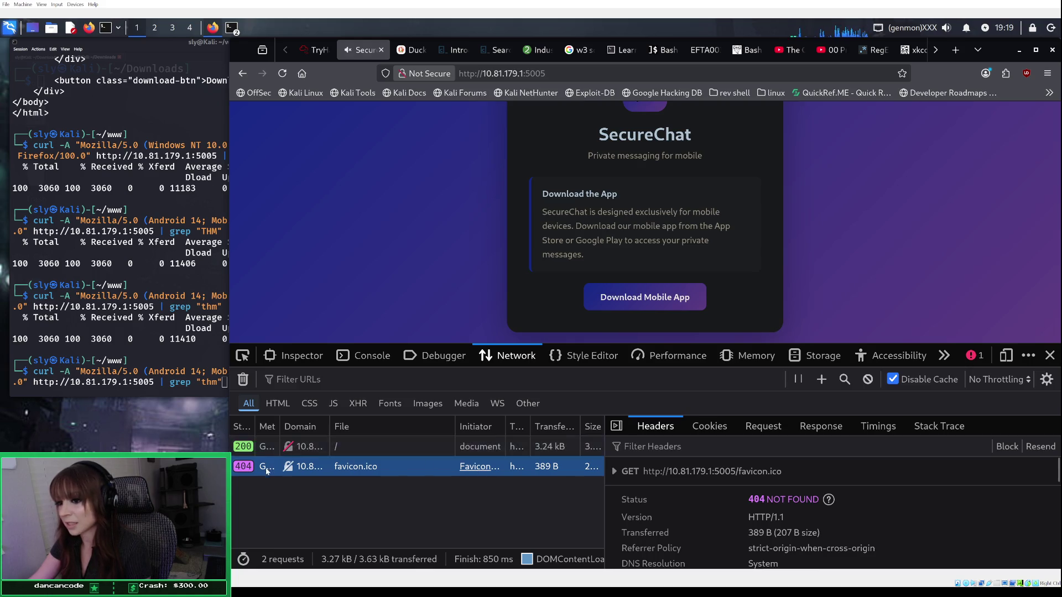
pyautogui.scroll(-5, 740, 530)
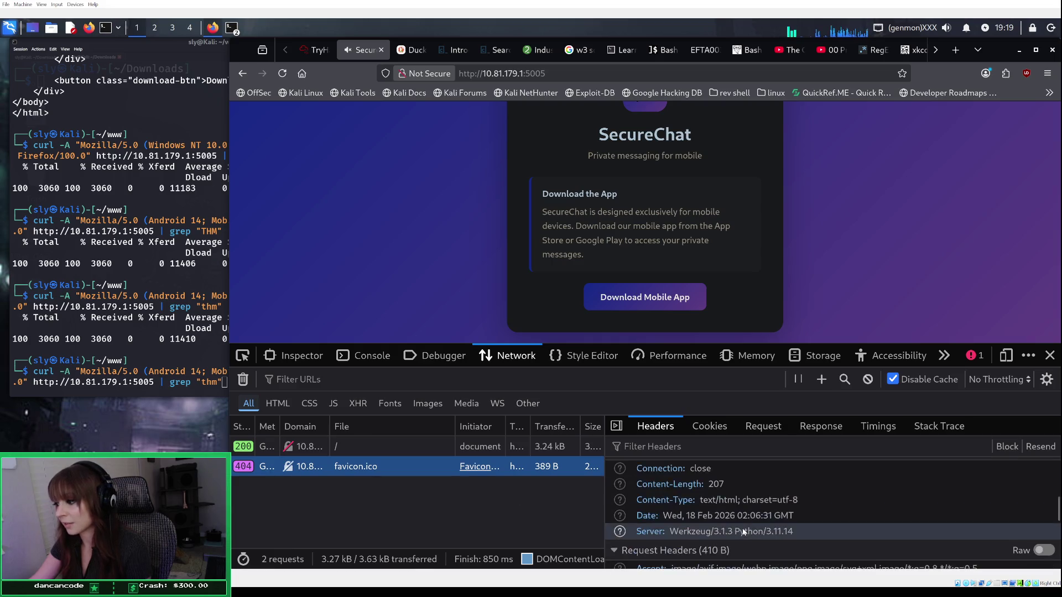
pyautogui.scroll(-3, 746, 532)
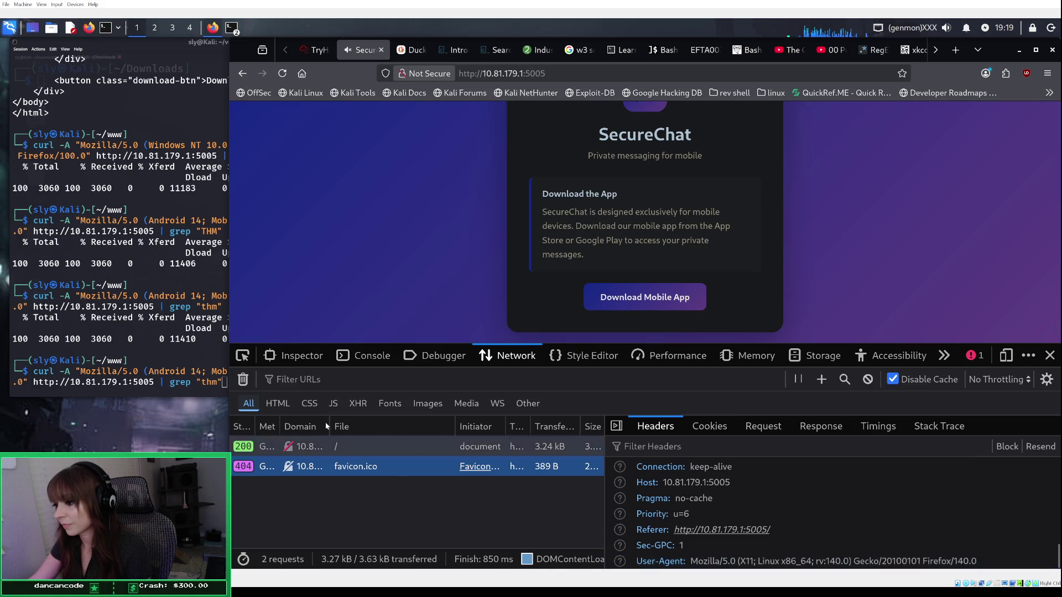
pyautogui.click(420, 453)
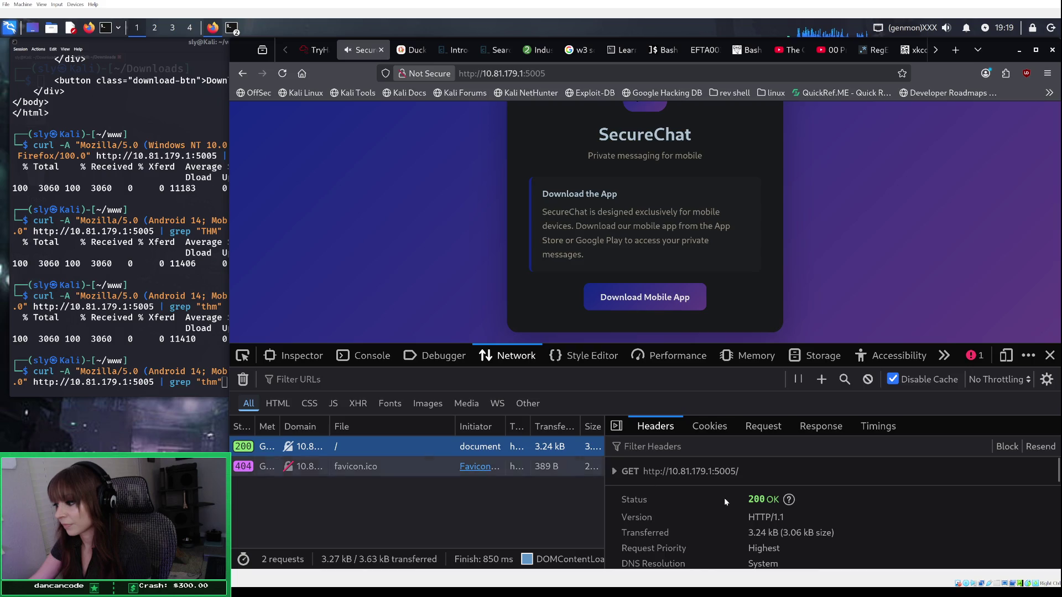
pyautogui.scroll(-10, 792, 513)
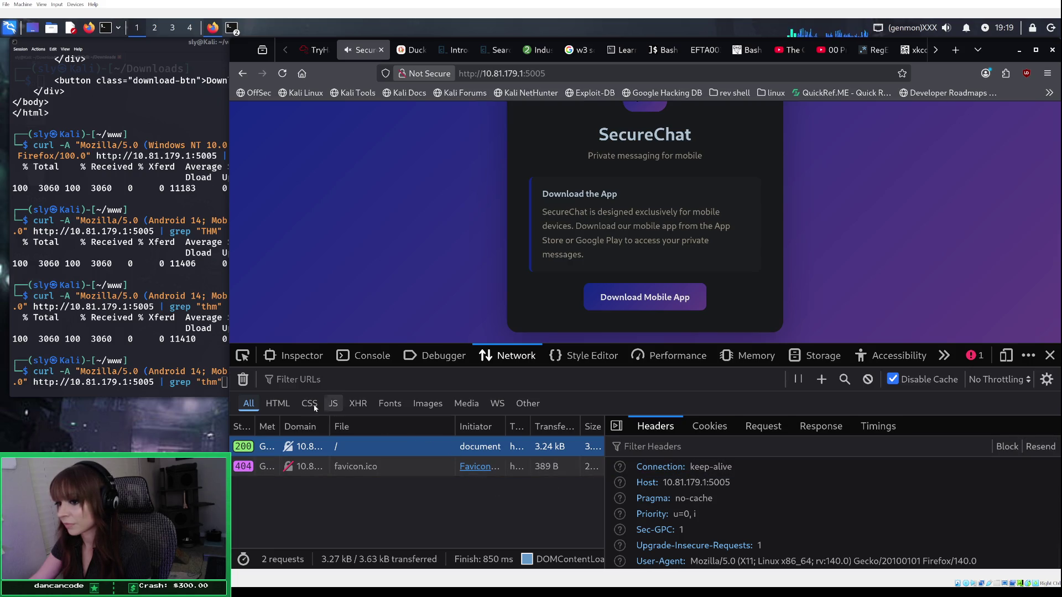
# Step: Toggle the Network type filters so only HTML requests are listed
pyautogui.click(279, 405)
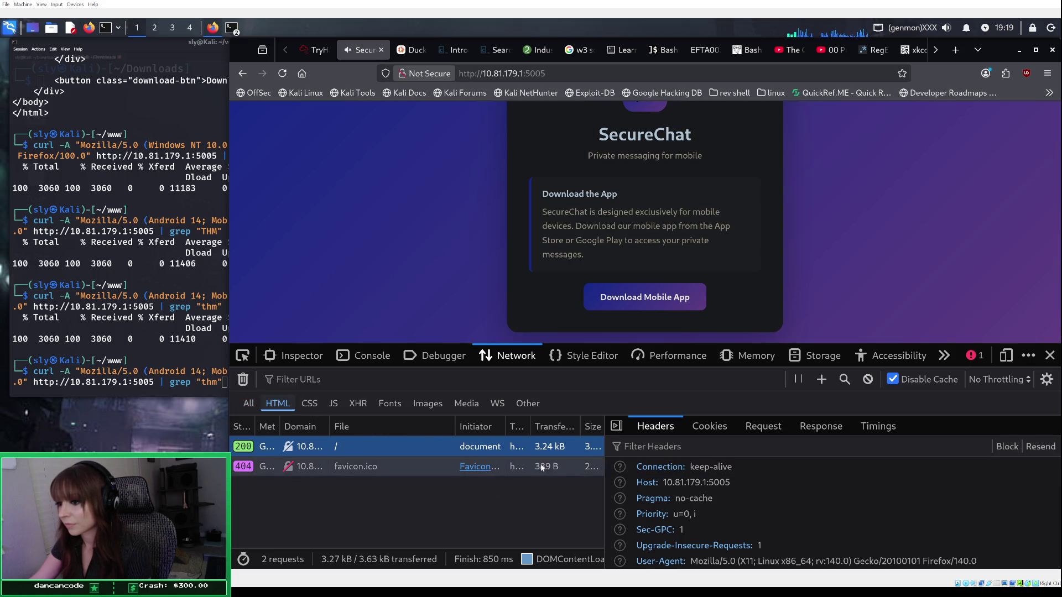
pyautogui.keyDown('ctrl'); pyautogui.click(309, 404); pyautogui.keyUp('ctrl')
pyautogui.keyDown('ctrl'); pyautogui.click(333, 404); pyautogui.keyUp('ctrl')
pyautogui.keyDown('ctrl'); pyautogui.click(358, 403); pyautogui.keyUp('ctrl')
pyautogui.keyDown('ctrl'); pyautogui.click(390, 403); pyautogui.keyUp('ctrl')
pyautogui.keyDown('ctrl'); pyautogui.click(427, 403); pyautogui.keyUp('ctrl')
pyautogui.keyDown('ctrl'); pyautogui.click(467, 403); pyautogui.keyUp('ctrl')
pyautogui.keyDown('ctrl'); pyautogui.click(528, 403); pyautogui.keyUp('ctrl')
pyautogui.keyDown('ctrl'); pyautogui.click(466, 403); pyautogui.keyUp('ctrl')
pyautogui.keyDown('ctrl'); pyautogui.click(427, 403); pyautogui.keyUp('ctrl')
pyautogui.keyDown('ctrl'); pyautogui.click(390, 403); pyautogui.keyUp('ctrl')
pyautogui.keyDown('ctrl'); pyautogui.click(358, 403); pyautogui.keyUp('ctrl')
pyautogui.keyDown('ctrl'); pyautogui.click(331, 404); pyautogui.keyUp('ctrl')
pyautogui.keyDown('ctrl'); pyautogui.click(309, 404); pyautogui.keyUp('ctrl')
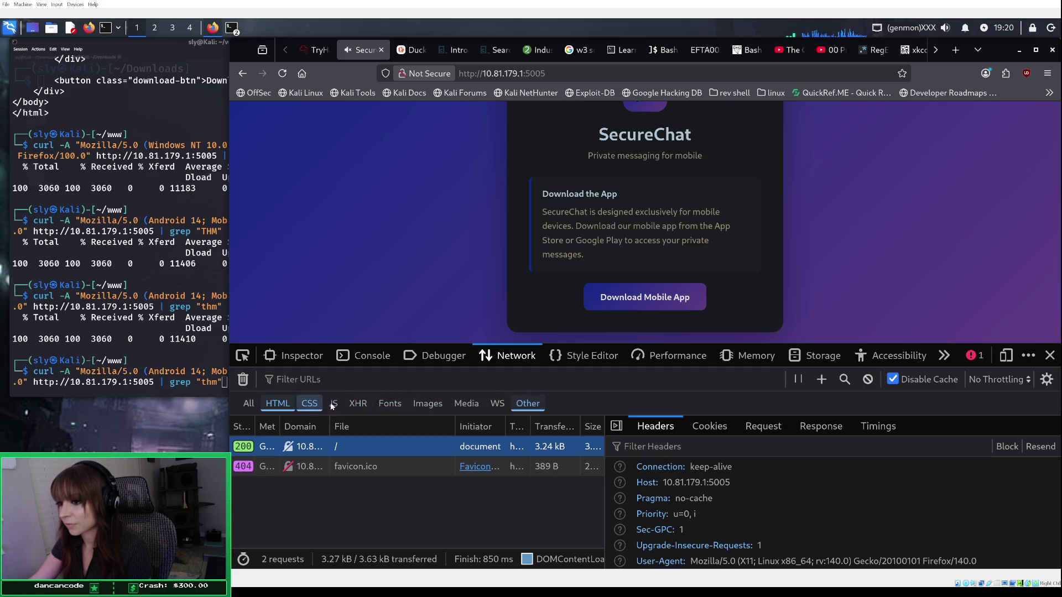
pyautogui.keyDown('ctrl'); pyautogui.click(515, 407); pyautogui.keyUp('ctrl')
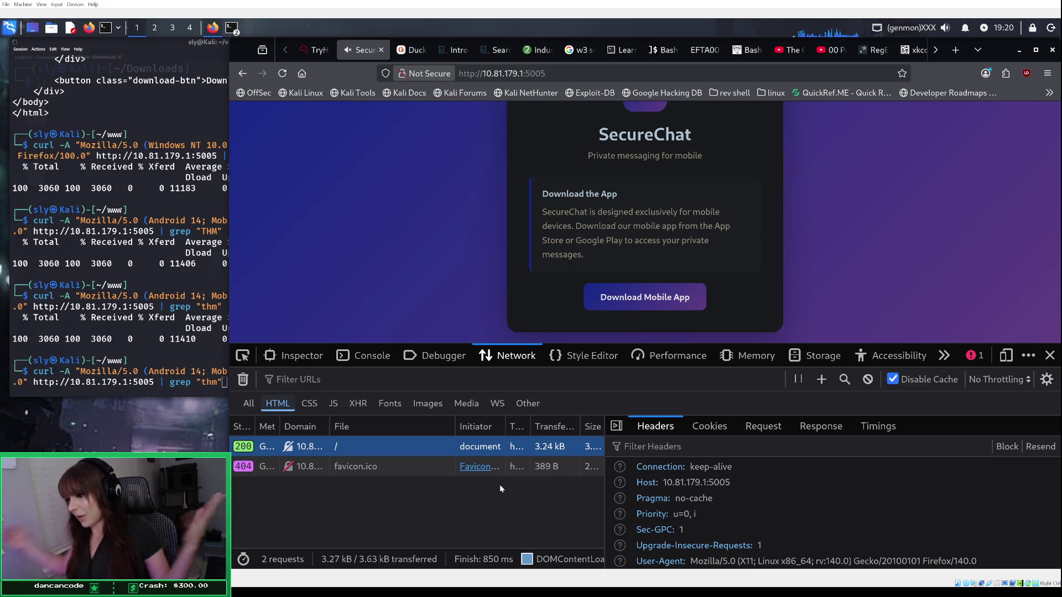
pyautogui.click(319, 50)
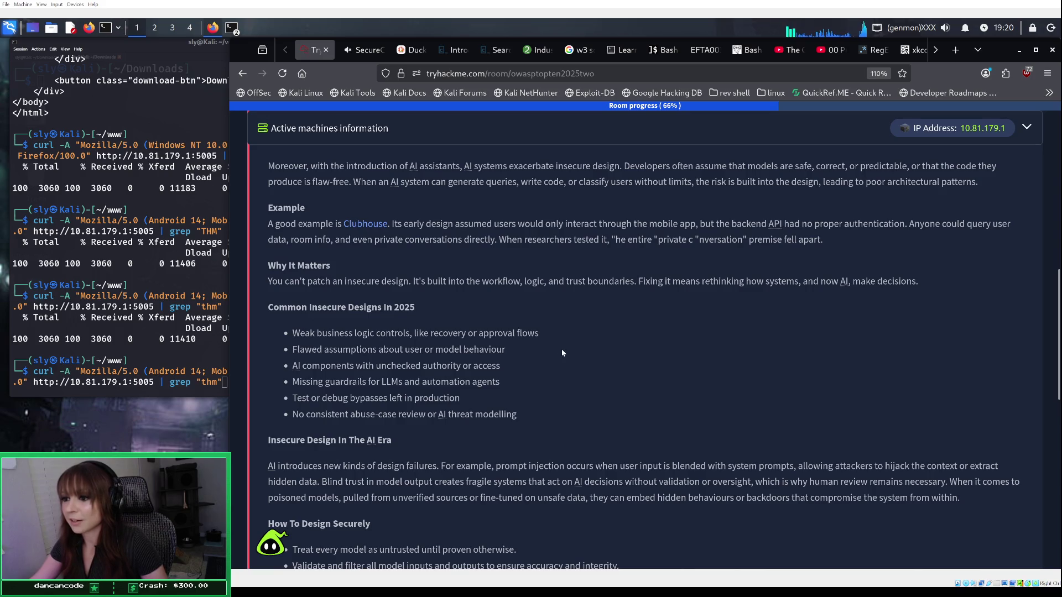
# Step: Scroll the TryHackMe room to the Challenge's 'What's the flag?' question for 10.81.179.1:5005
pyautogui.scroll(-5, 562, 353)
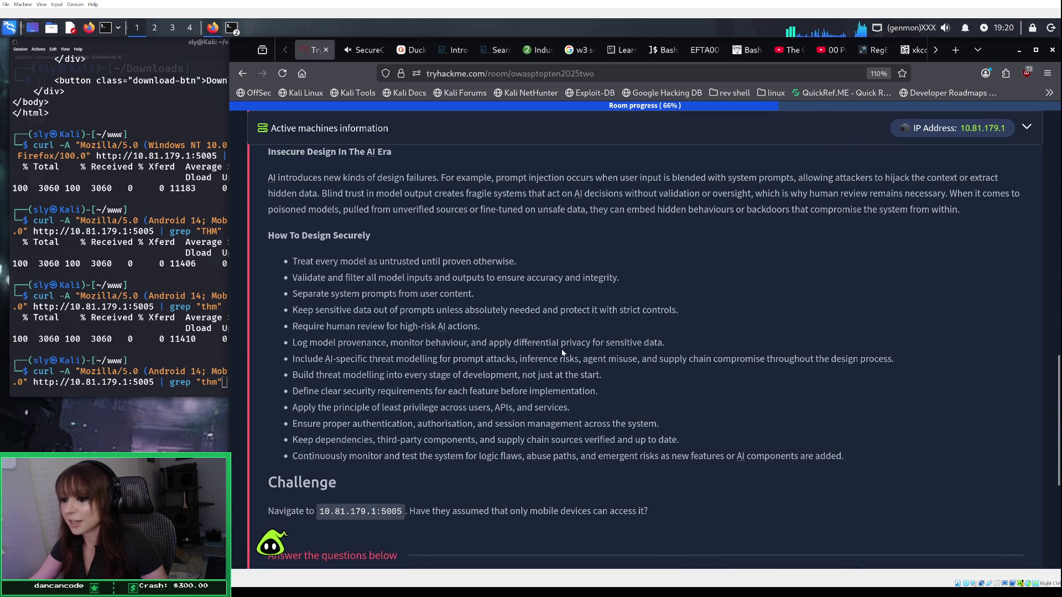
pyautogui.scroll(-2, 408, 394)
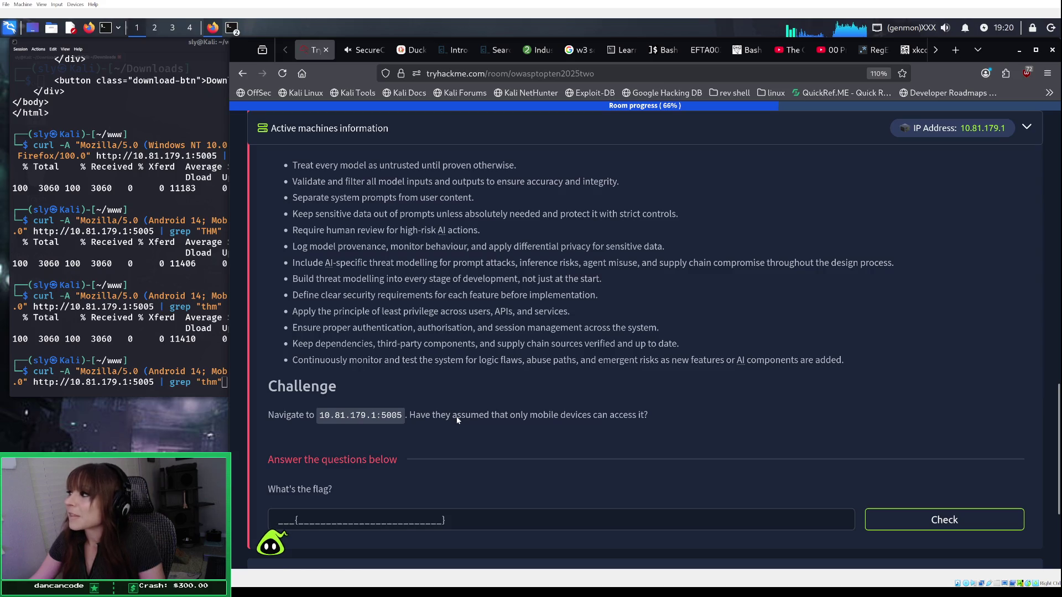
pyautogui.scroll(3, 457, 420)
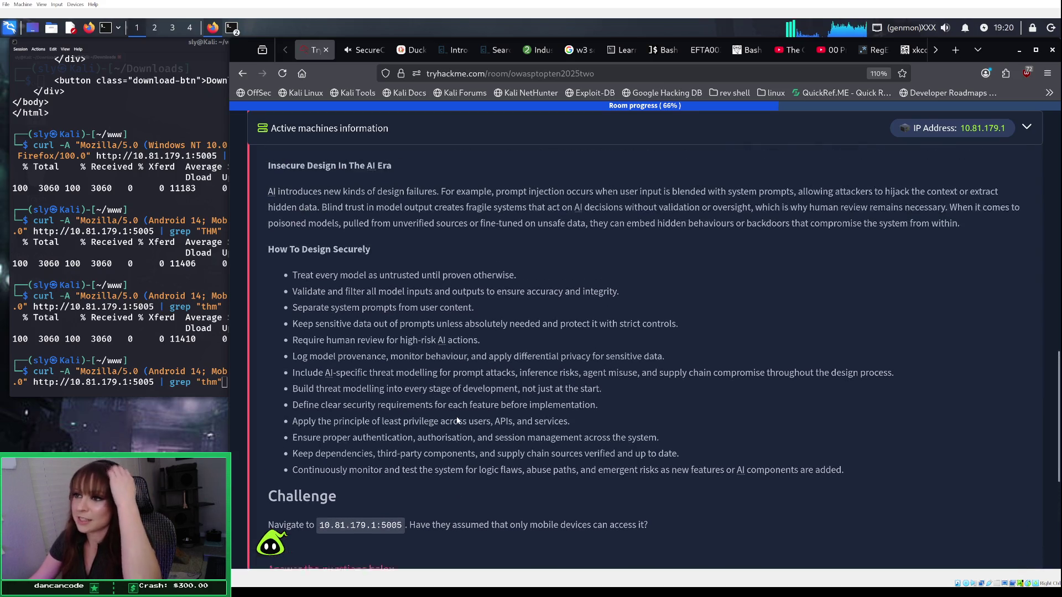
pyautogui.scroll(6, 457, 420)
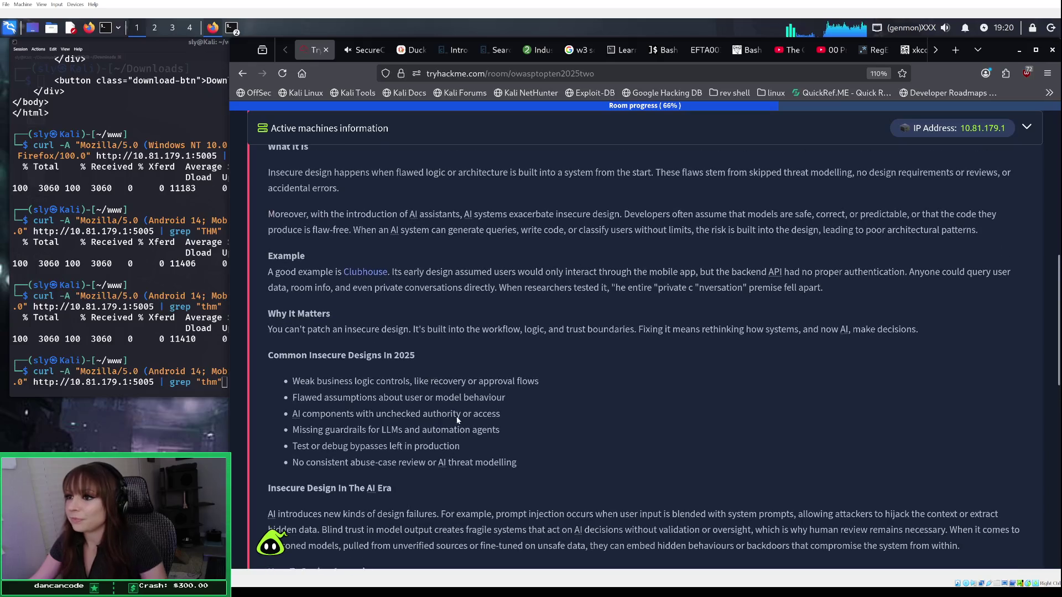
pyautogui.scroll(-7, 457, 421)
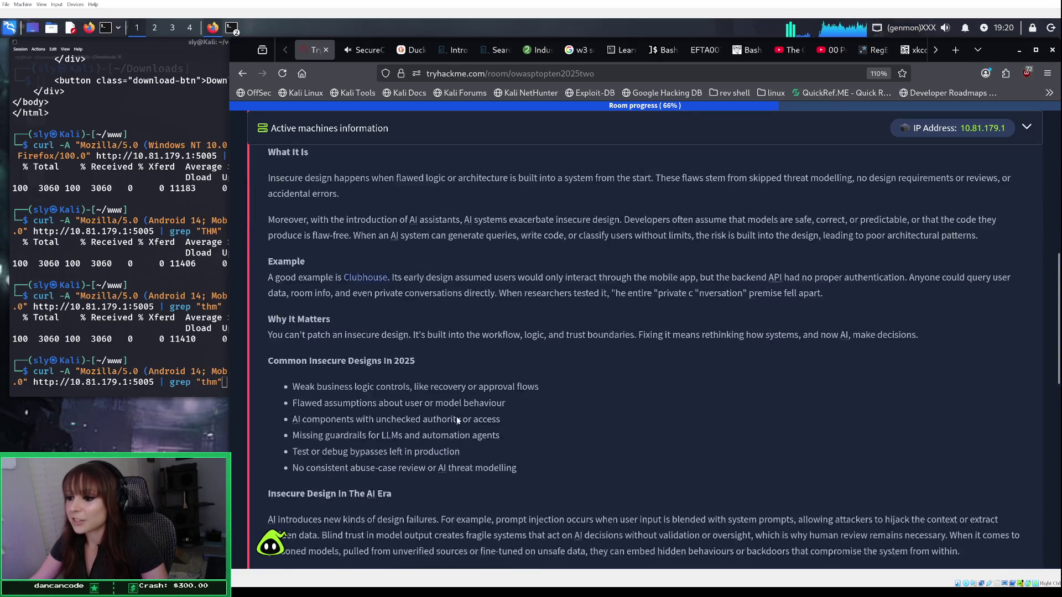
pyautogui.scroll(-2, 457, 419)
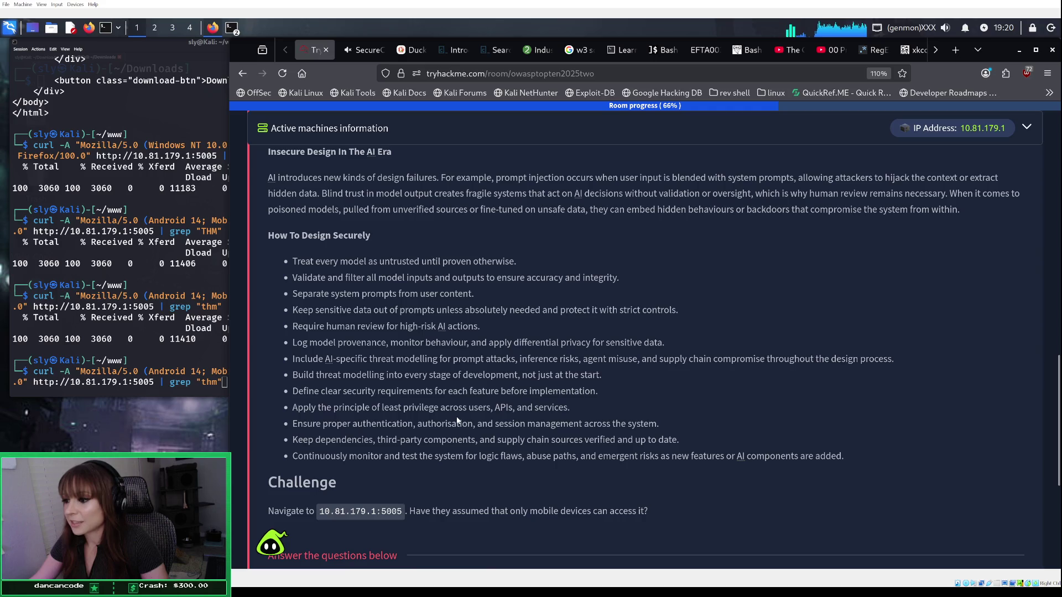
pyautogui.scroll(-1, 449, 509)
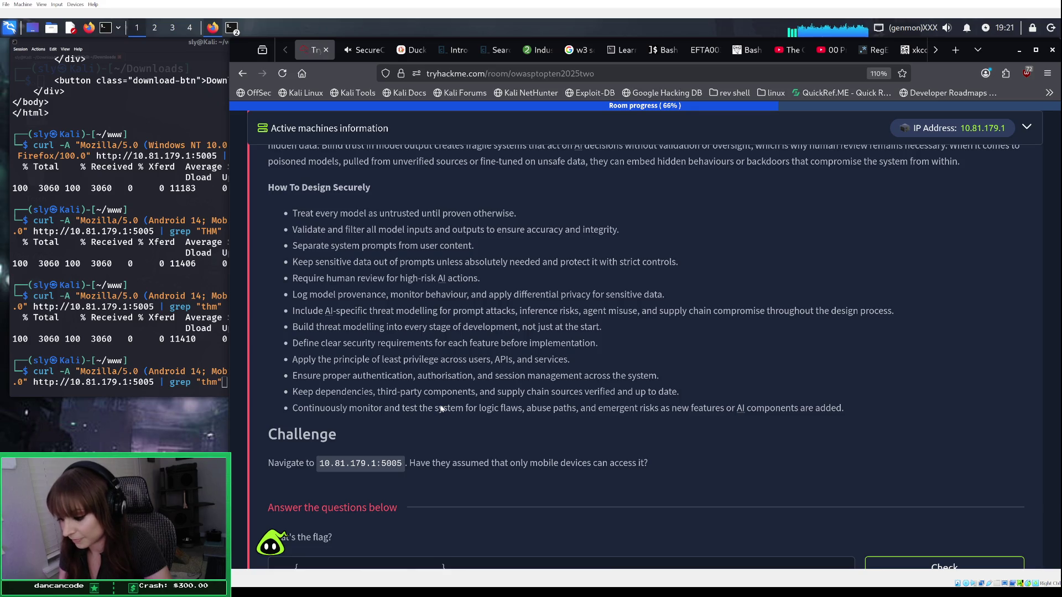
pyautogui.scroll(-4, 441, 408)
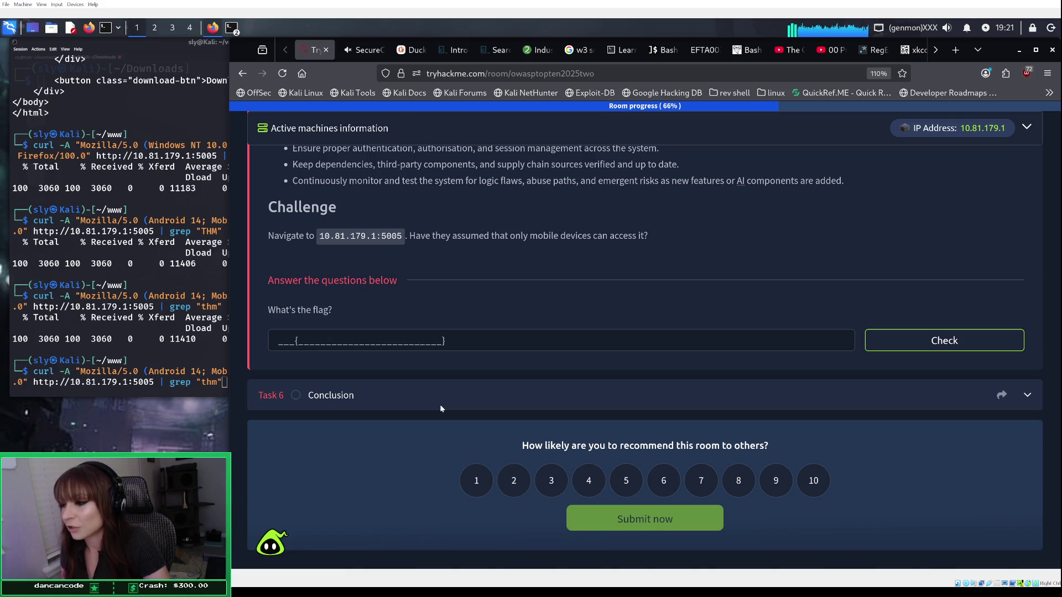
pyautogui.scroll(2, 490, 278)
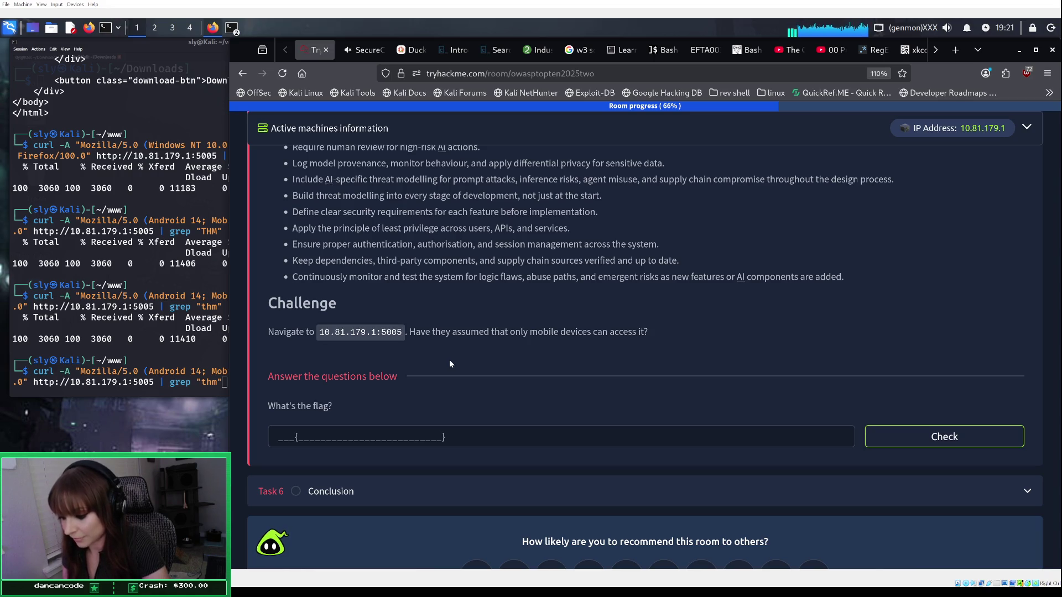
# Step: Switch from the terminal back to the SecureChat tab's Network requests, then view the page source
pyautogui.click(365, 51)
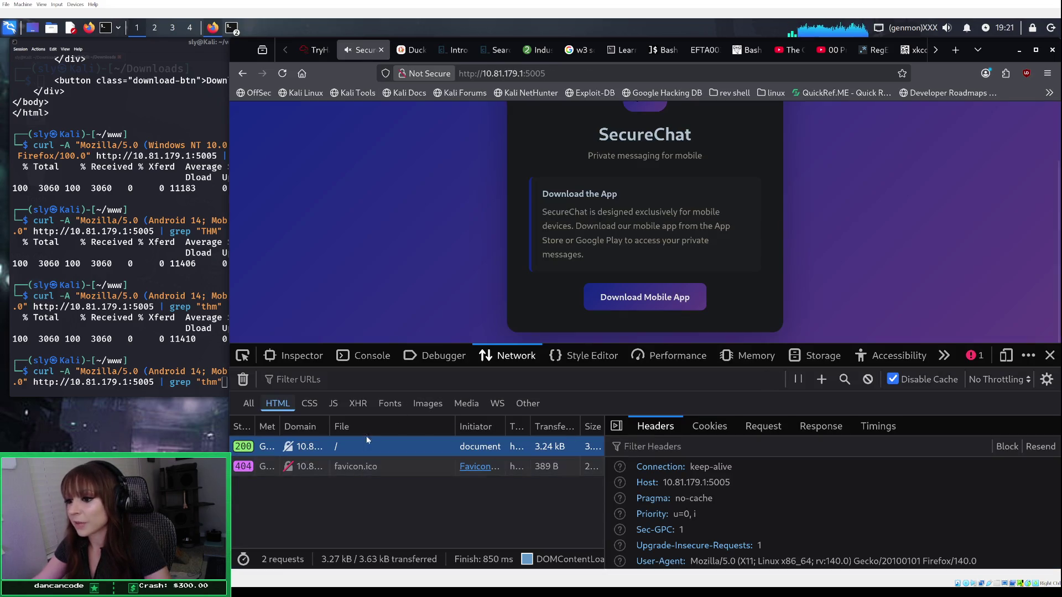
pyautogui.click(224, 381)
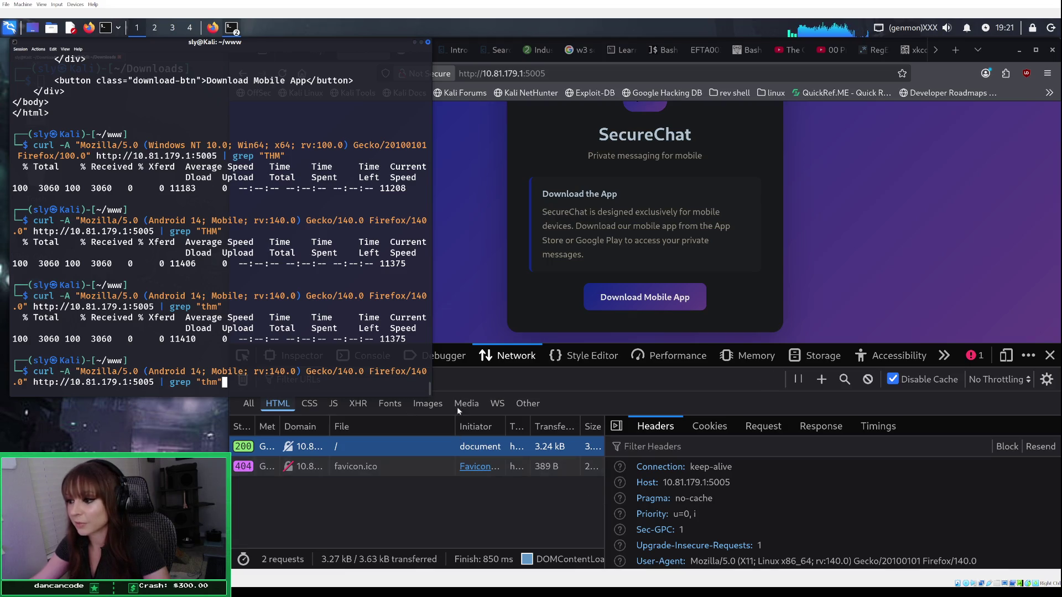
pyautogui.click(571, 387)
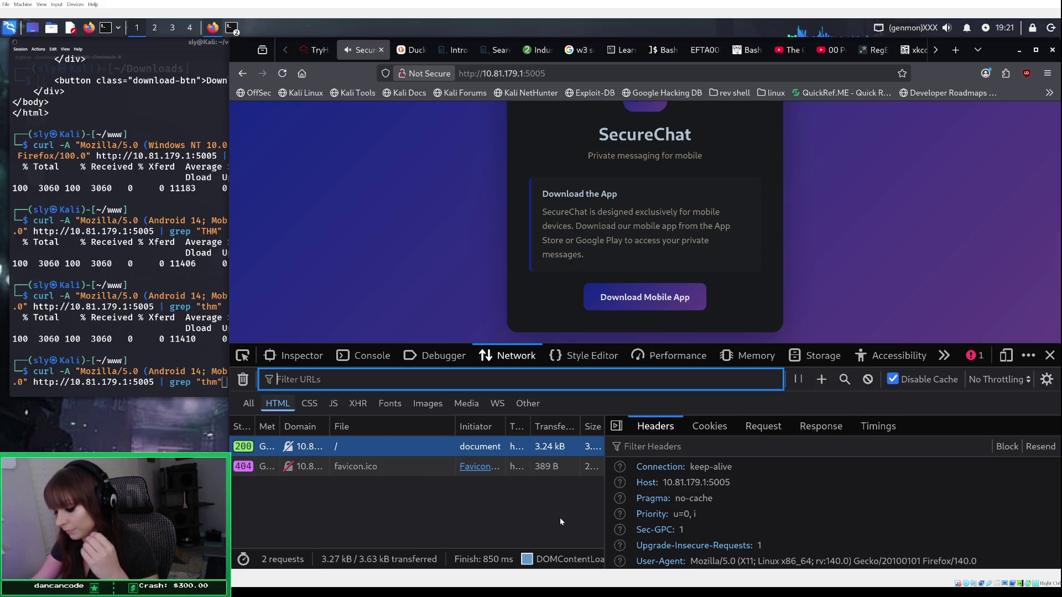
pyautogui.click(534, 506)
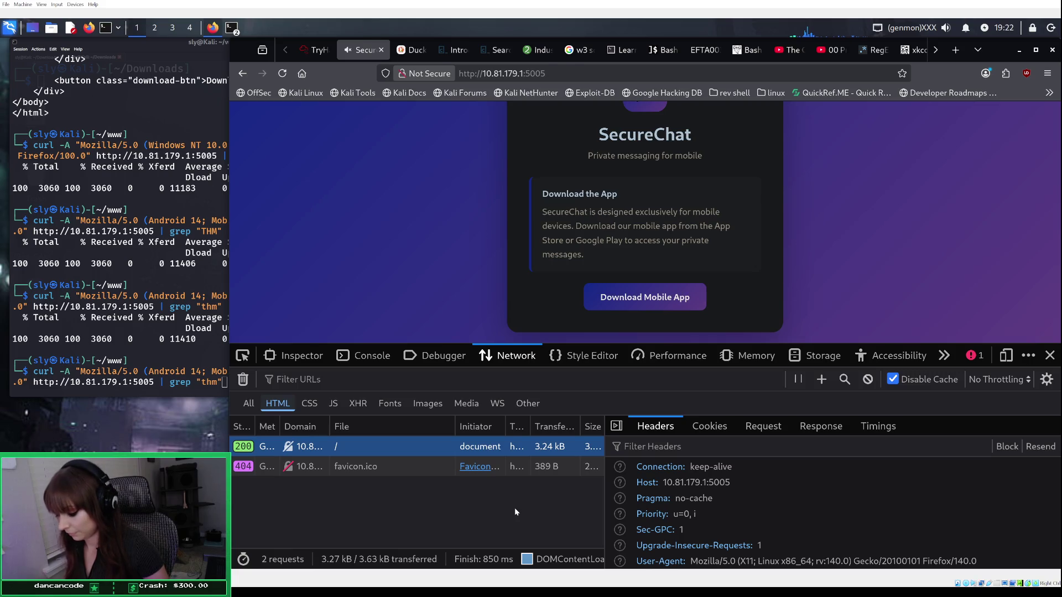
pyautogui.hotkey('ctrl', 'u')
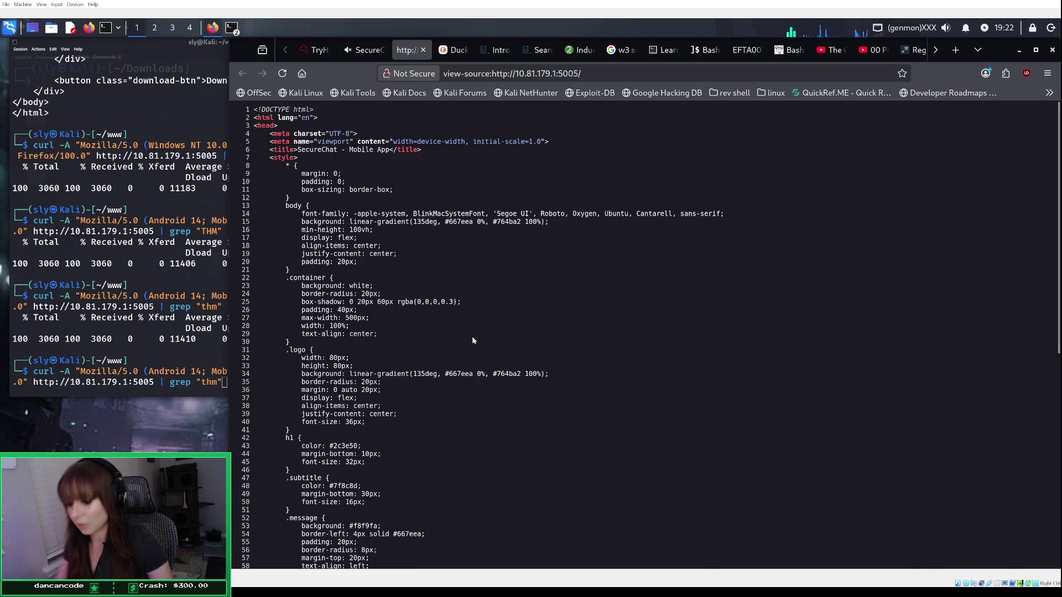
# Step: Search the page source for 'thm', 'THM' and 'flag', each giving 'Phrase not found'
pyautogui.hotkey('ctrl', 'f')
pyautogui.write('thm')
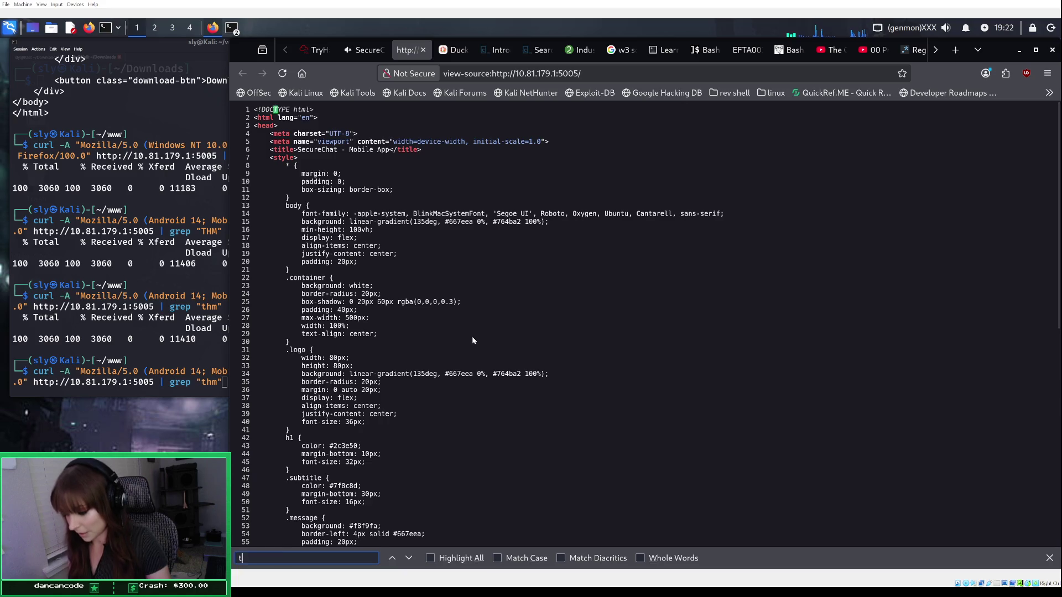
pyautogui.press('BackSpace')
pyautogui.press('BackSpace')
pyautogui.press('BackSpace')
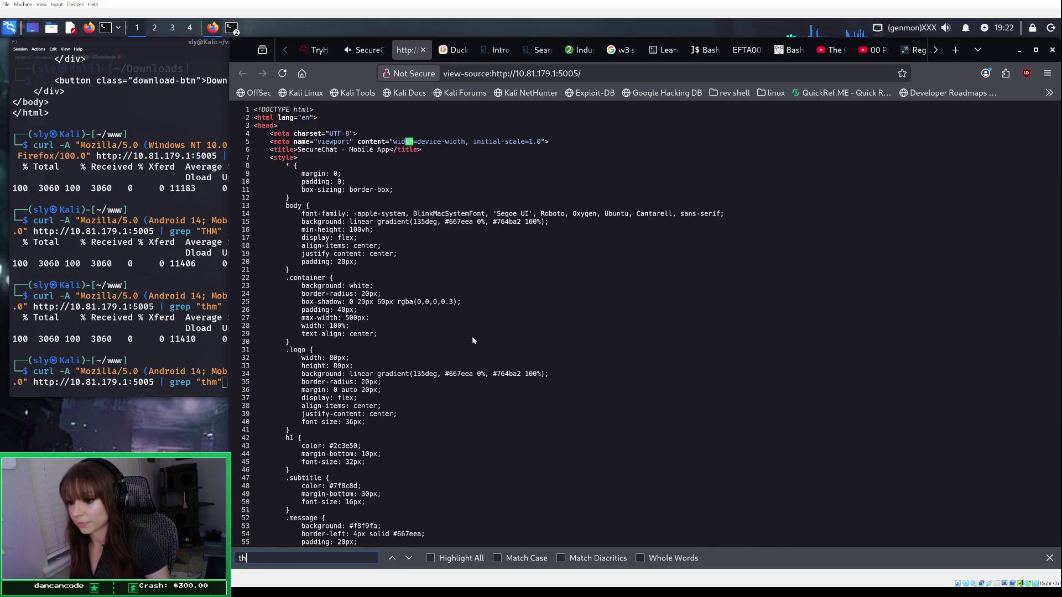
pyautogui.write('THM')
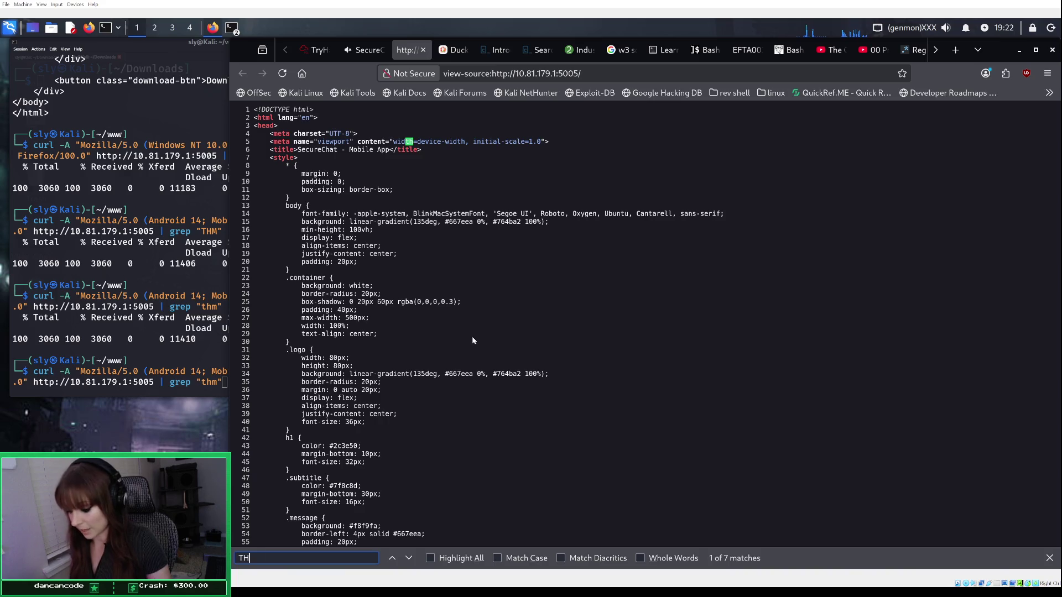
pyautogui.press('BackSpace')
pyautogui.press('BackSpace')
pyautogui.press('BackSpace')
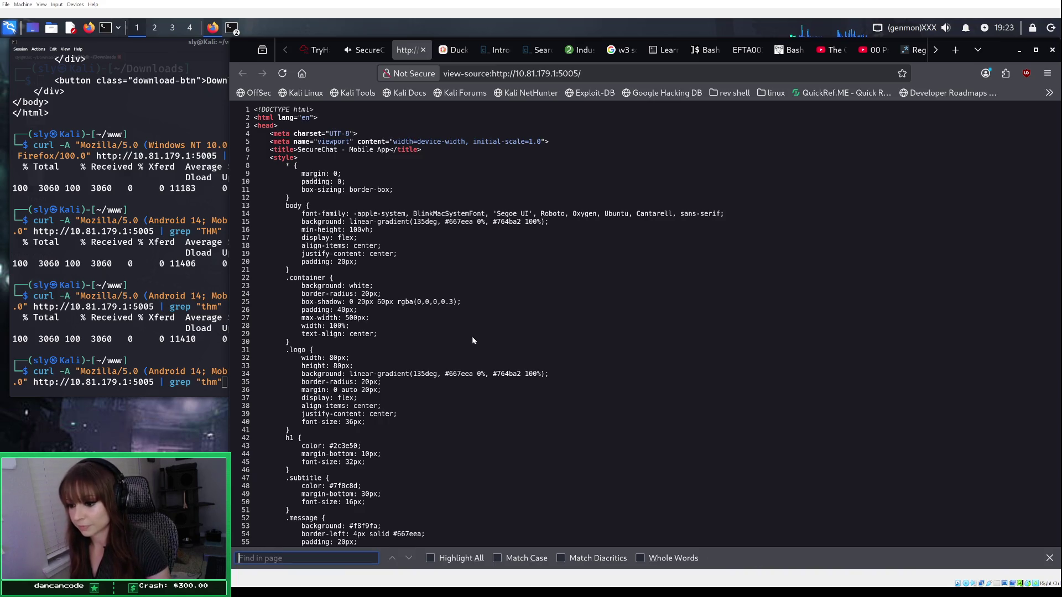
pyautogui.write('flag')
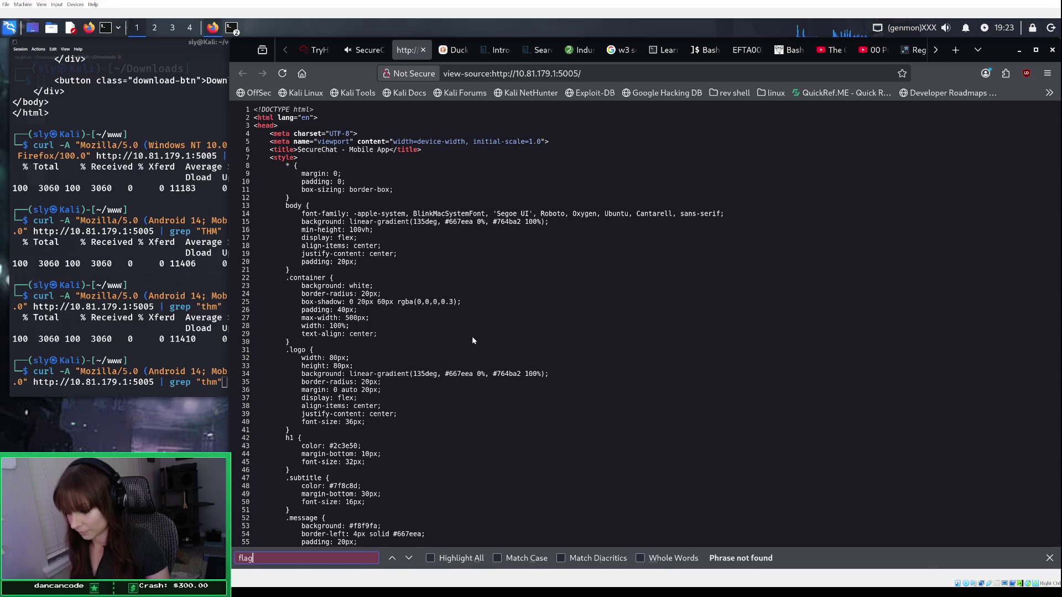
pyautogui.press('BackSpace')
pyautogui.press('BackSpace')
pyautogui.press('BackSpace')
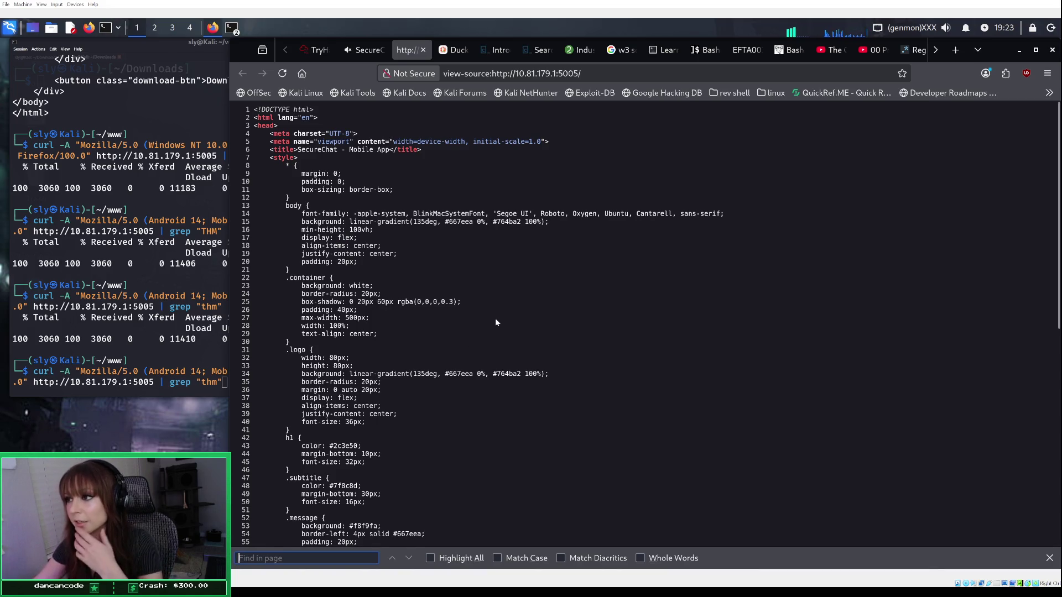
pyautogui.scroll(-5, 495, 318)
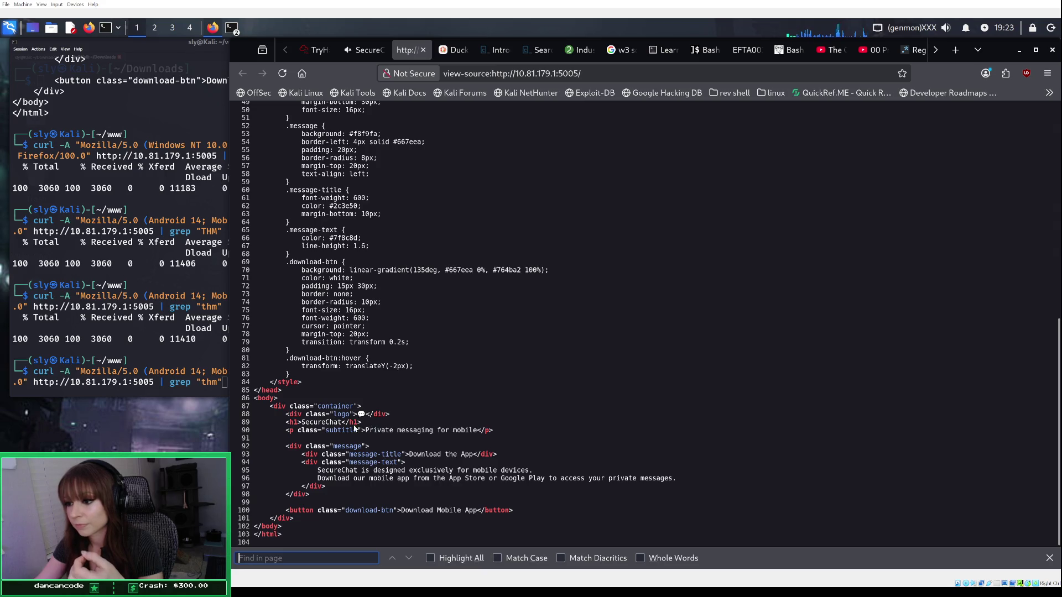
pyautogui.scroll(10, 409, 399)
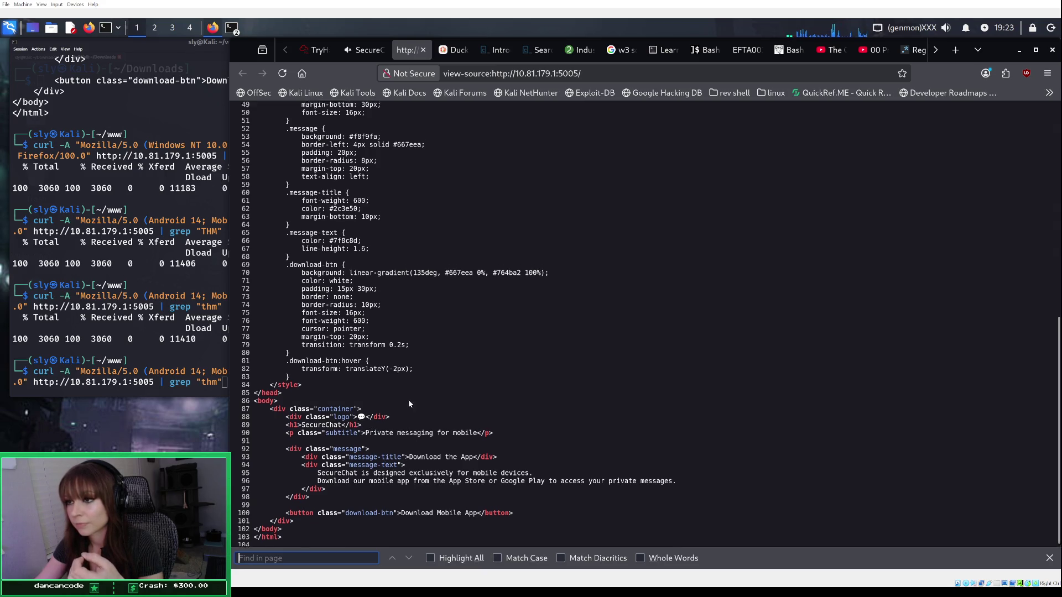
pyautogui.scroll(1, 408, 401)
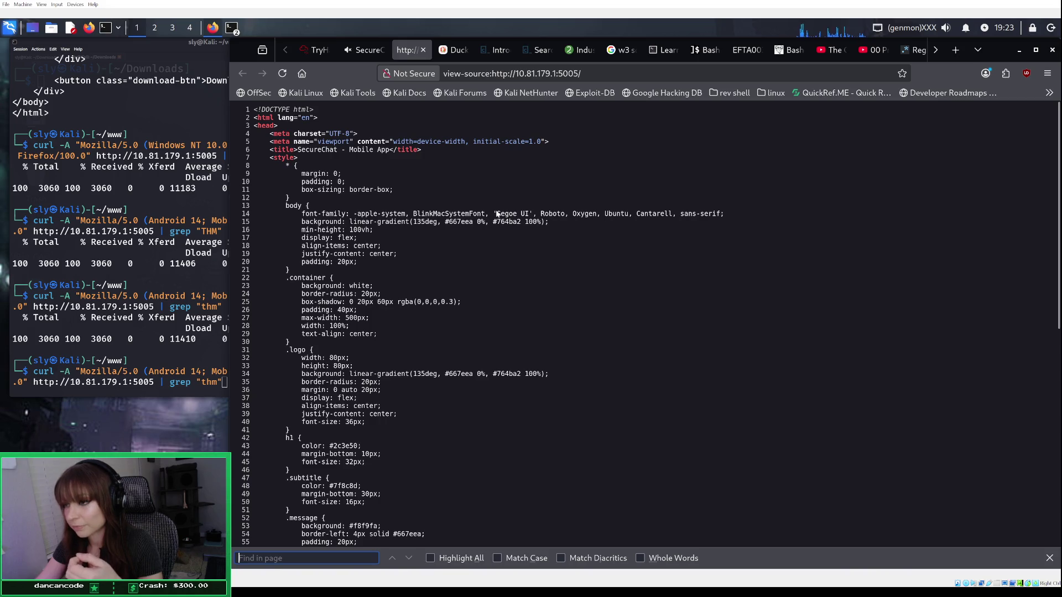
pyautogui.click(321, 50)
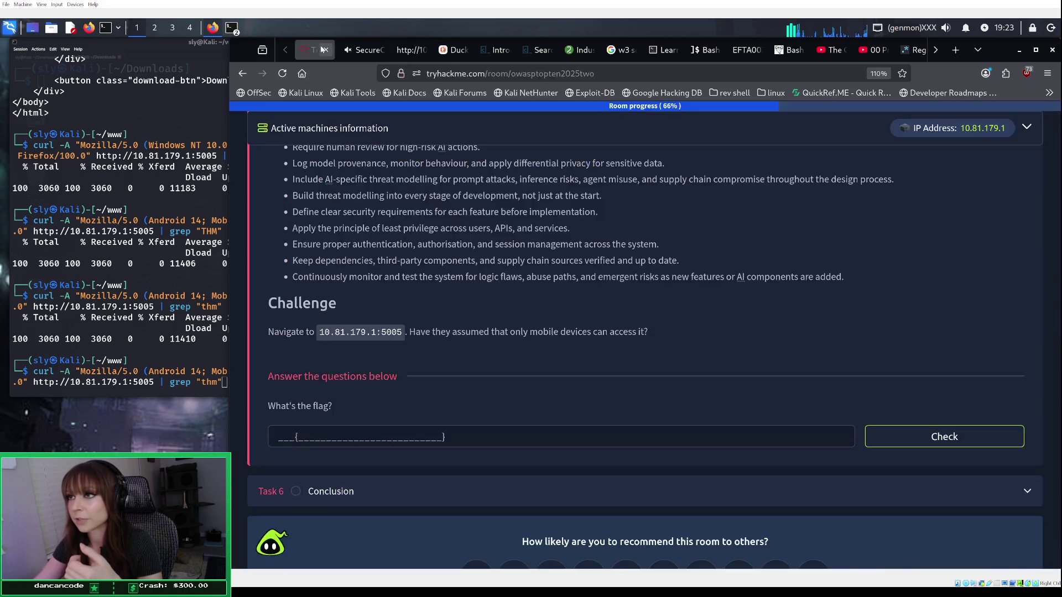
# Step: Open the Debugger and expand Main Thread > 10.81.179.1:5005 in the sources tree
pyautogui.click(365, 50)
pyautogui.click(468, 357)
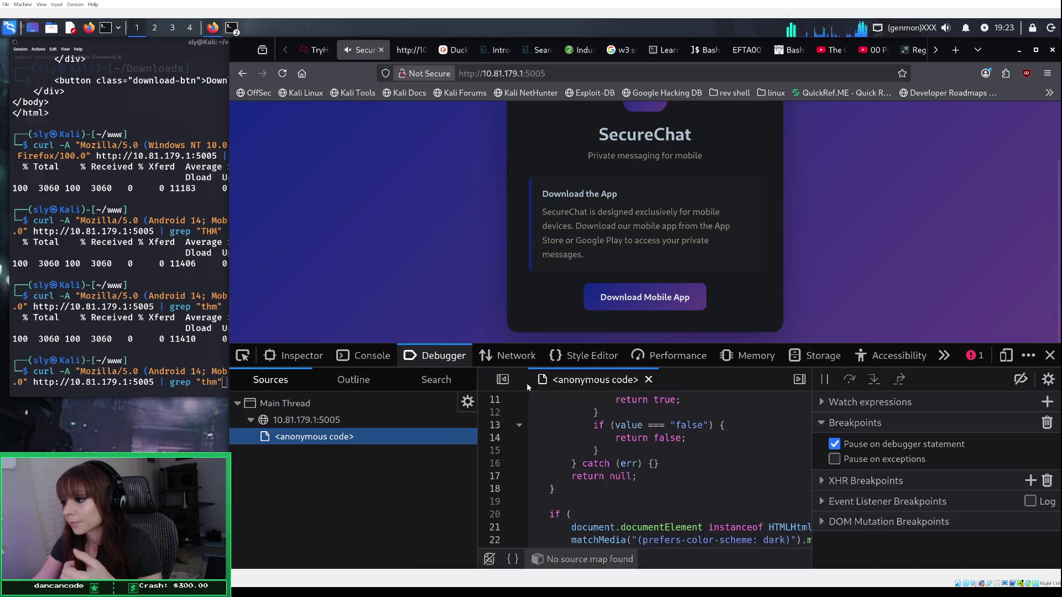
pyautogui.scroll(-3, 707, 454)
pyautogui.scroll(3, 709, 449)
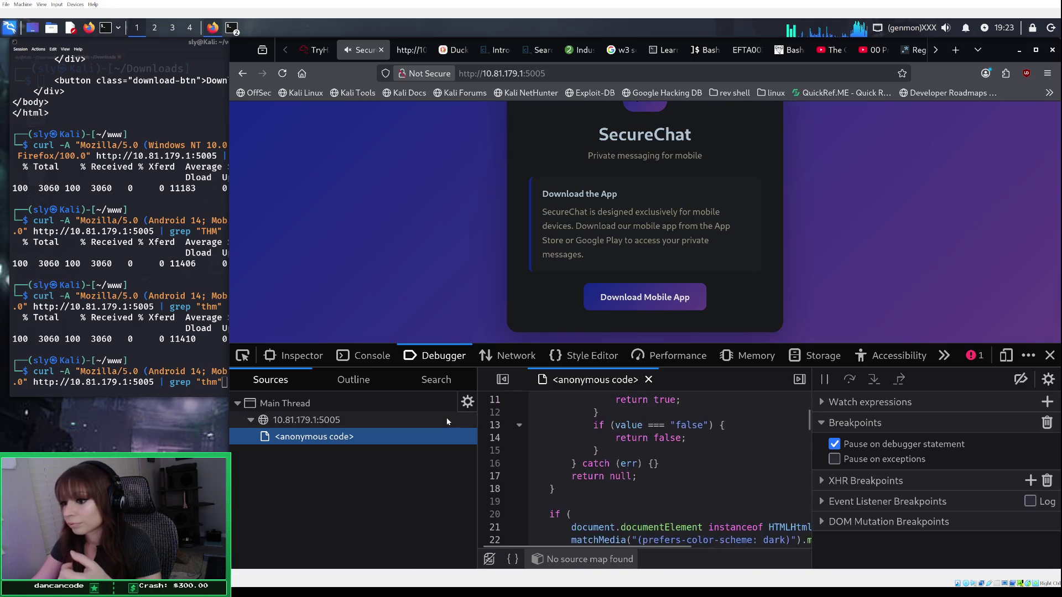
pyautogui.click(446, 420)
pyautogui.click(308, 424)
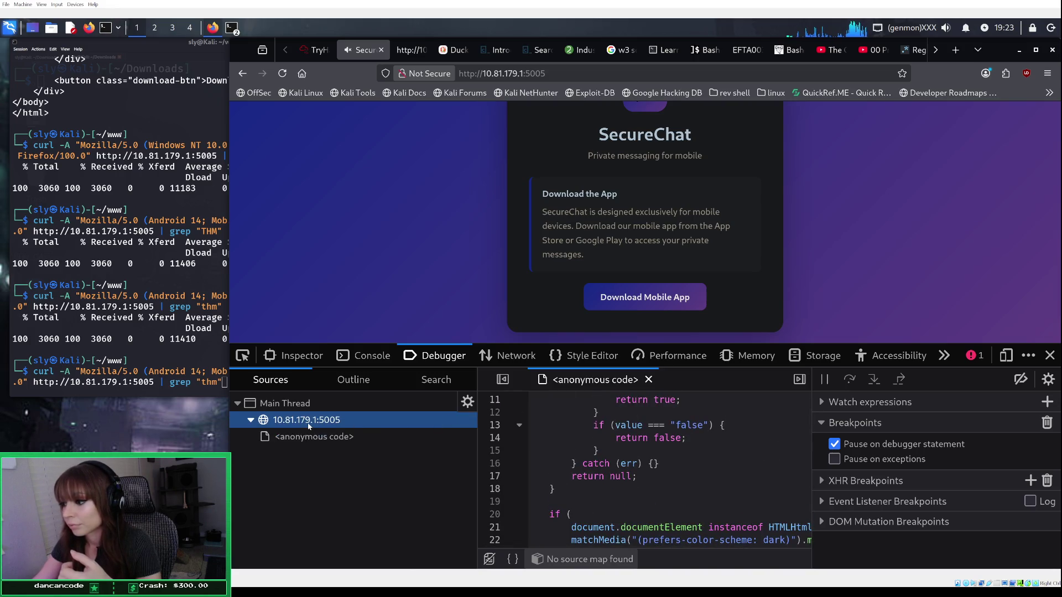
pyautogui.click(323, 425)
pyautogui.click(396, 425)
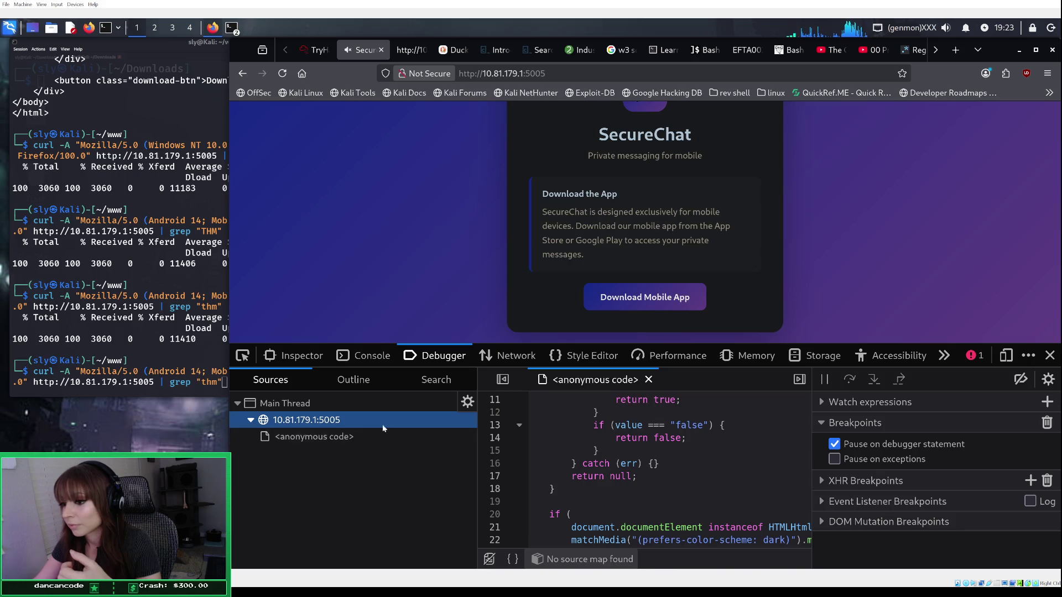
pyautogui.click(350, 409)
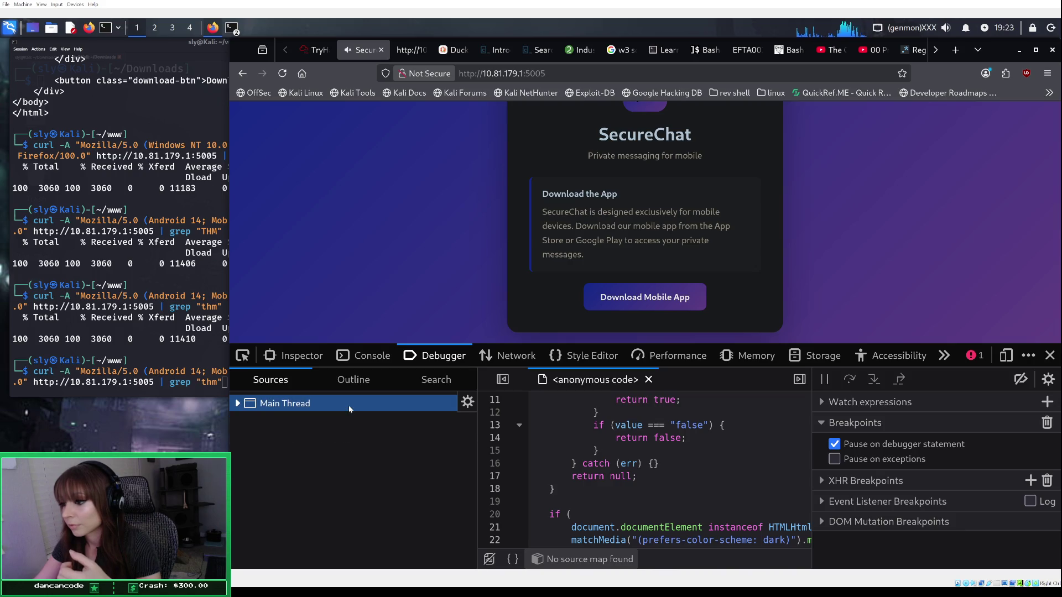
pyautogui.click(350, 408)
pyautogui.scroll(5, 668, 443)
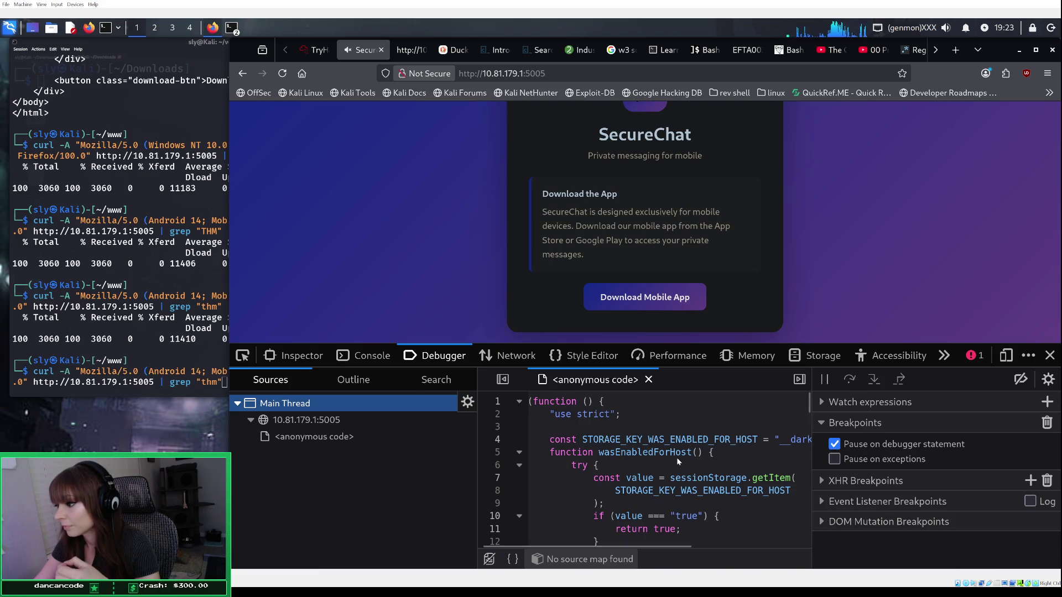
# Step: Scroll through the open anonymous script, then close it
pyautogui.moveTo(673, 548)
pyautogui.mouseDown()
pyautogui.moveTo(807, 550)
pyautogui.moveTo(649, 543)
pyautogui.moveTo(700, 543)
pyautogui.moveTo(686, 545)
pyautogui.mouseUp()
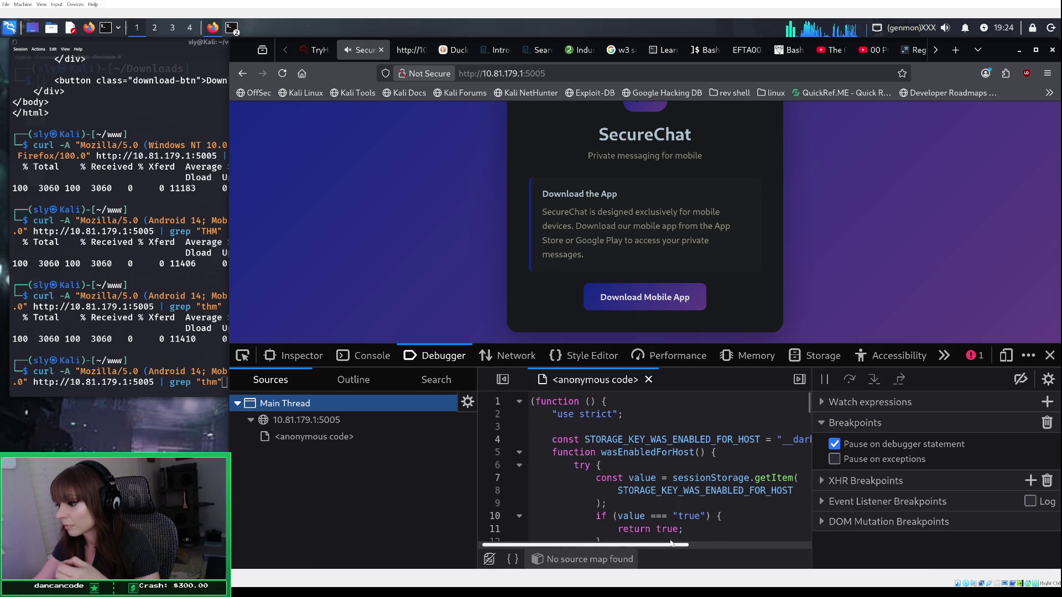
pyautogui.scroll(-10, 692, 479)
pyautogui.scroll(-15, 691, 475)
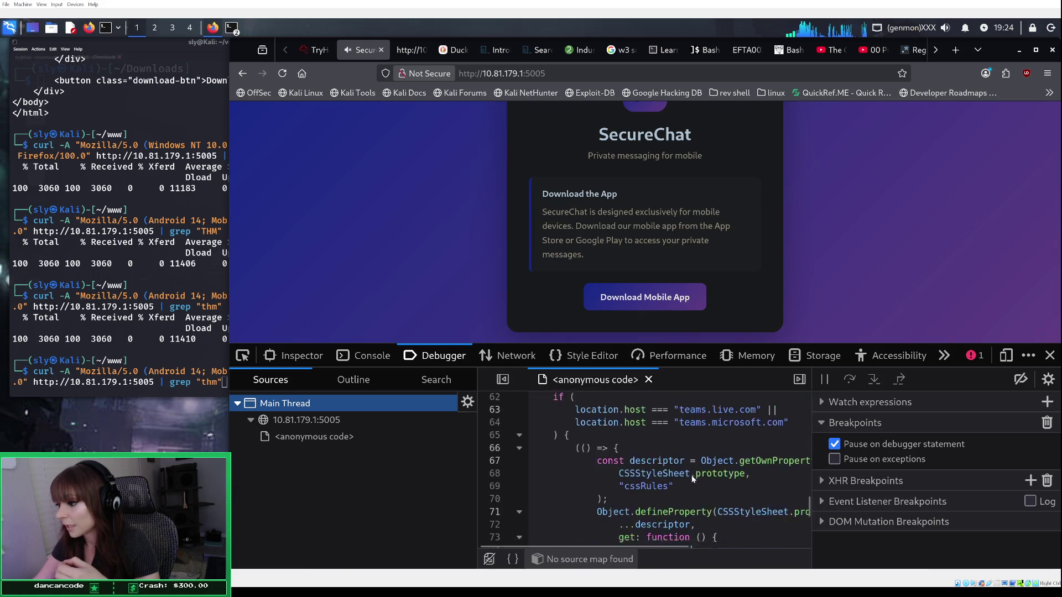
pyautogui.scroll(14, 692, 475)
pyautogui.scroll(10, 694, 472)
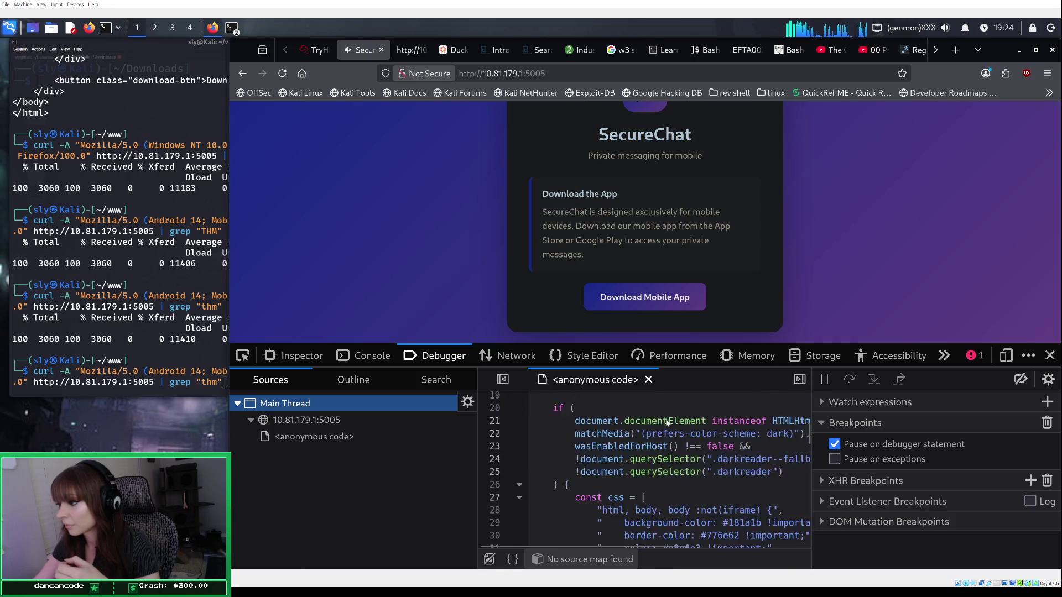
pyautogui.click(648, 379)
# Step: Reopen and read the <anonymous code> script, then return to the Network request list
pyautogui.click(360, 419)
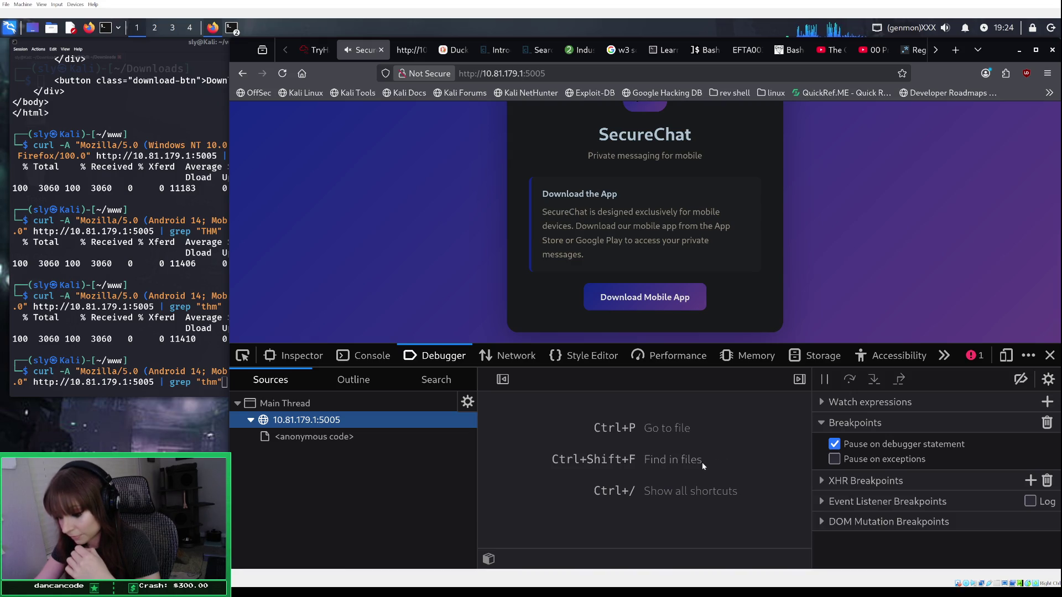
pyautogui.click(399, 435)
pyautogui.scroll(-10, 663, 470)
pyautogui.scroll(-10, 681, 469)
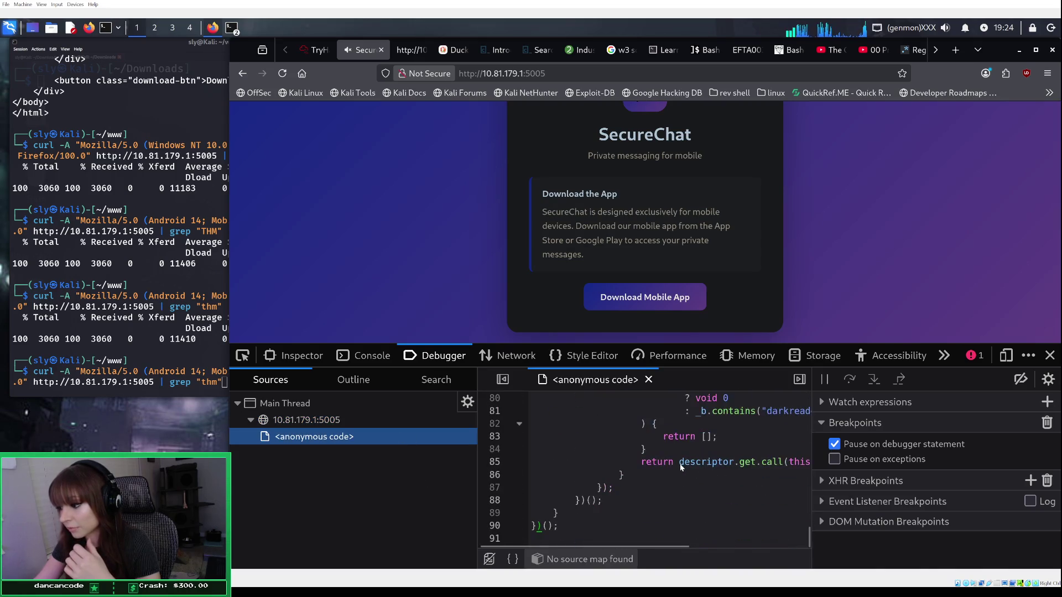
pyautogui.scroll(20, 598, 505)
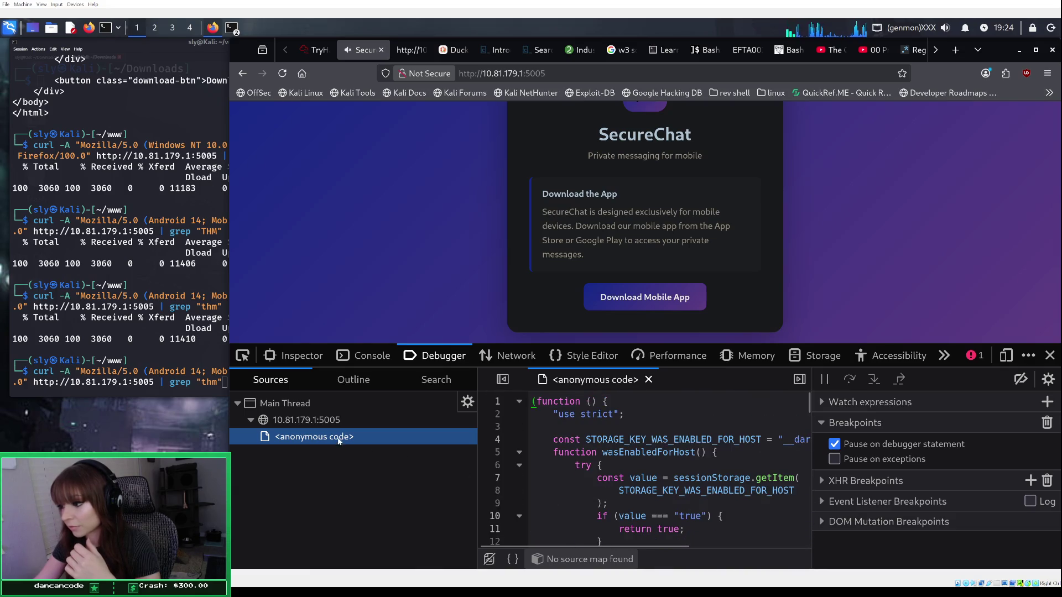
pyautogui.click(648, 379)
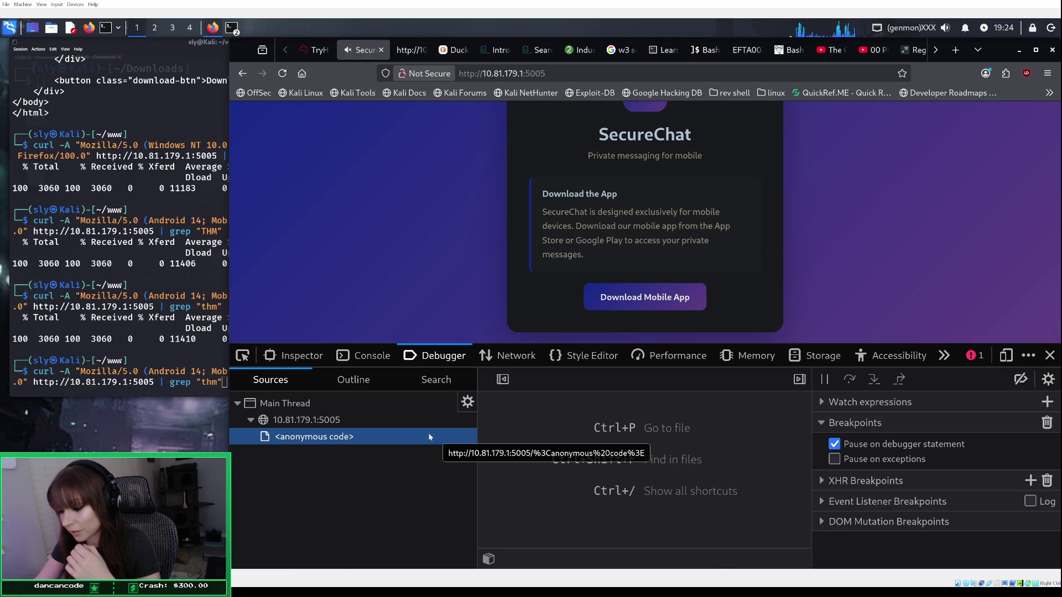
pyautogui.hotkey('ctrl', 'shift', 'c')
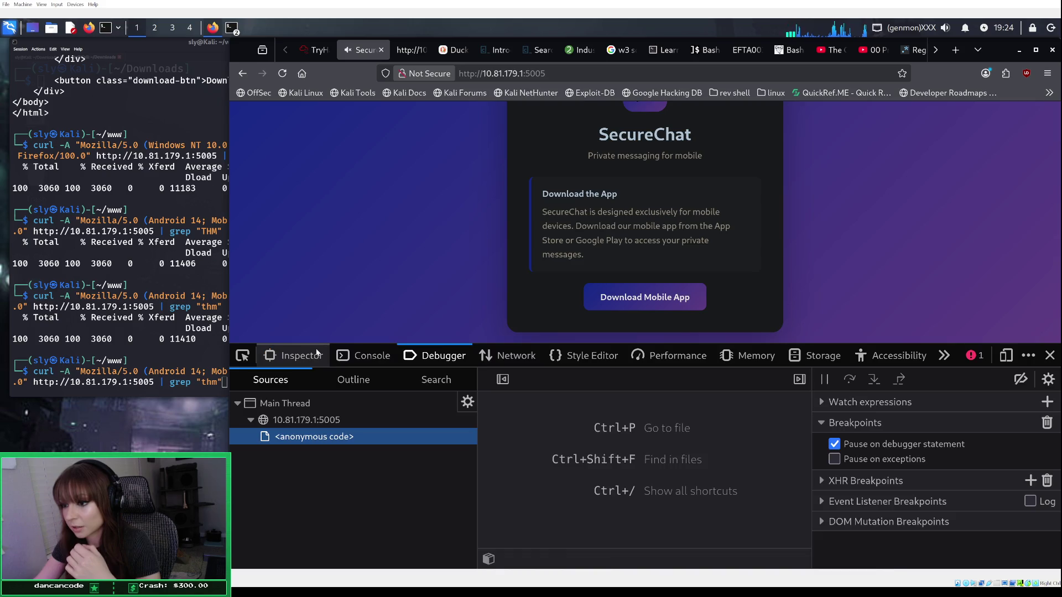
pyautogui.click(528, 357)
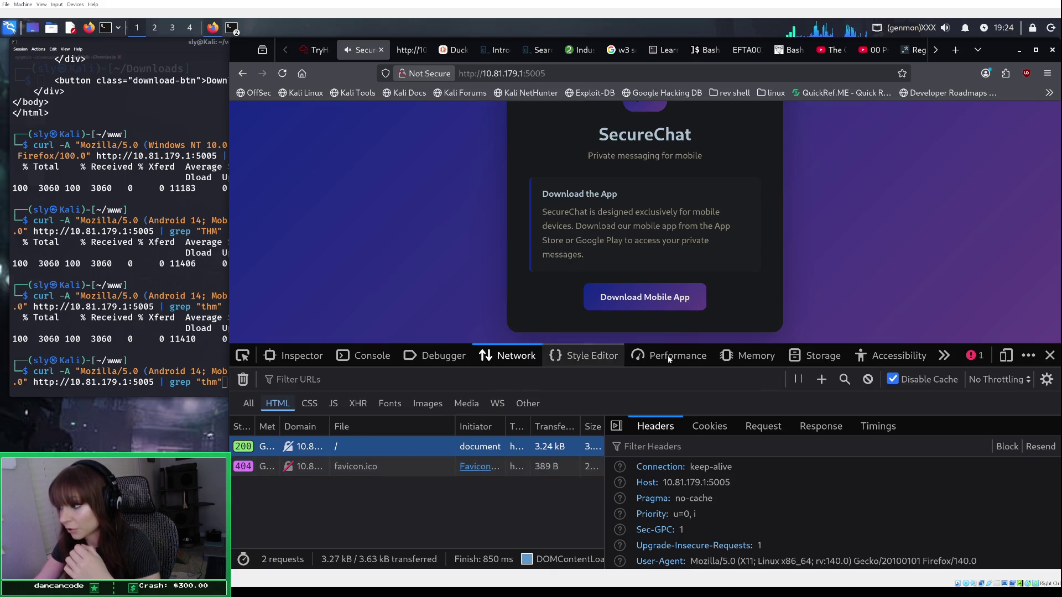
pyautogui.click(823, 357)
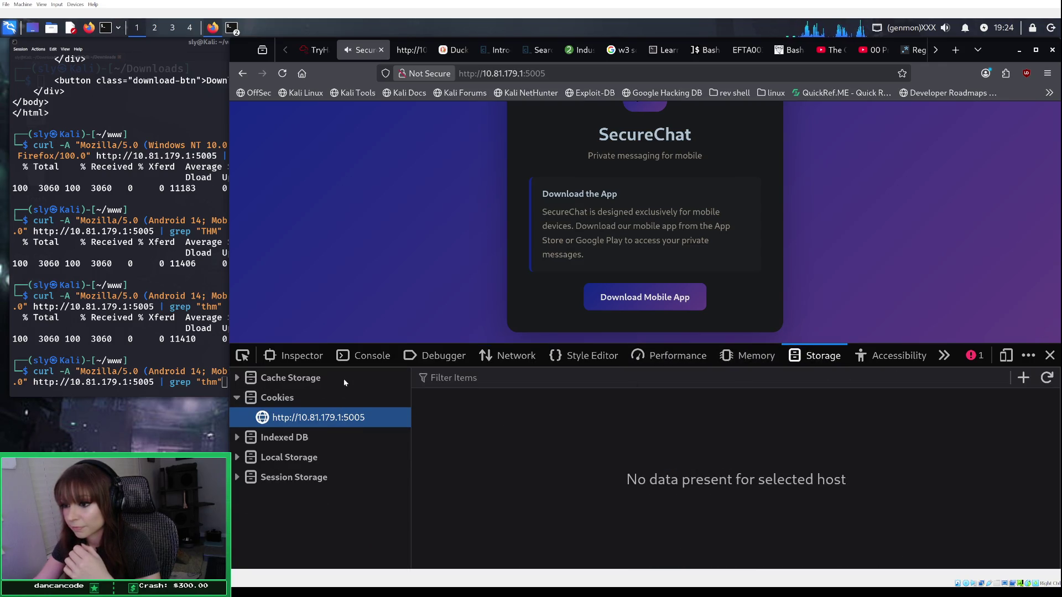
pyautogui.click(317, 436)
pyautogui.click(312, 458)
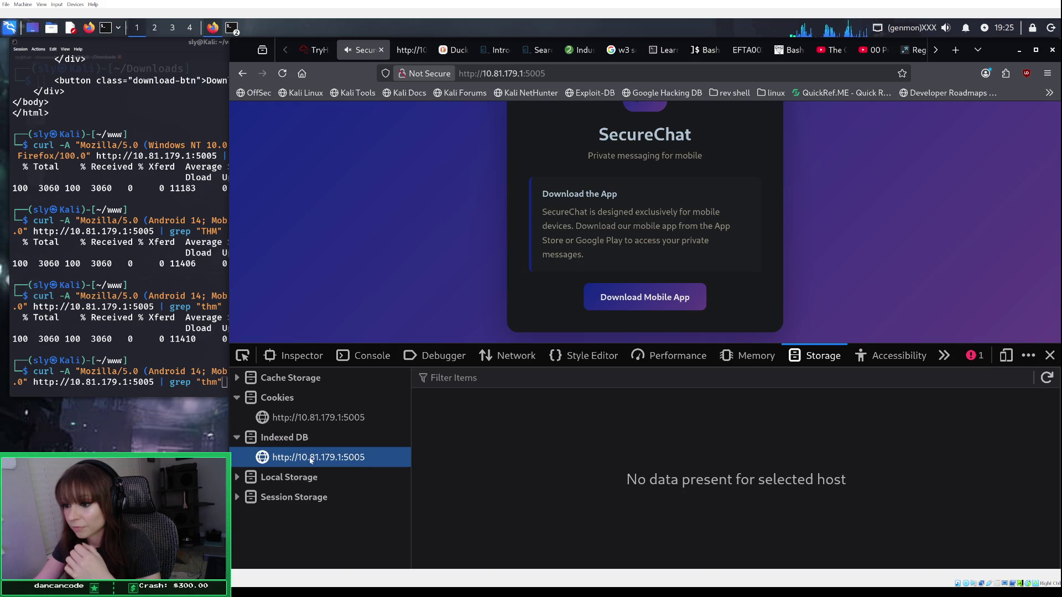
pyautogui.click(310, 477)
pyautogui.click(313, 497)
pyautogui.click(315, 516)
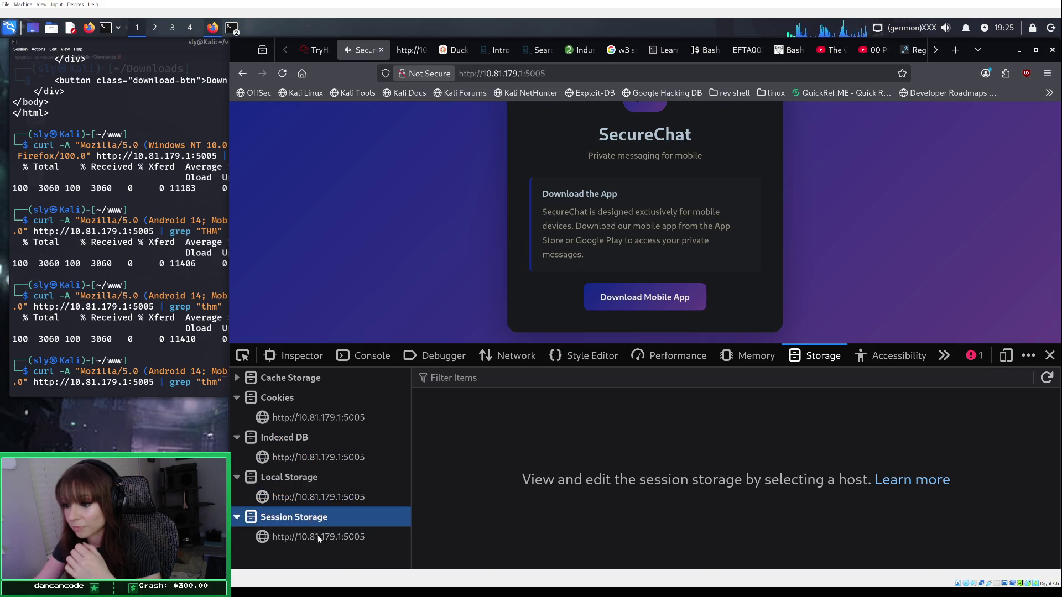
pyautogui.click(319, 537)
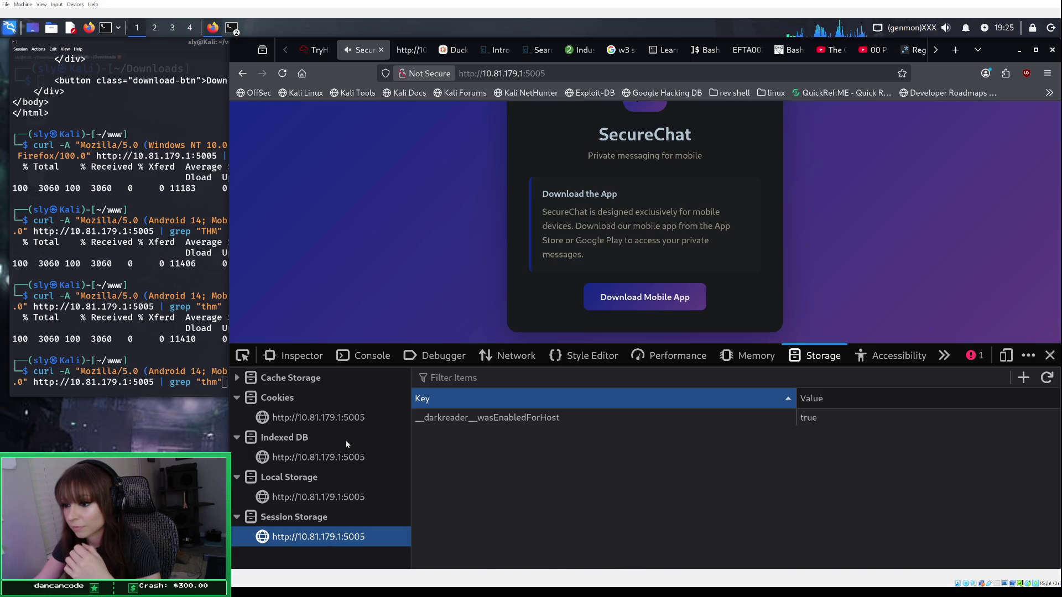
pyautogui.click(341, 418)
pyautogui.click(324, 438)
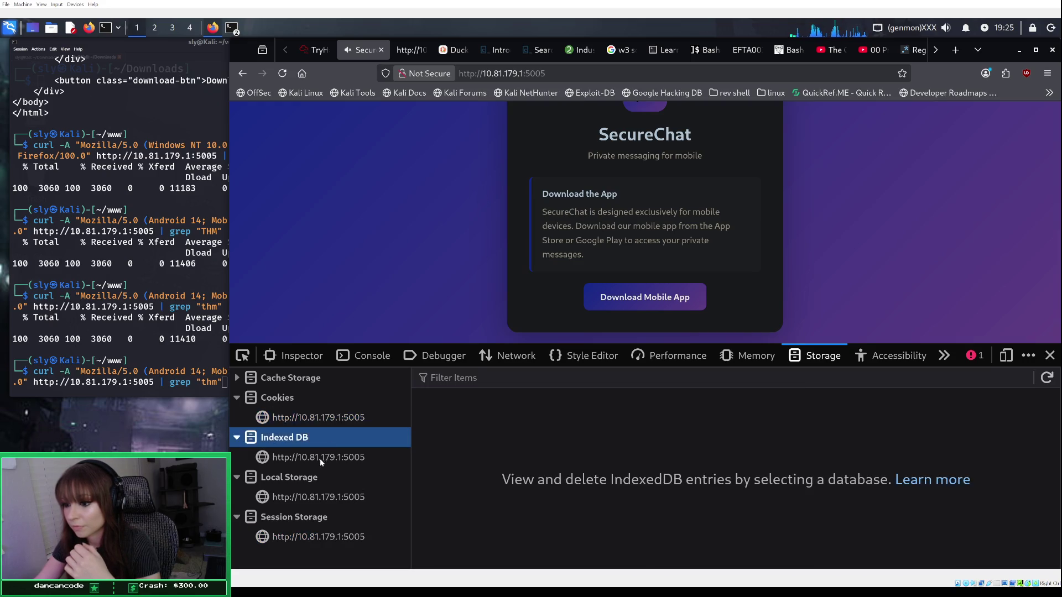
pyautogui.click(320, 458)
pyautogui.click(320, 383)
pyautogui.click(322, 390)
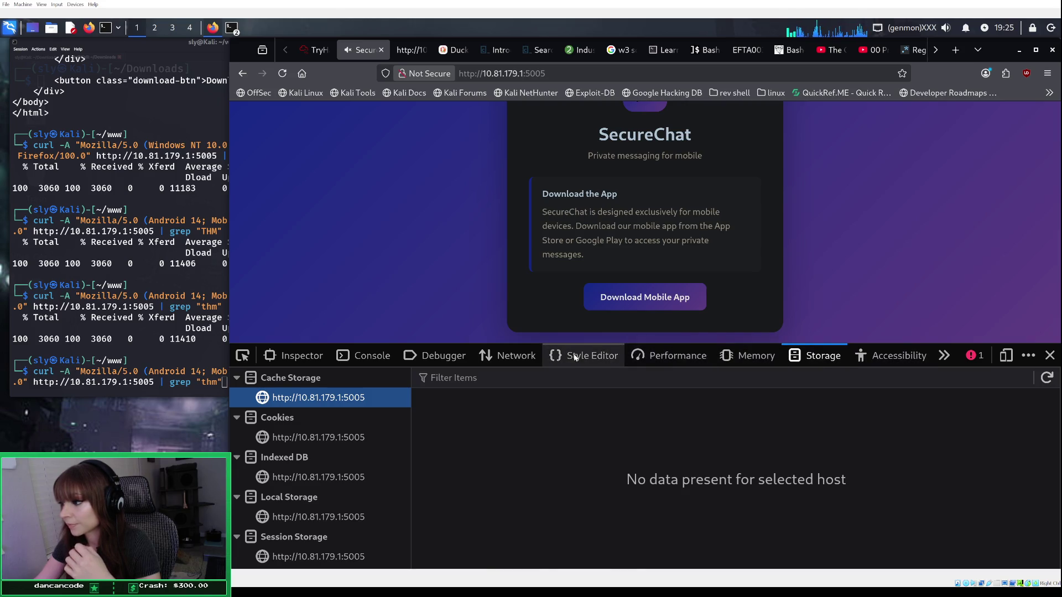
pyautogui.click(507, 356)
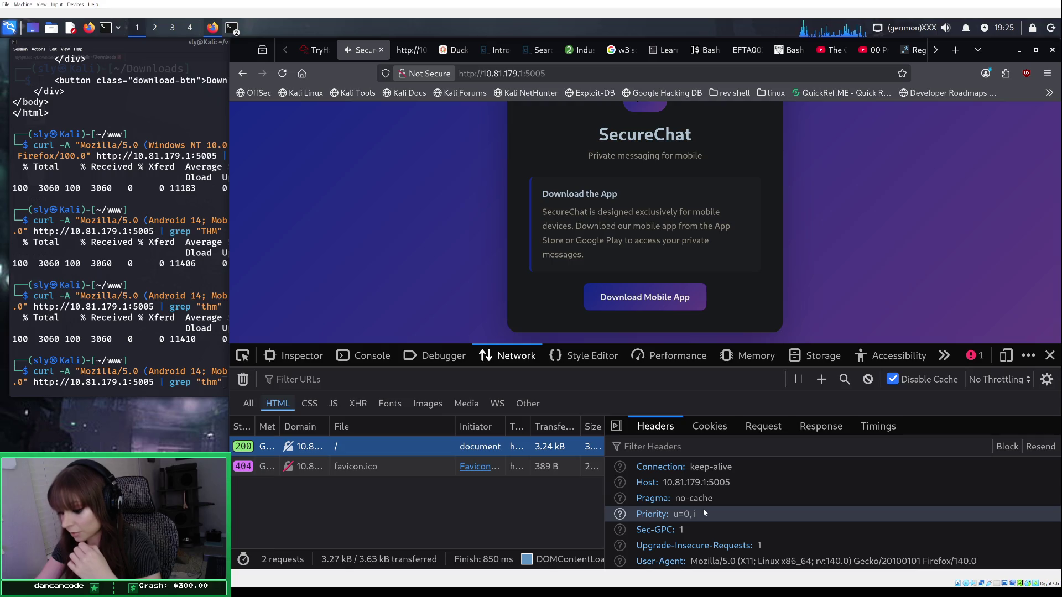
pyautogui.click(807, 355)
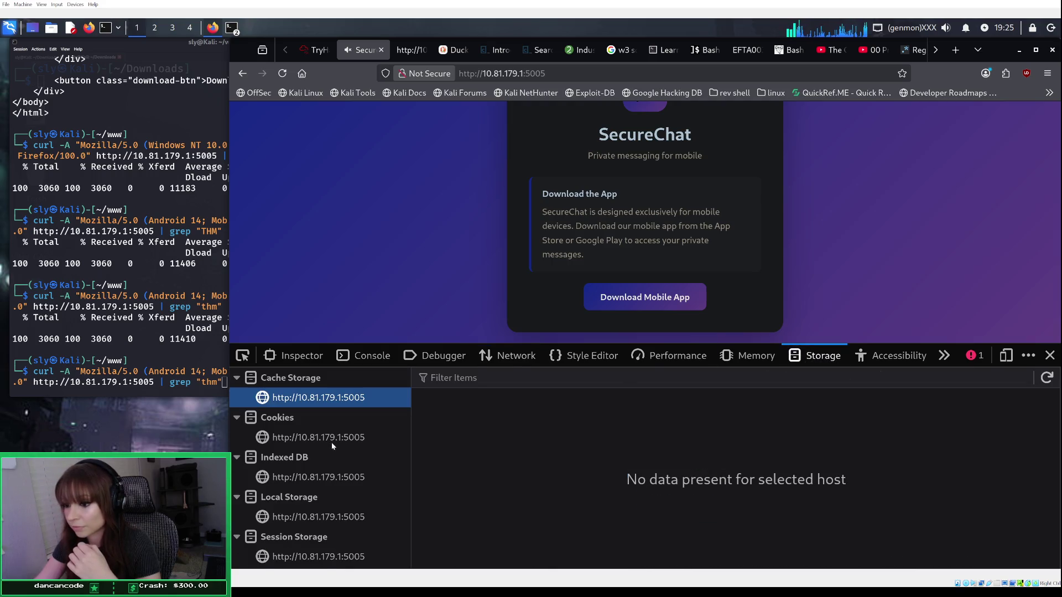
pyautogui.doubleClick(302, 499)
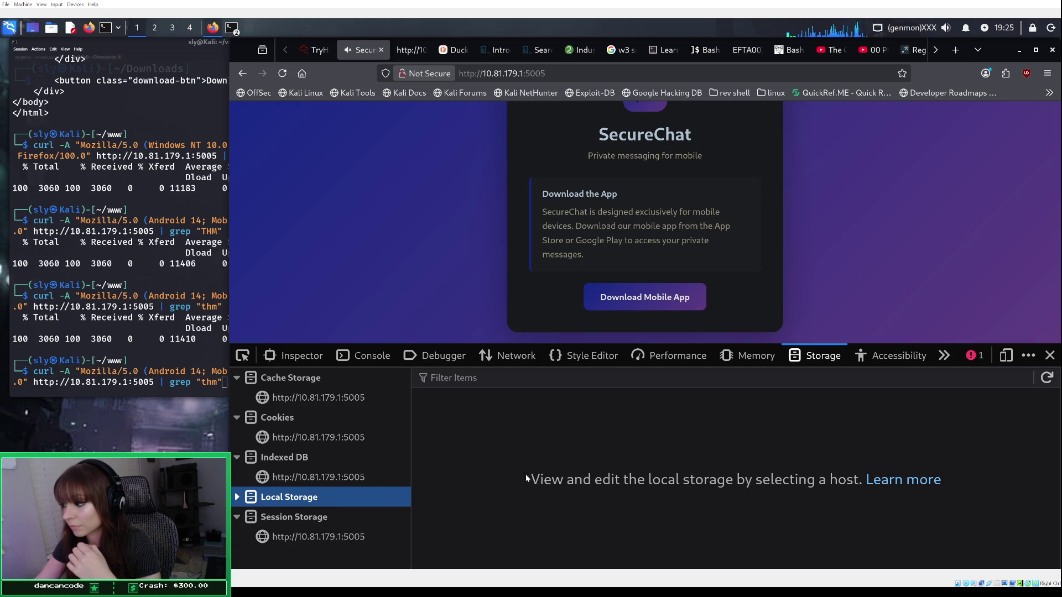
pyautogui.doubleClick(331, 497)
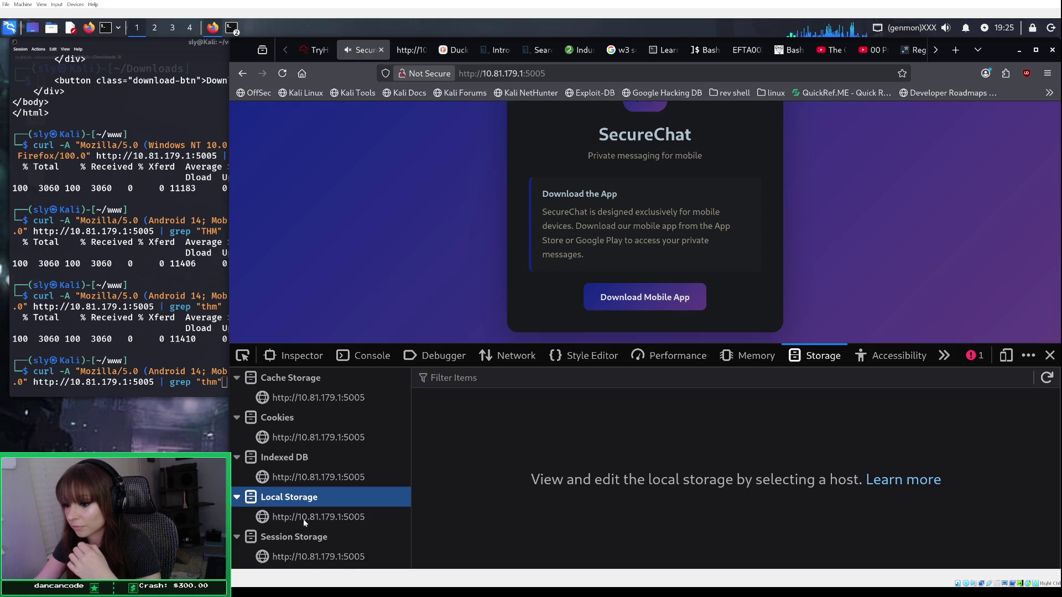
pyautogui.click(304, 518)
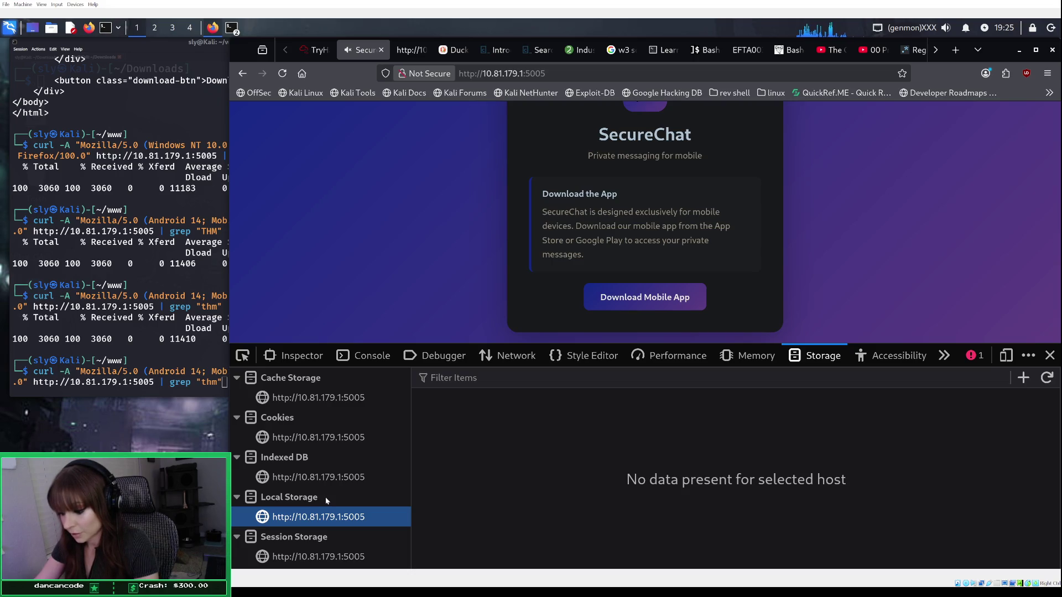
pyautogui.click(514, 356)
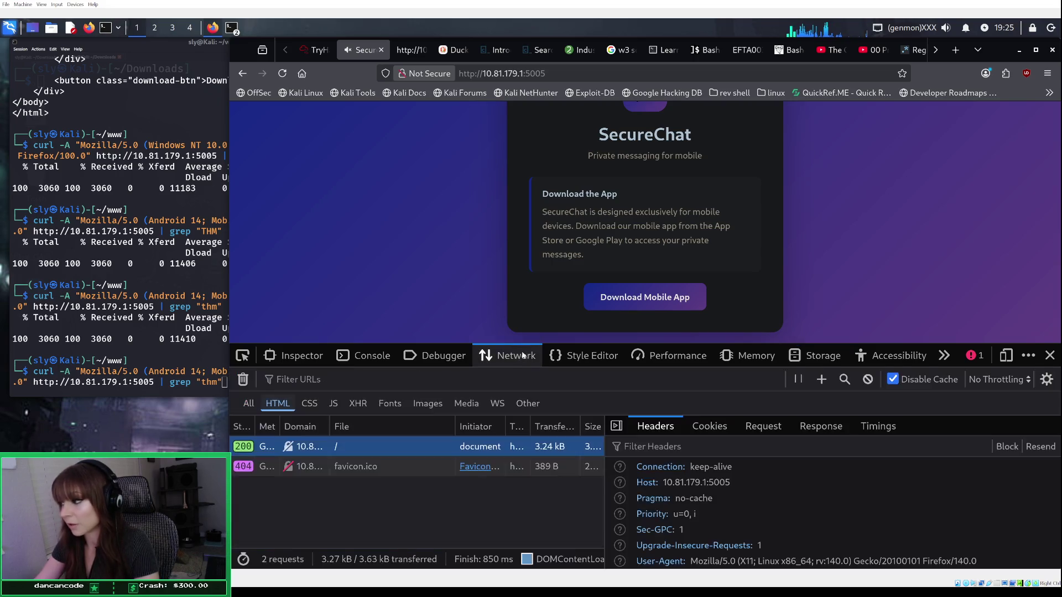
# Step: Inspect the main page response and the failed favicon.ico request, closing a duplicate SecureChat tab
pyautogui.click(812, 430)
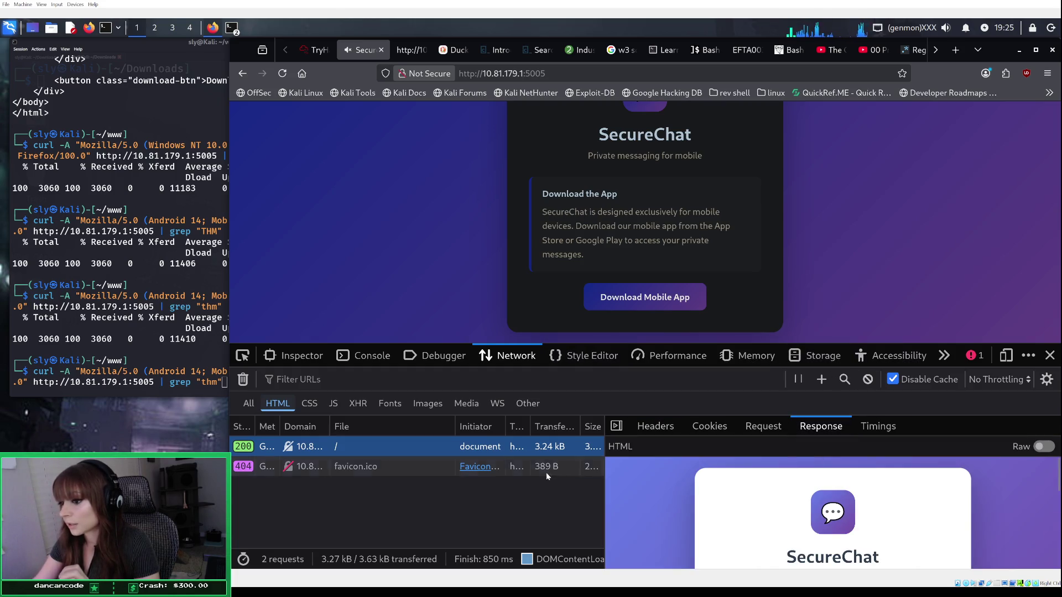
pyautogui.click(423, 467)
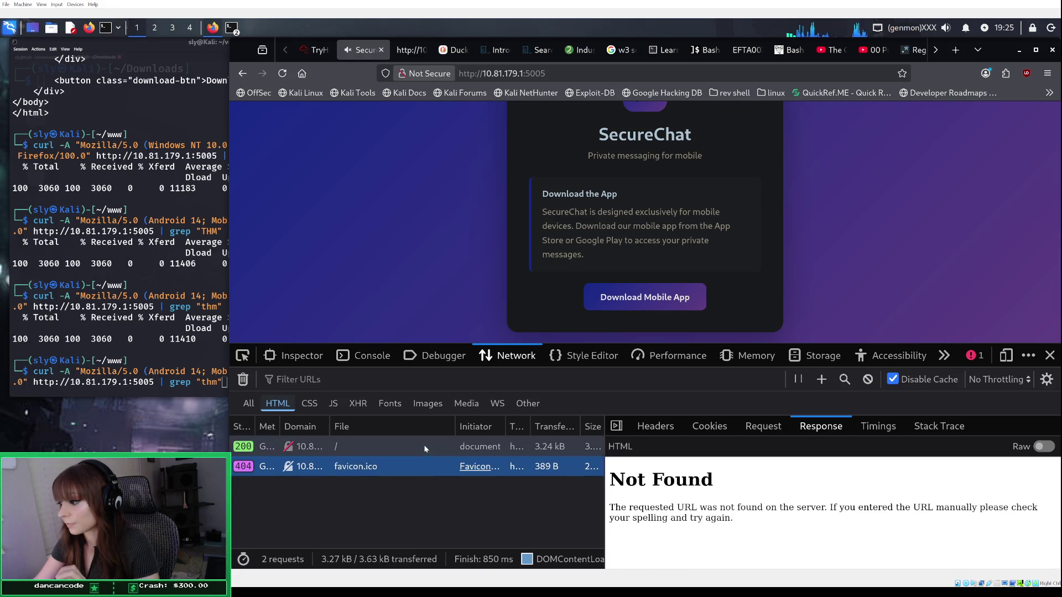
pyautogui.click(423, 445)
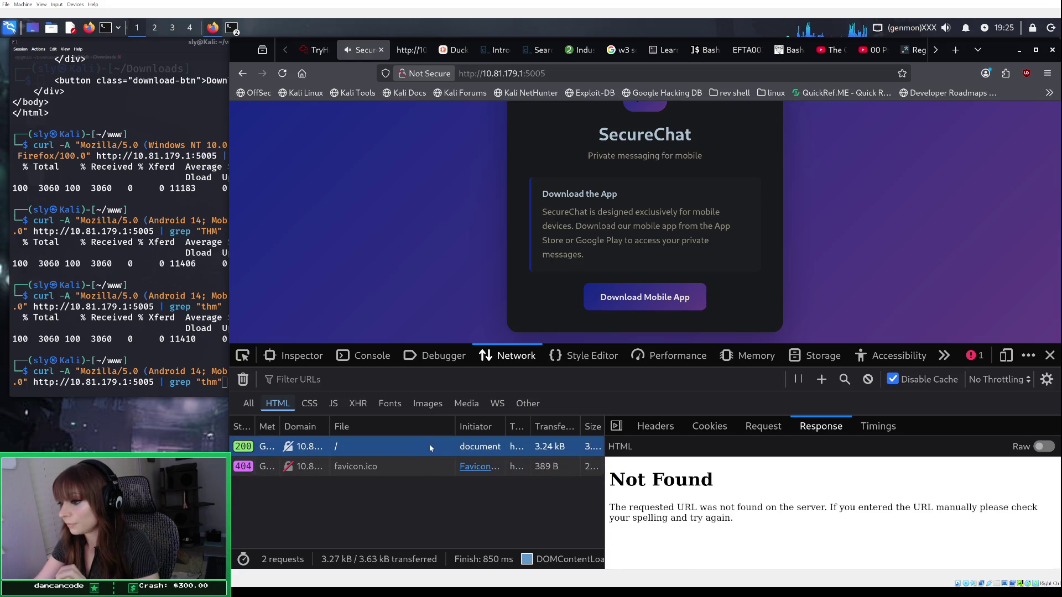
pyautogui.doubleClick(385, 453)
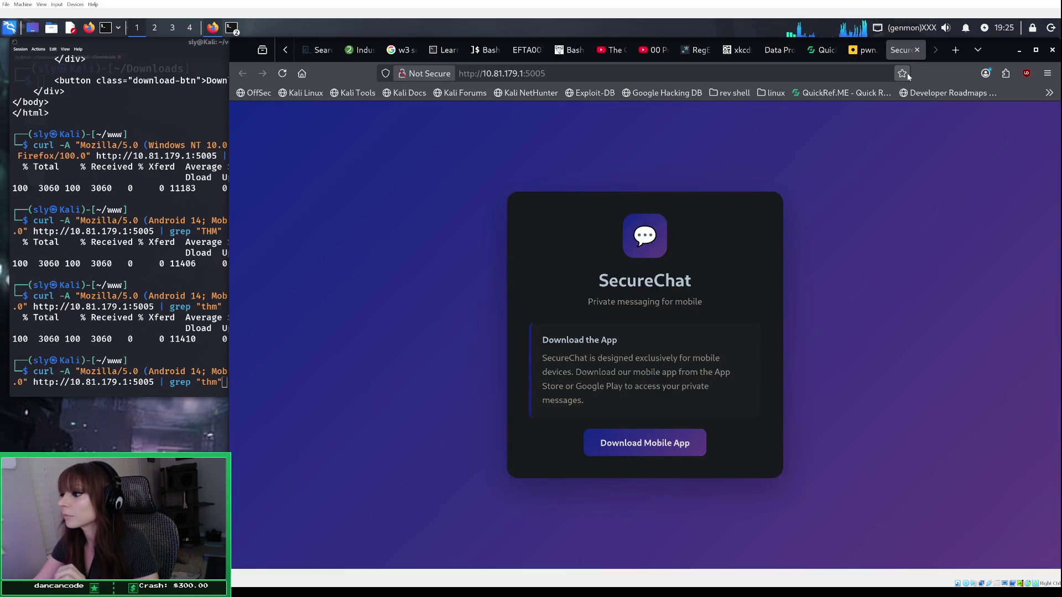
pyautogui.click(917, 50)
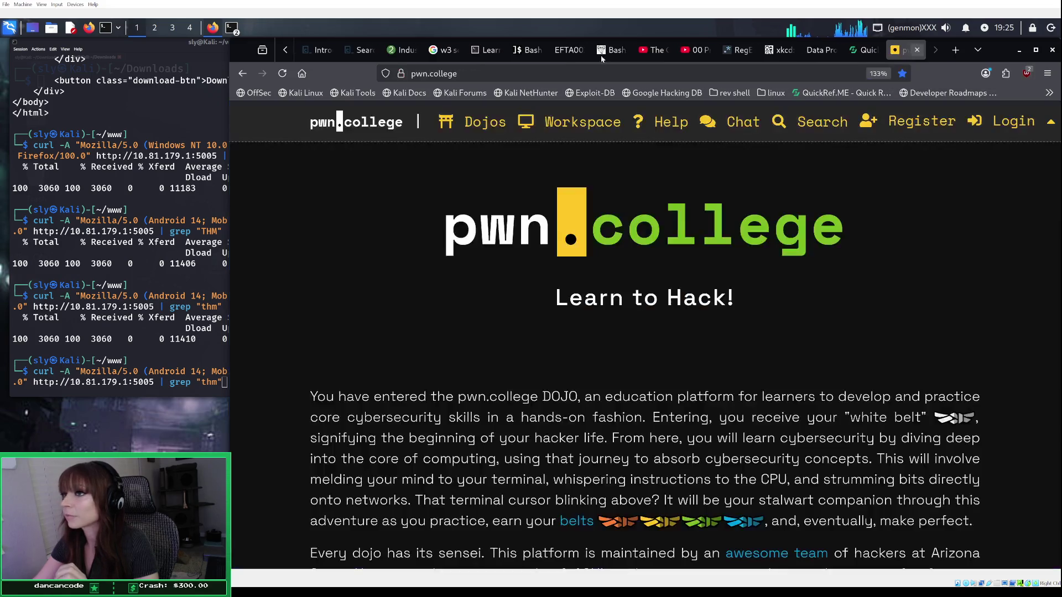
pyautogui.scroll(4, 287, 52)
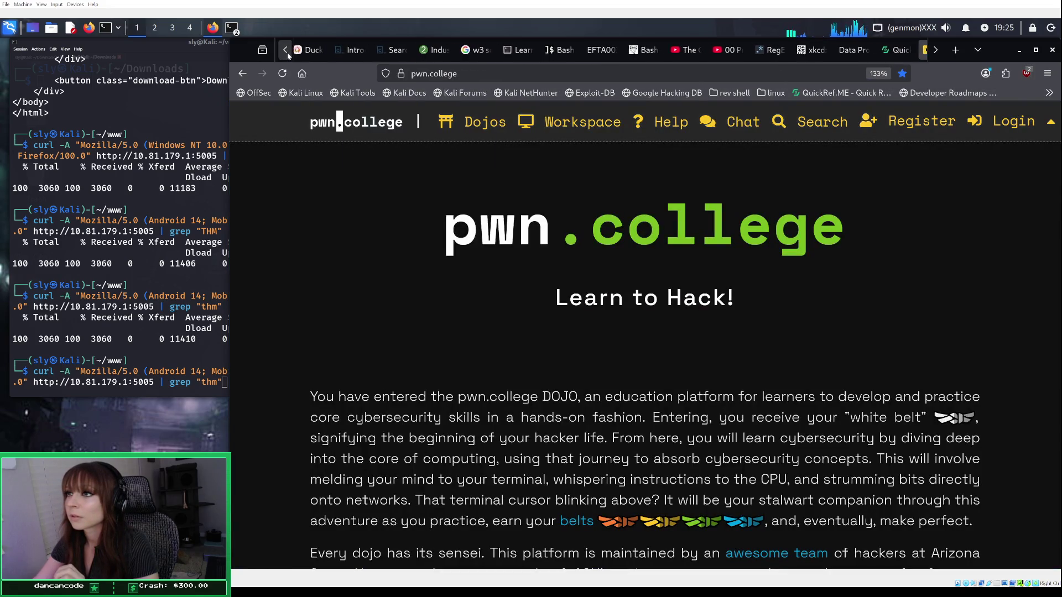
pyautogui.click(410, 51)
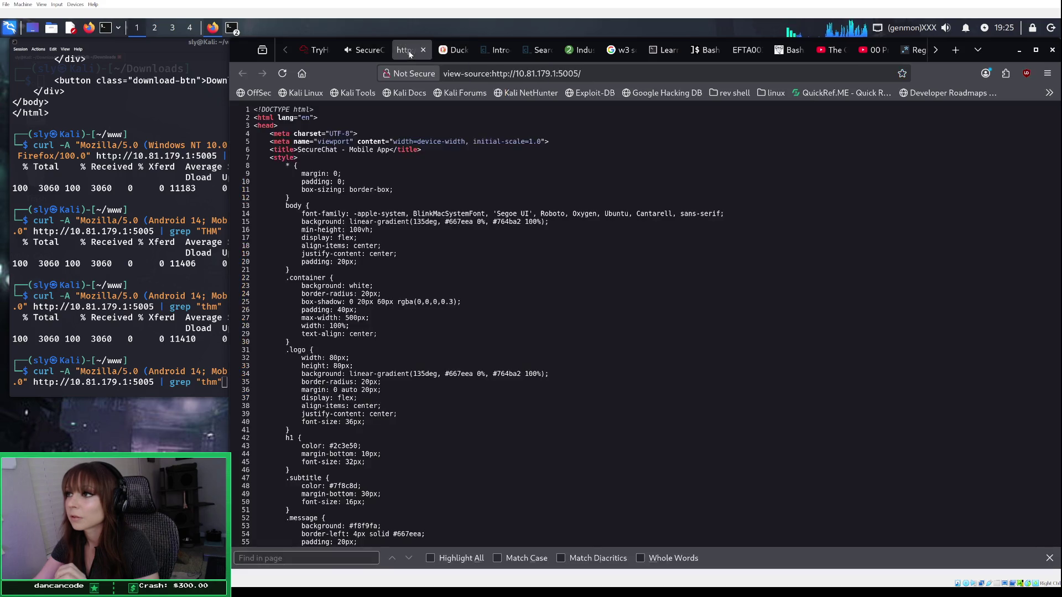
pyautogui.click(366, 49)
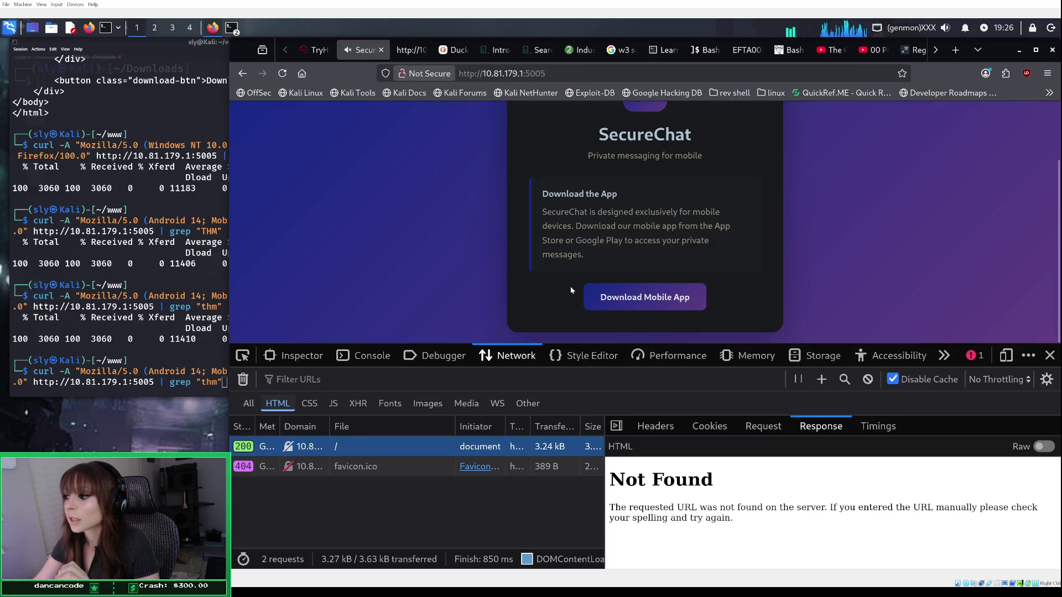
# Step: Switch the Response view to Raw and scroll through the HTML, then go to the view-source tab
pyautogui.click(1047, 449)
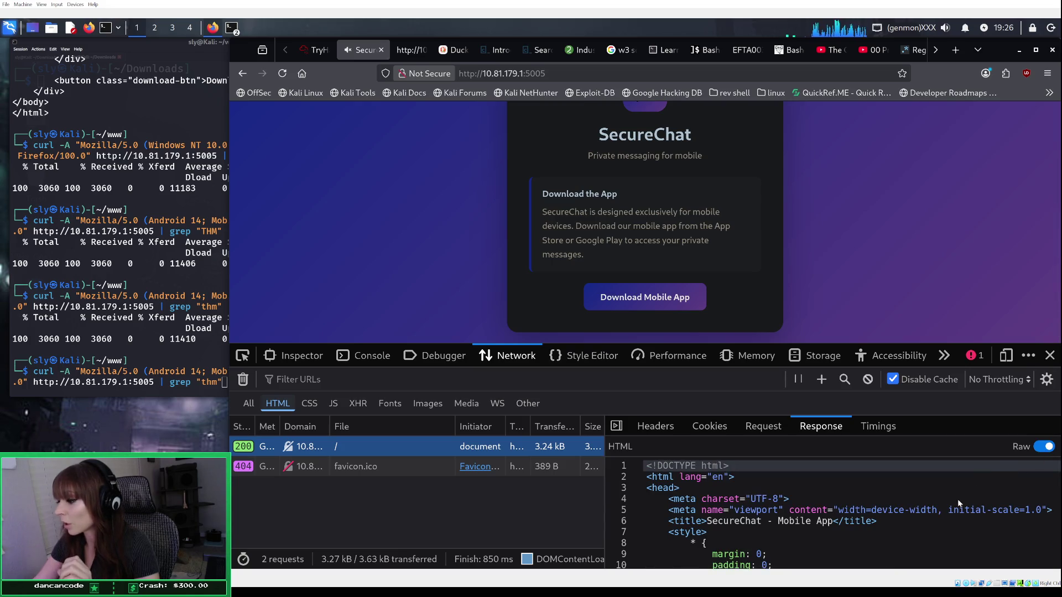
pyautogui.scroll(-2, 957, 499)
pyautogui.scroll(-2, 957, 500)
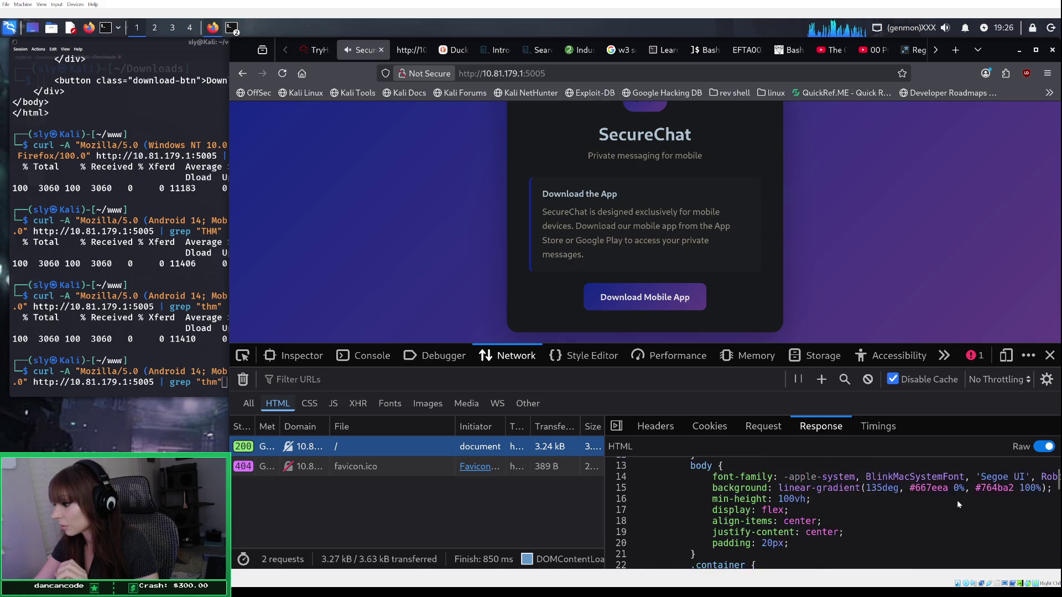
pyautogui.scroll(-4, 956, 500)
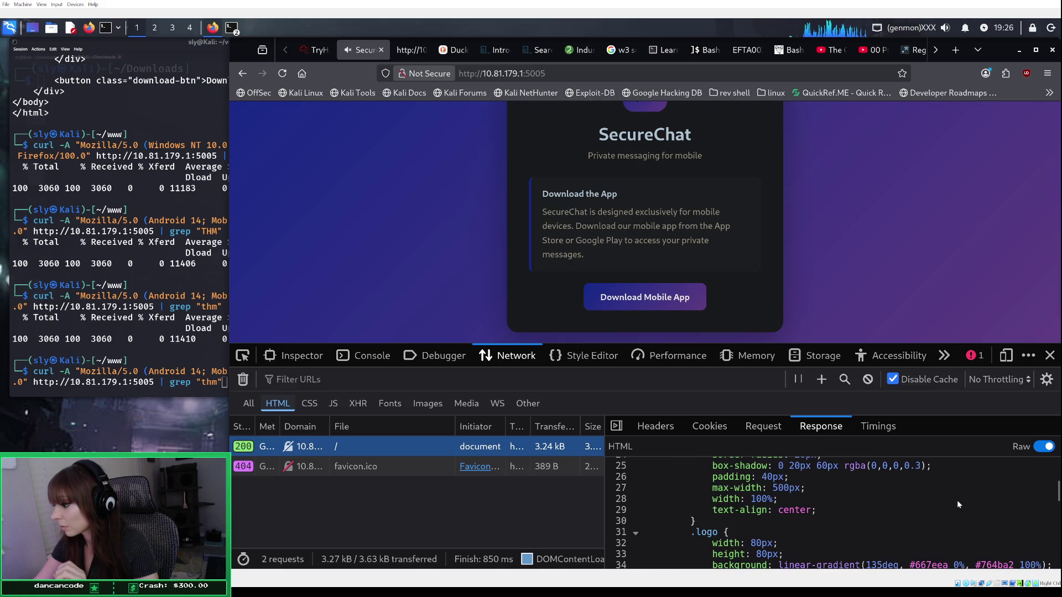
pyautogui.scroll(-4, 957, 502)
pyautogui.scroll(-14, 958, 503)
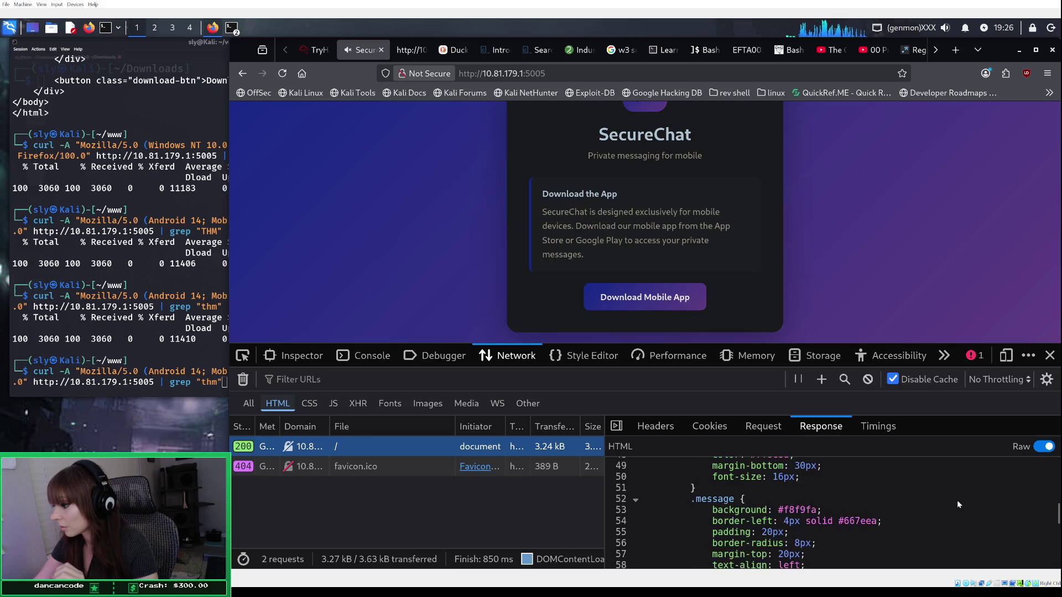
pyautogui.scroll(-3, 958, 500)
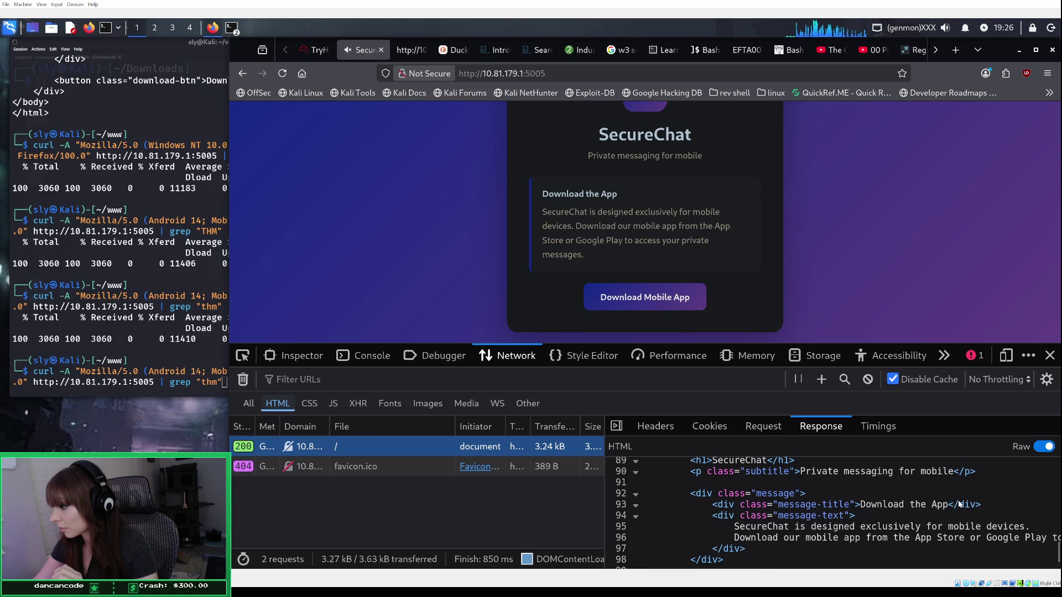
pyautogui.scroll(-2, 958, 500)
pyautogui.scroll(10, 947, 488)
pyautogui.scroll(20, 941, 490)
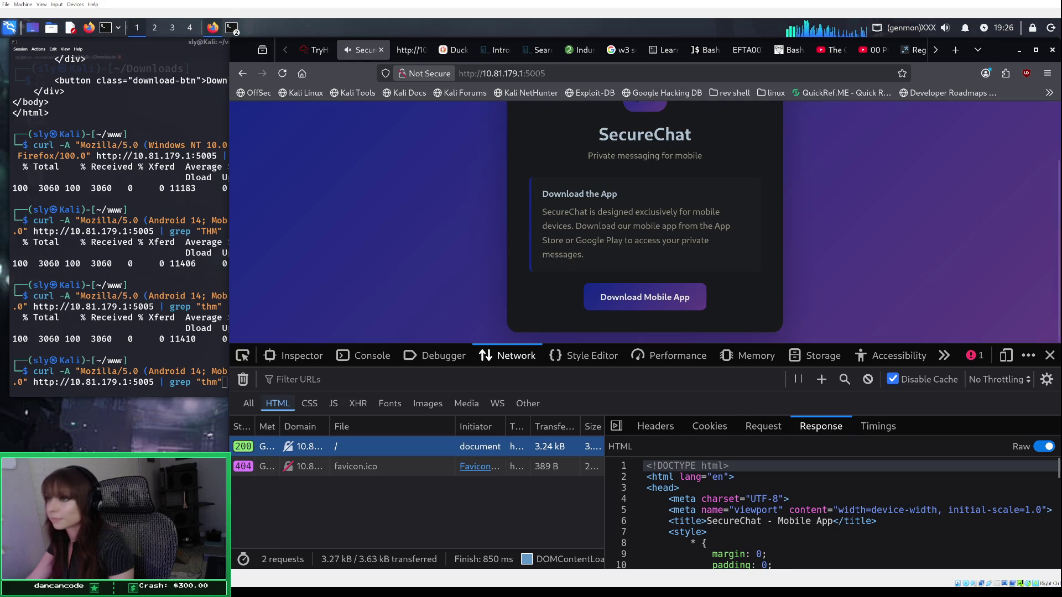
pyautogui.click(409, 49)
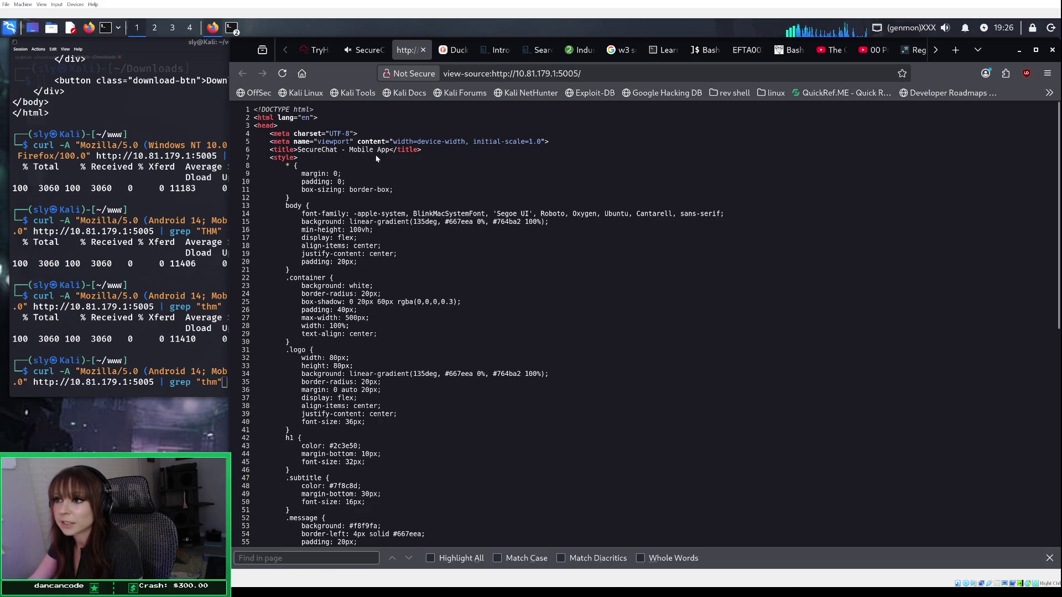
# Step: Scroll to the page source's closing html tag, then return to the SecureChat tab's address bar
pyautogui.scroll(-10, 376, 161)
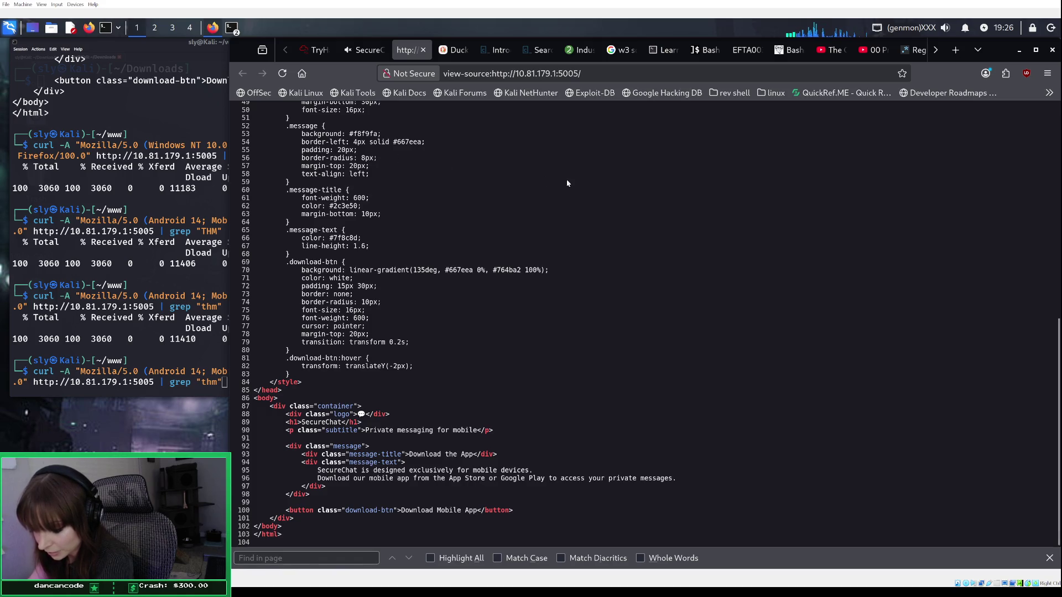
pyautogui.click(367, 51)
pyautogui.click(579, 69)
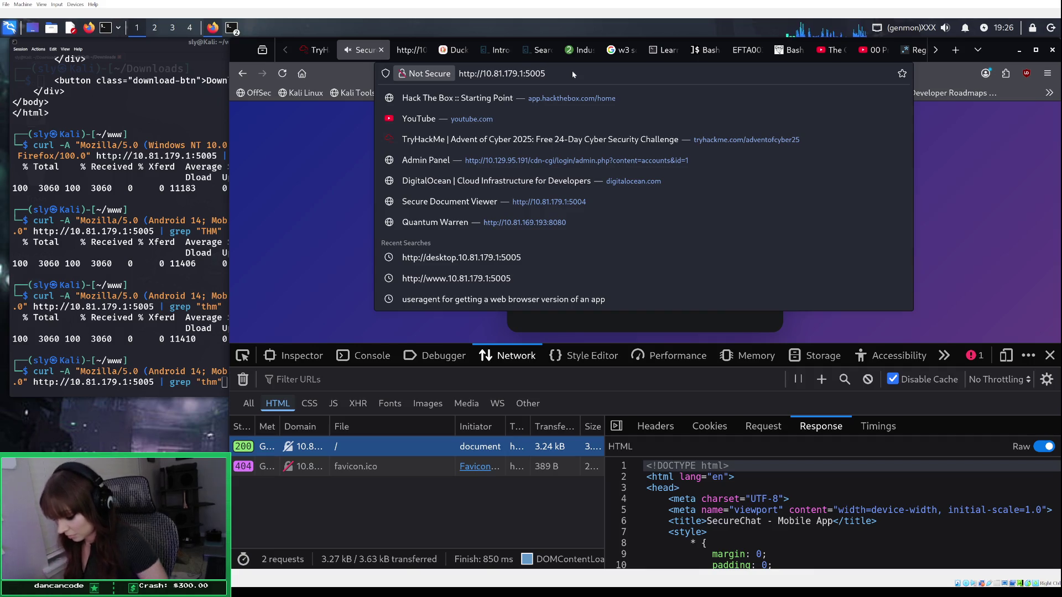
# Step: Load 10.81.179.1:5005/console and check its 400 Bad Request response, request and headers
pyautogui.write('/console')
pyautogui.press('Return')
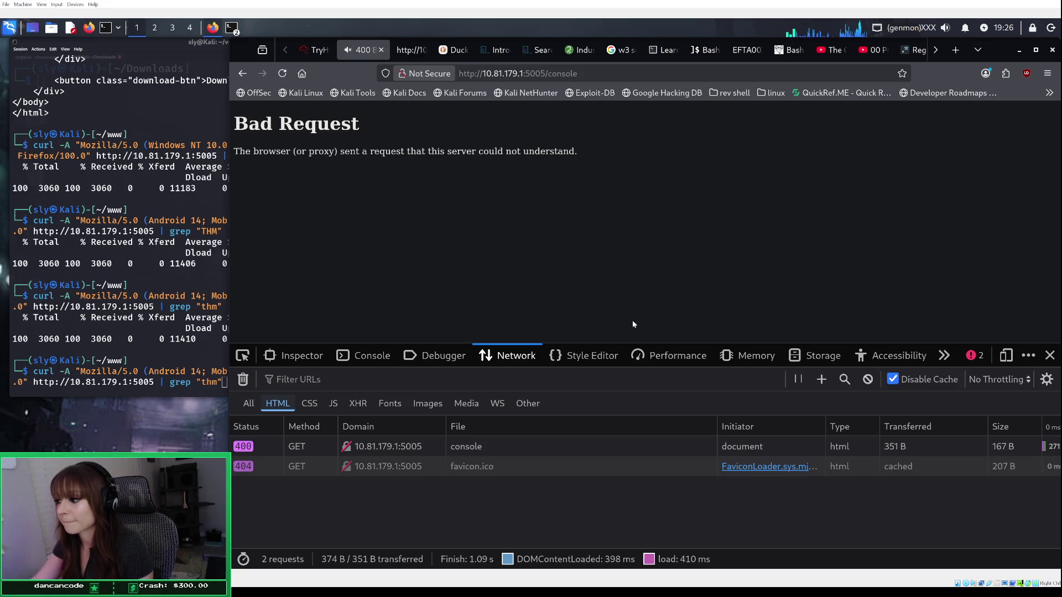
pyautogui.click(631, 447)
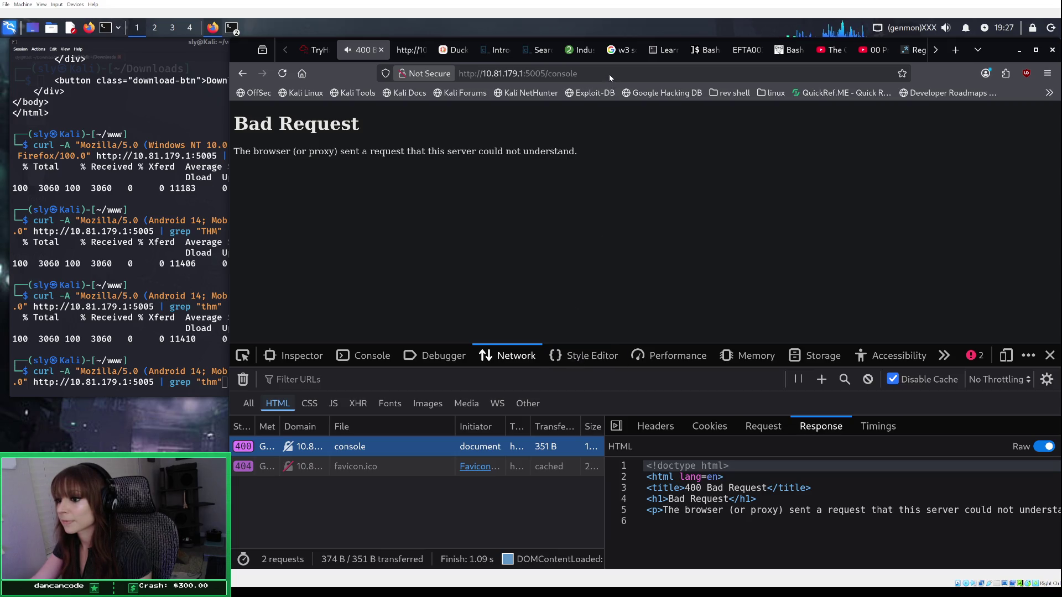
pyautogui.click(609, 74)
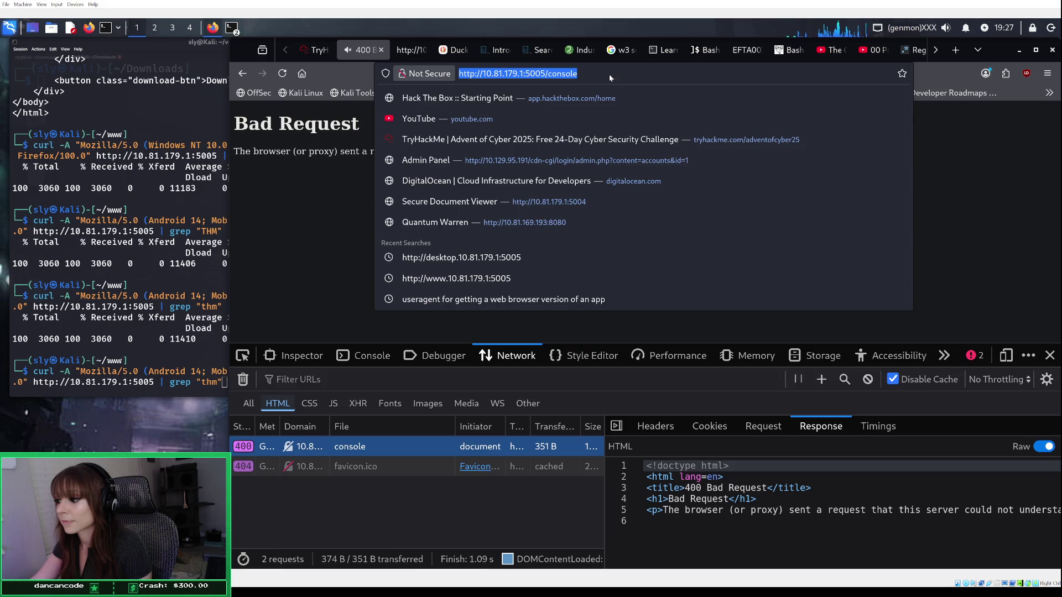
pyautogui.click(751, 431)
pyautogui.click(662, 426)
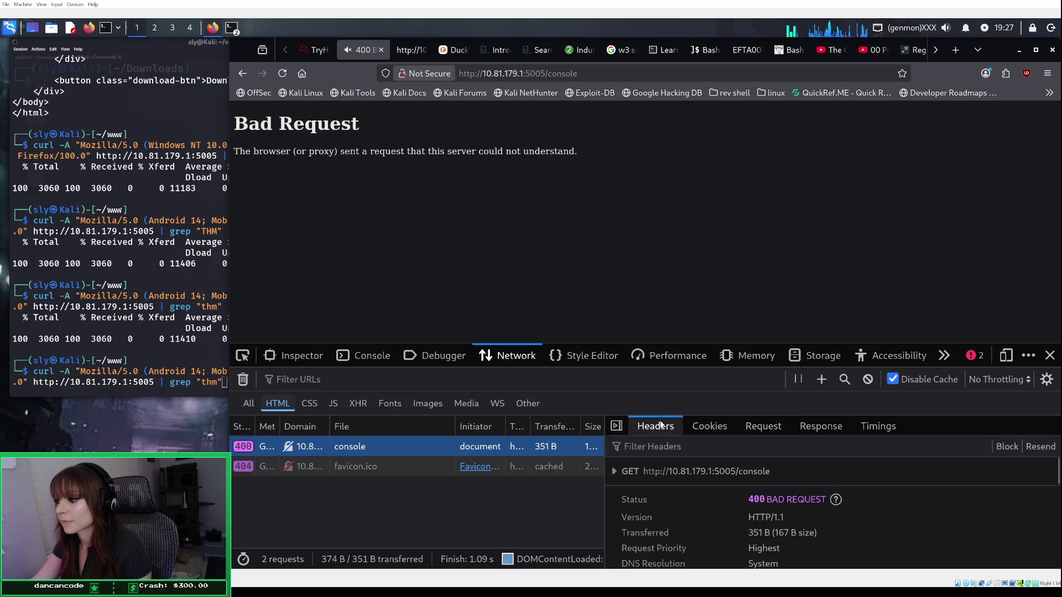
pyautogui.scroll(-10, 716, 503)
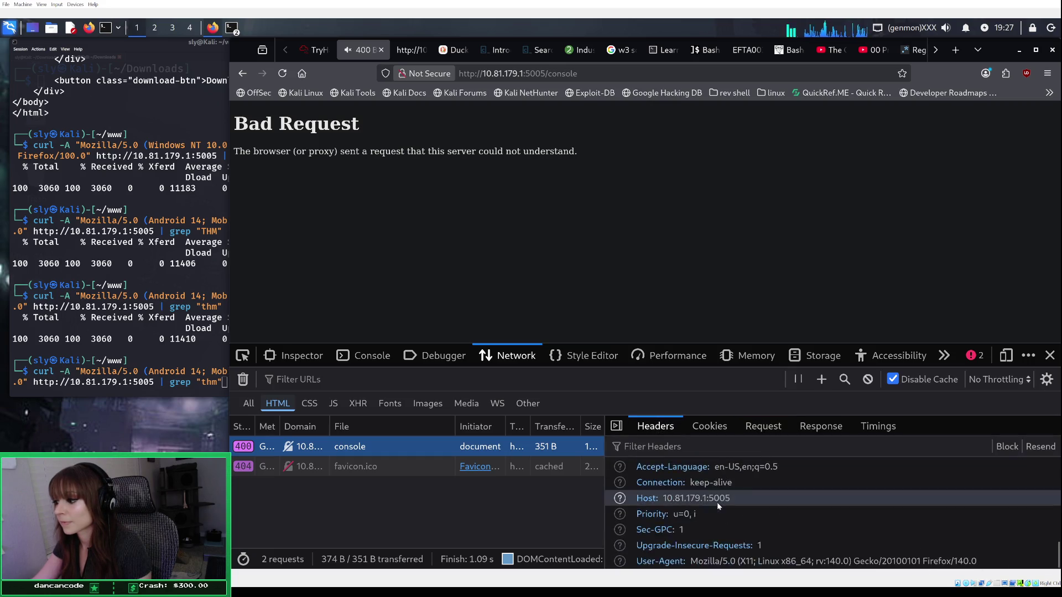
pyautogui.scroll(10, 713, 497)
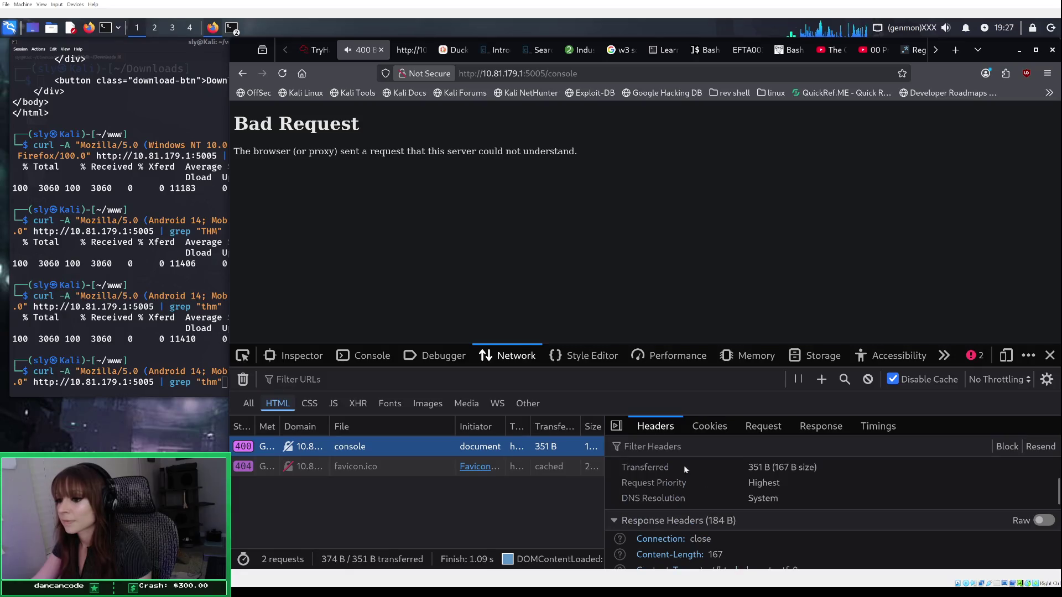
pyautogui.click(582, 50)
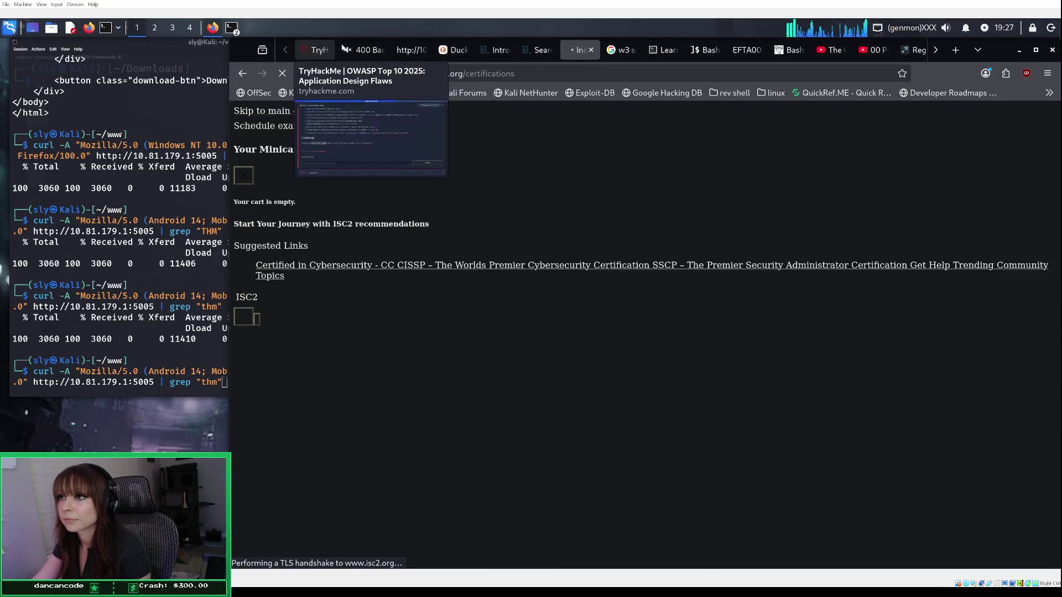
# Step: Switch back to the 10.81.179.1:5005/console 400 Bad Request tab
pyautogui.click(361, 48)
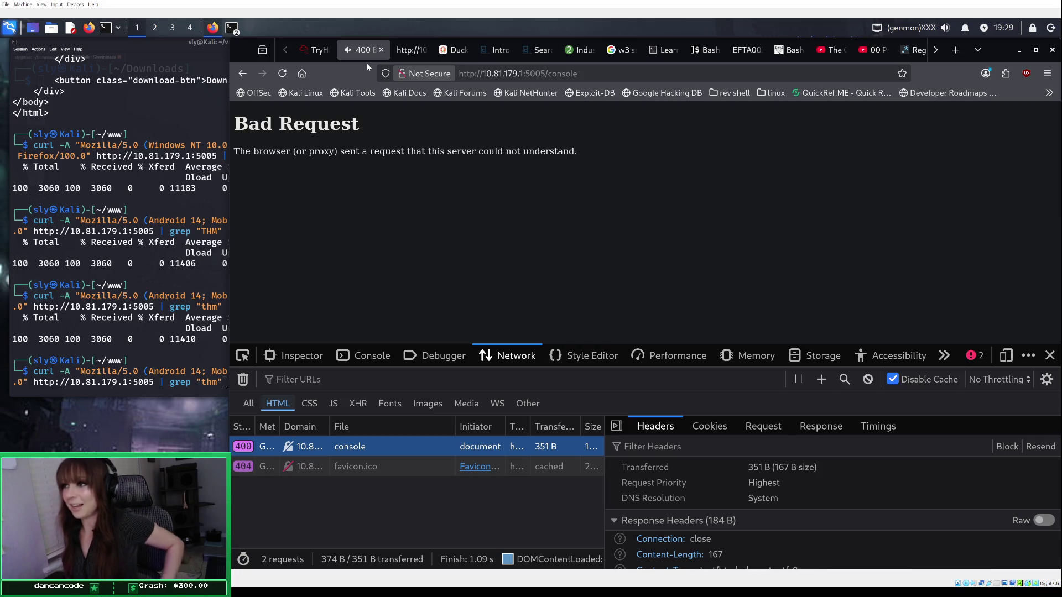
# Step: Switch to the Duck.ai chat and scroll up to its Firefox User-Agent instructions
pyautogui.click(458, 56)
pyautogui.scroll(10, 651, 374)
pyautogui.scroll(5, 650, 373)
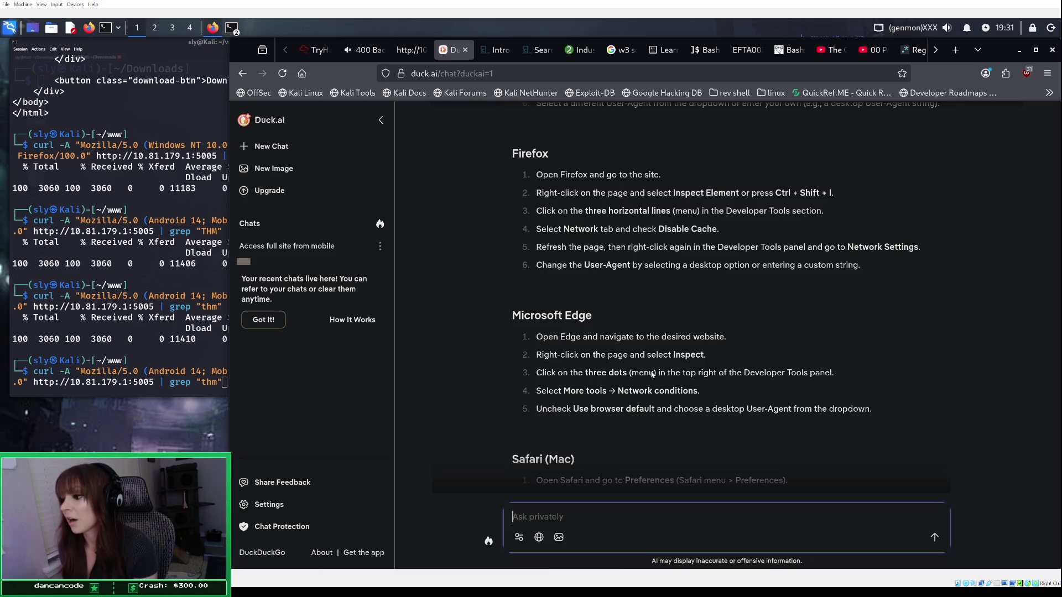
# Step: Scroll Duck.ai's reply to the Chrome, Firefox/100.0 and Edge User-Agent strings and usage steps
pyautogui.scroll(-4, 653, 375)
pyautogui.scroll(9, 719, 240)
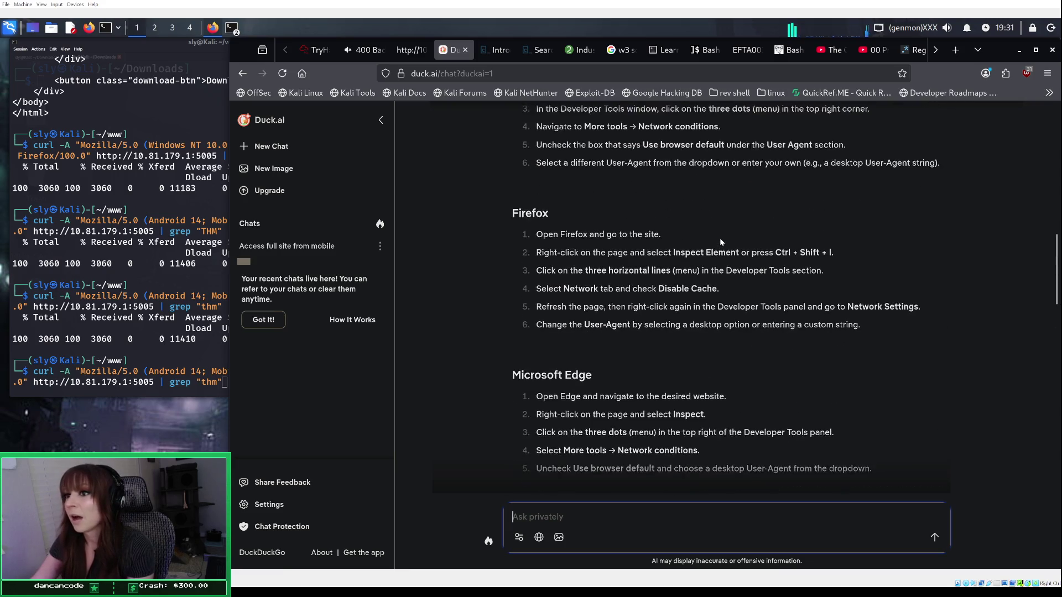
pyautogui.scroll(5, 719, 239)
pyautogui.scroll(-15, 717, 238)
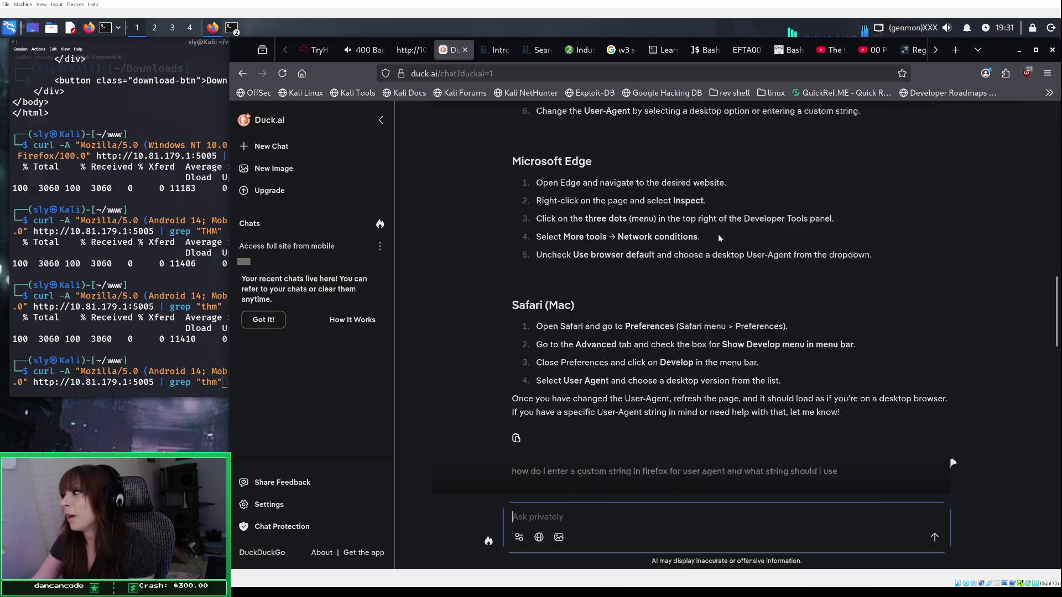
pyautogui.scroll(-9, 716, 237)
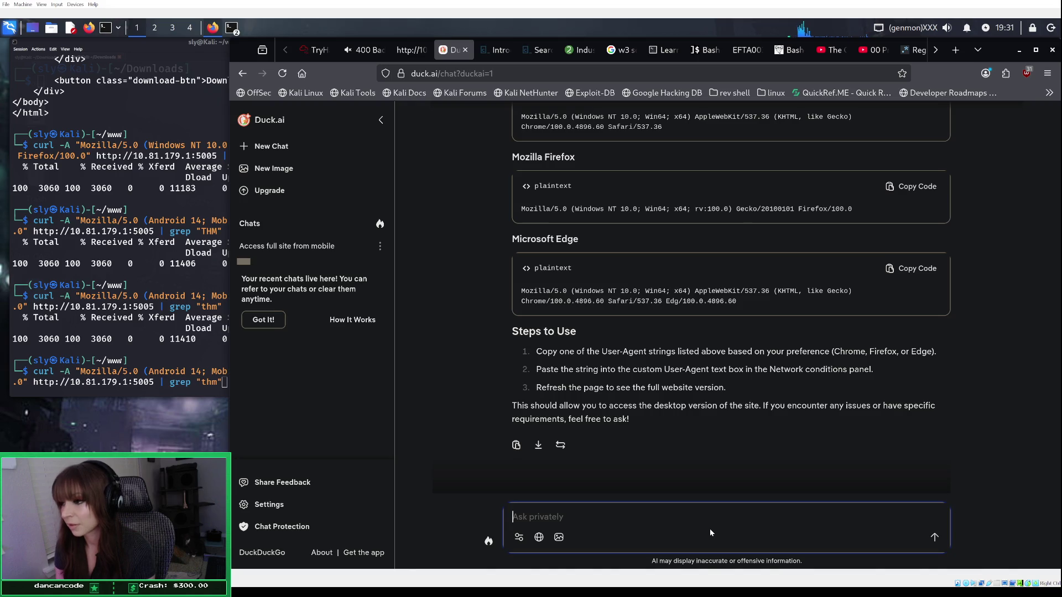
# Step: Clear the unfinished curl line in the Kali terminal and type 'gobuster dir -u'
pyautogui.click(14, 32)
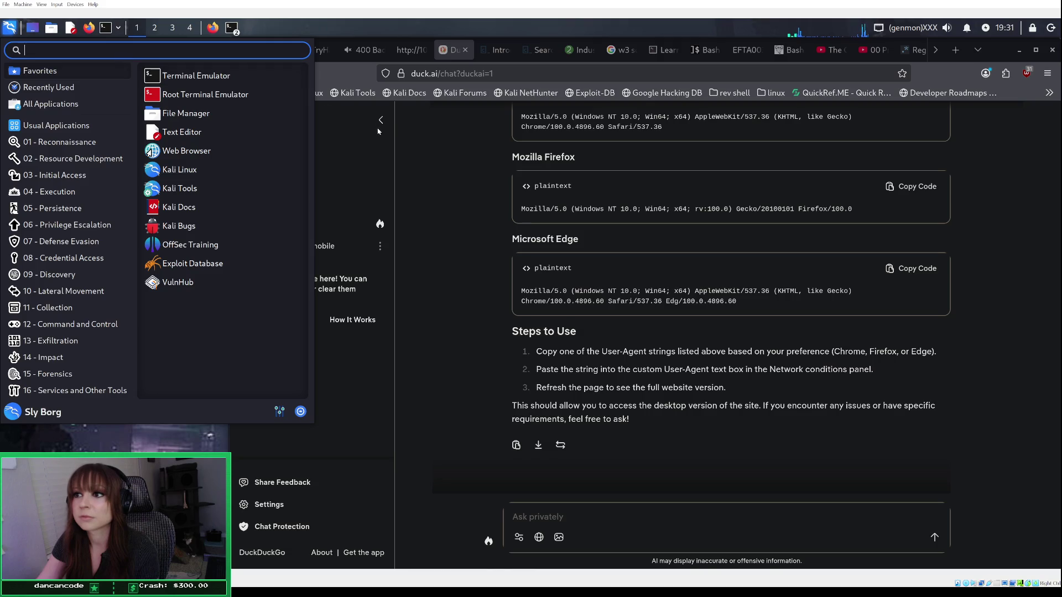
pyautogui.click(379, 131)
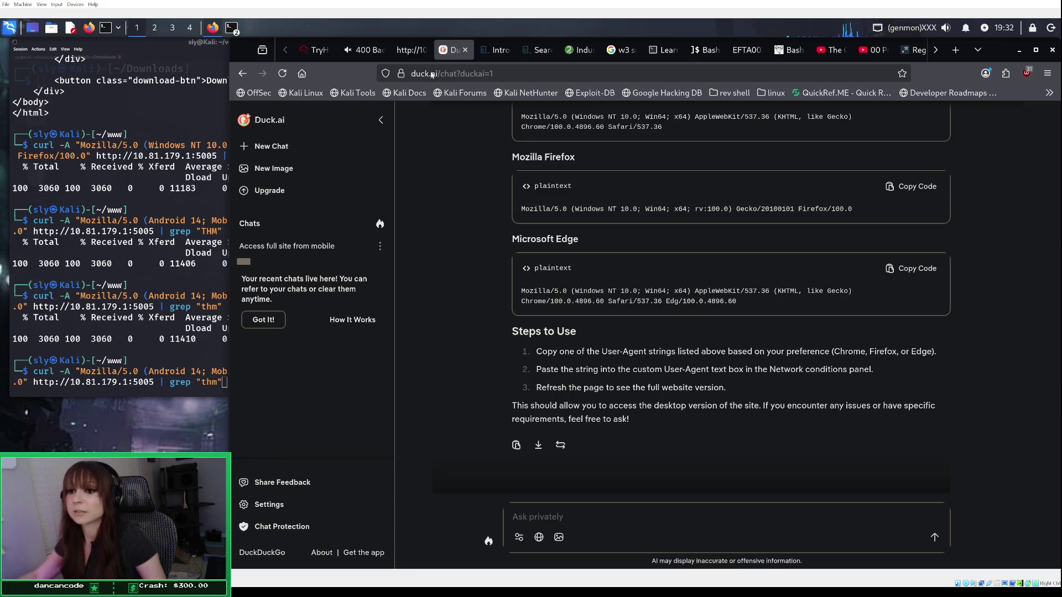
pyautogui.hotkey('alt', 'Tab')
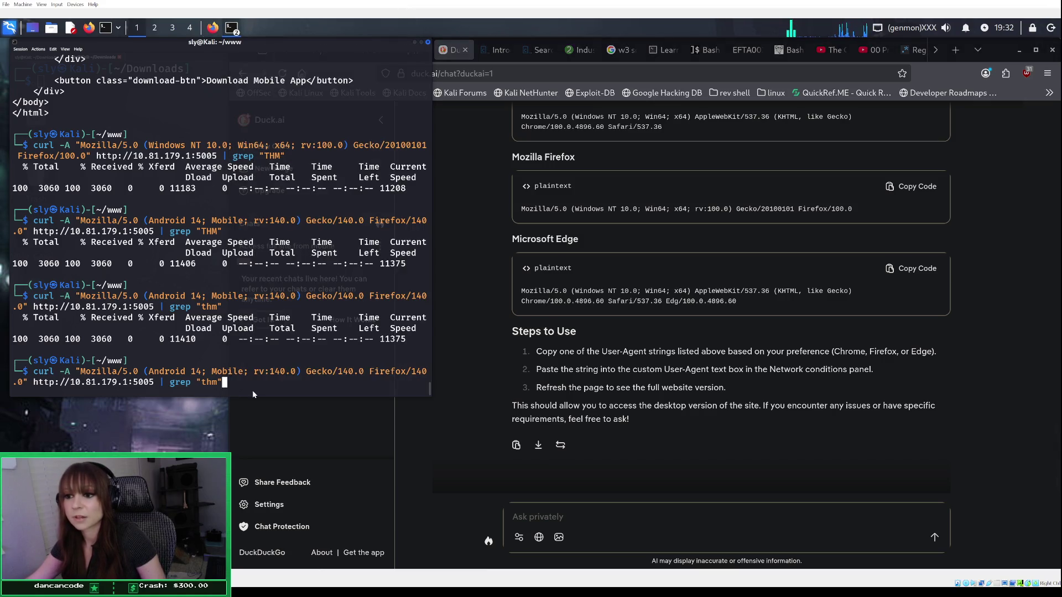
pyautogui.hotkey('ctrl', 'u')
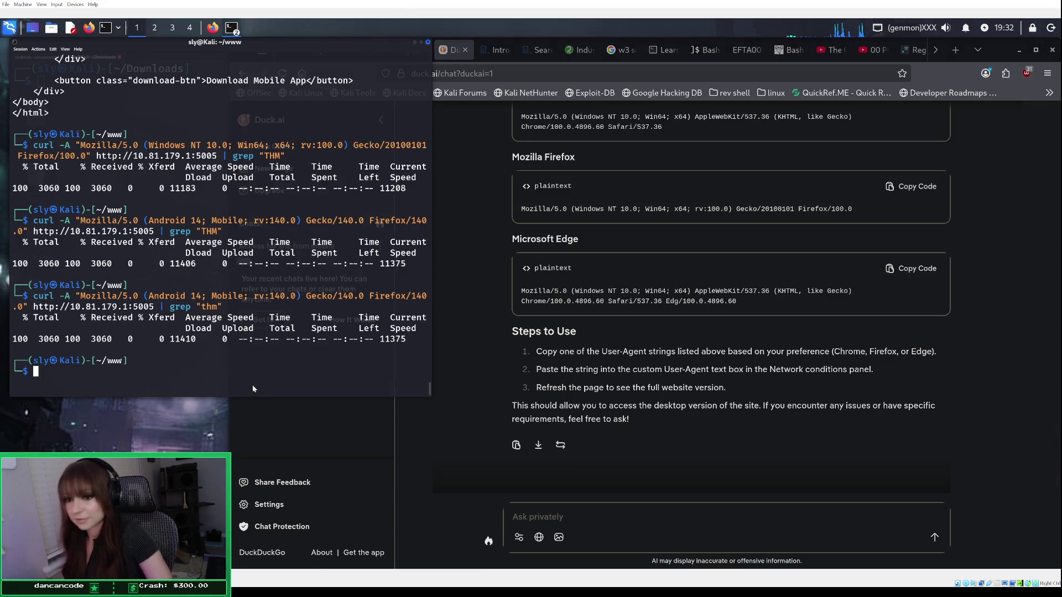
pyautogui.write('gobuster')
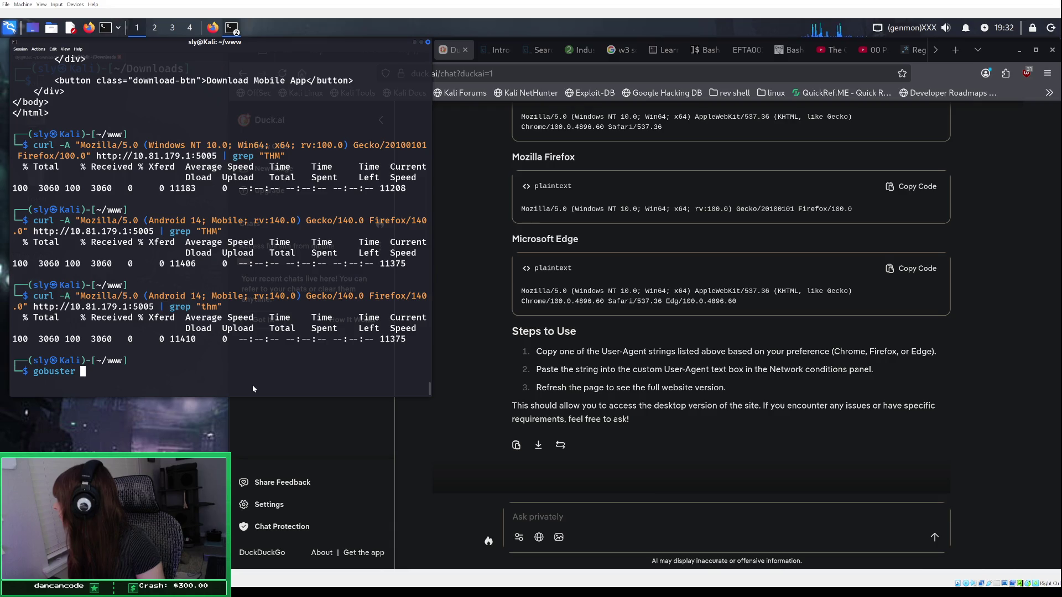
pyautogui.write('dir ')
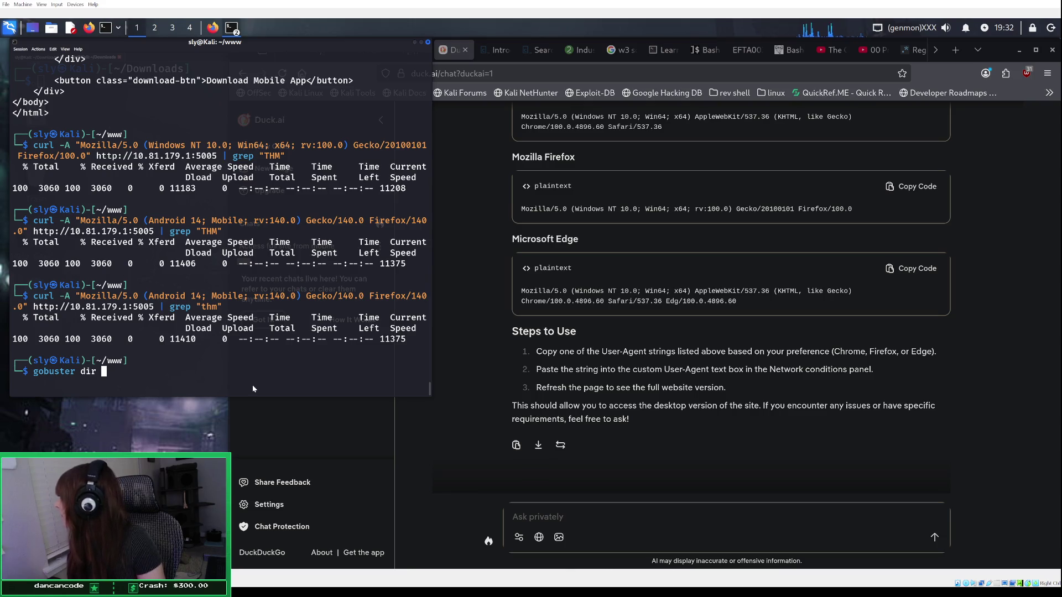
pyautogui.write('-u')
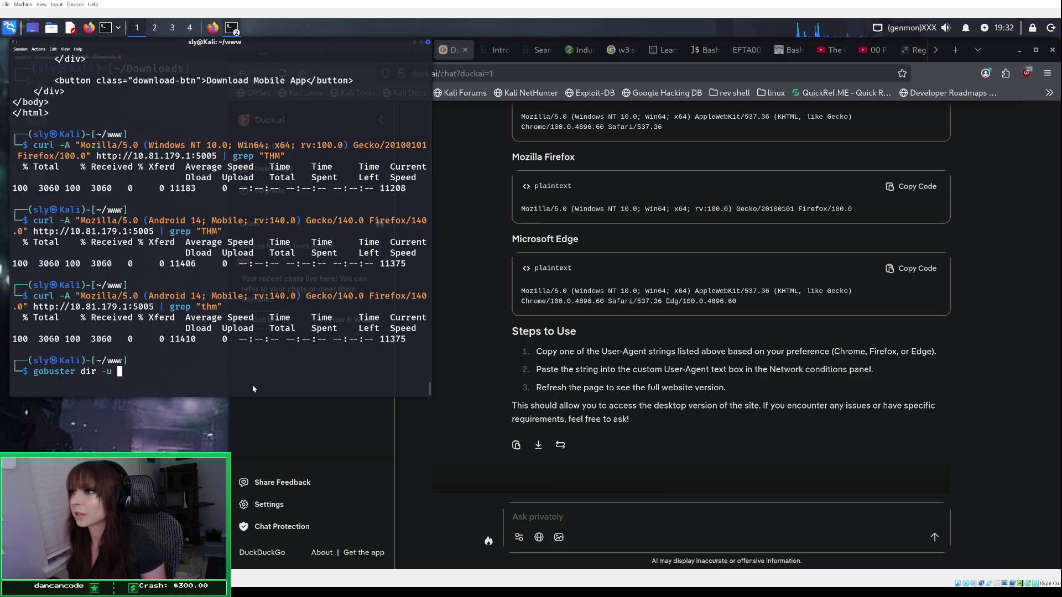
# Step: Return to the SecureChat home page and copy its host and port, 10.81.179.1:5005
pyautogui.click(449, 139)
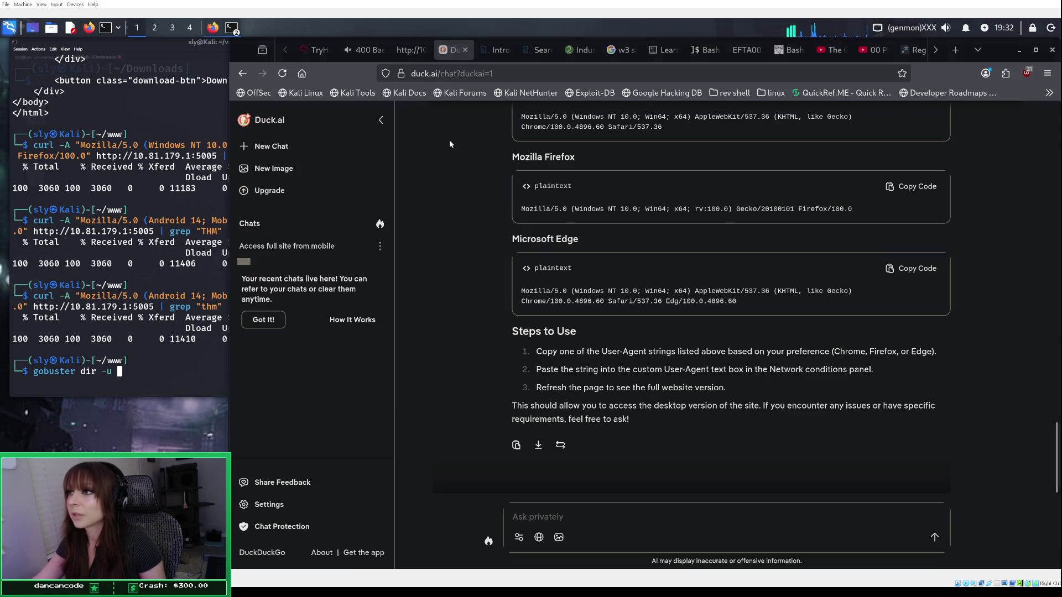
pyautogui.click(403, 49)
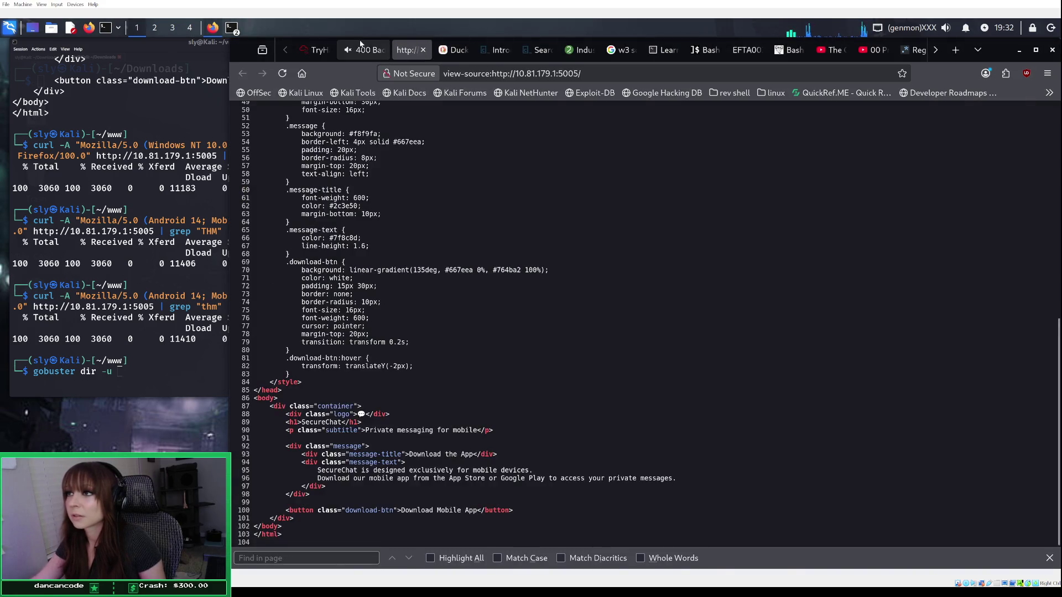
pyautogui.click(362, 51)
pyautogui.click(245, 75)
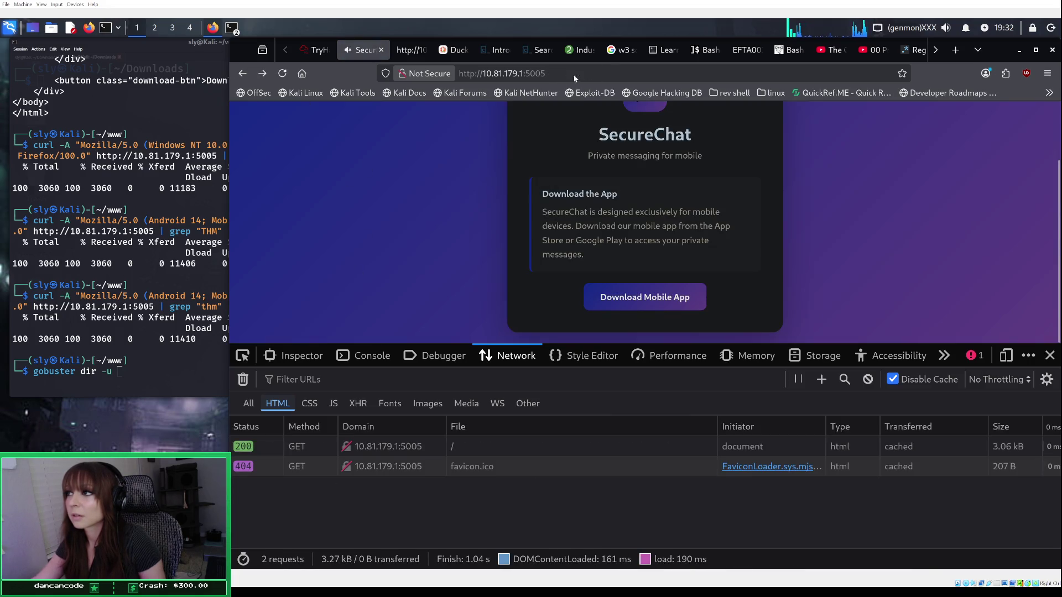
pyautogui.moveTo(550, 73); pyautogui.dragTo(483, 74)
pyautogui.rightClick(485, 79)
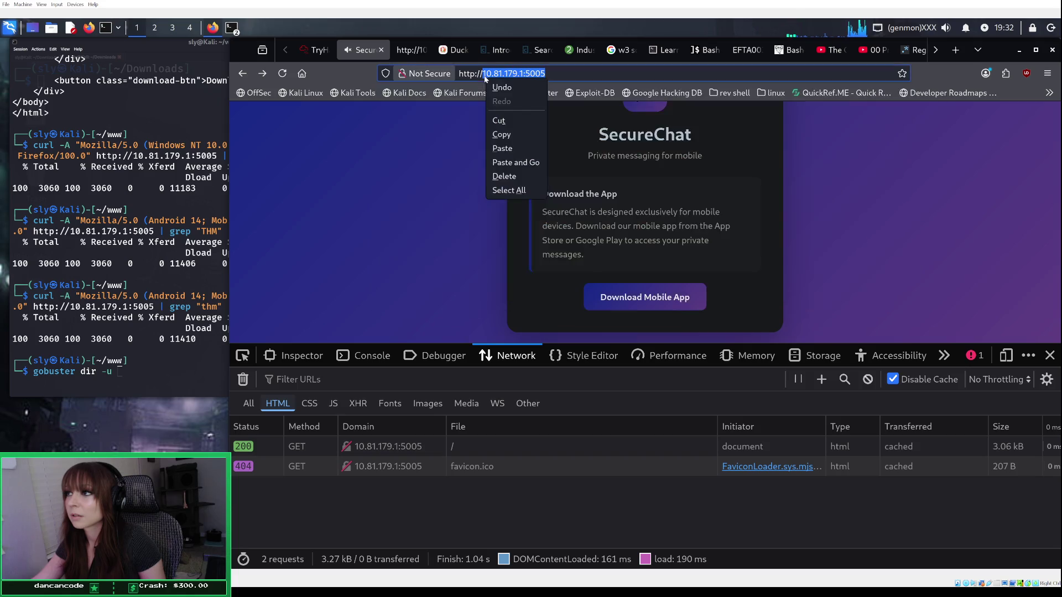
pyautogui.click(501, 135)
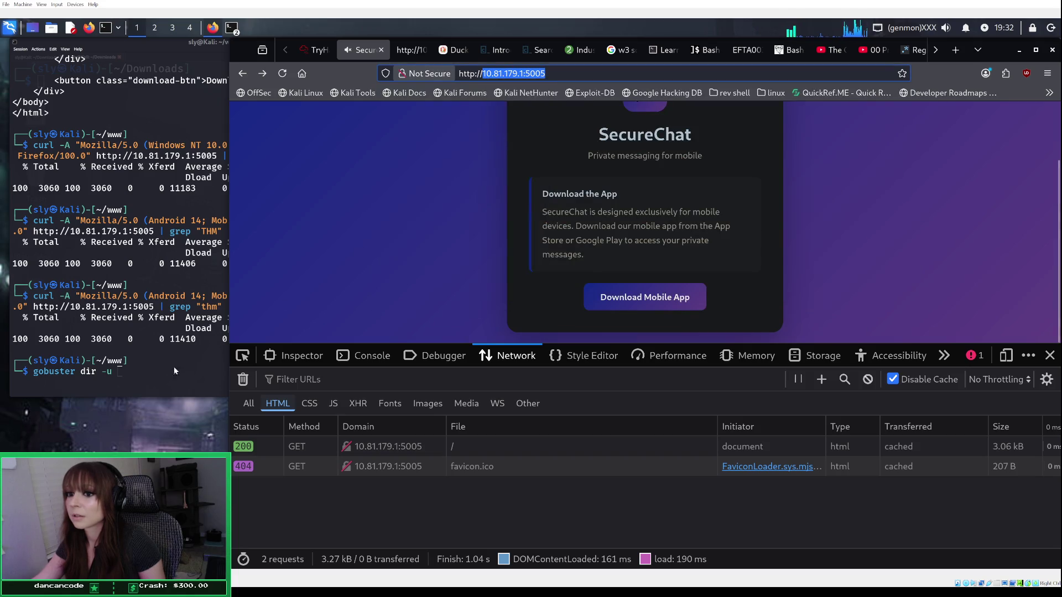
# Step: Paste the address after -u, clean the paste markers, add -w and run gobuster
pyautogui.click(151, 375)
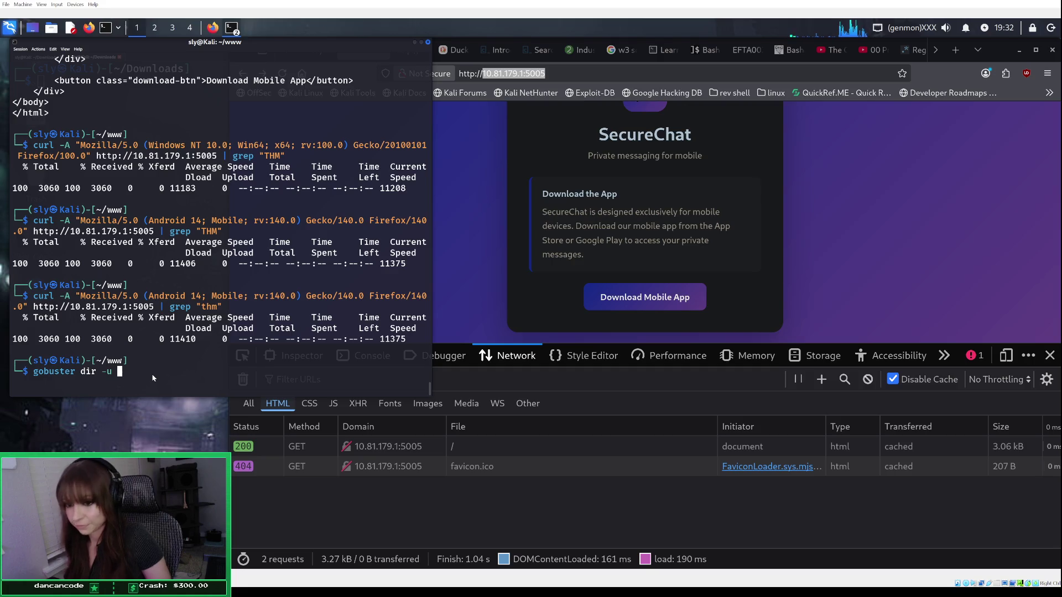
pyautogui.hotkey('ctrl', 'shift', 'v')
pyautogui.press('BackSpace')
pyautogui.press('Left')
pyautogui.press('Left')
pyautogui.press('Left')
pyautogui.press('Left')
pyautogui.press('Left')
pyautogui.press('Left')
pyautogui.press('BackSpace')
pyautogui.press('BackSpace')
pyautogui.press('BackSpace')
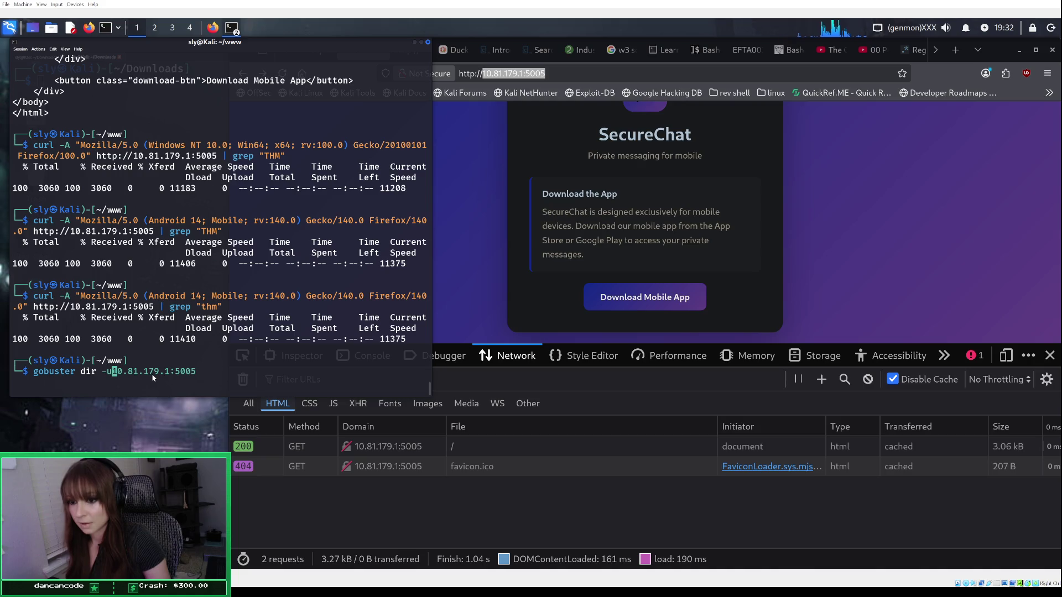
pyautogui.press('Right')
pyautogui.press('Right')
pyautogui.press('Right')
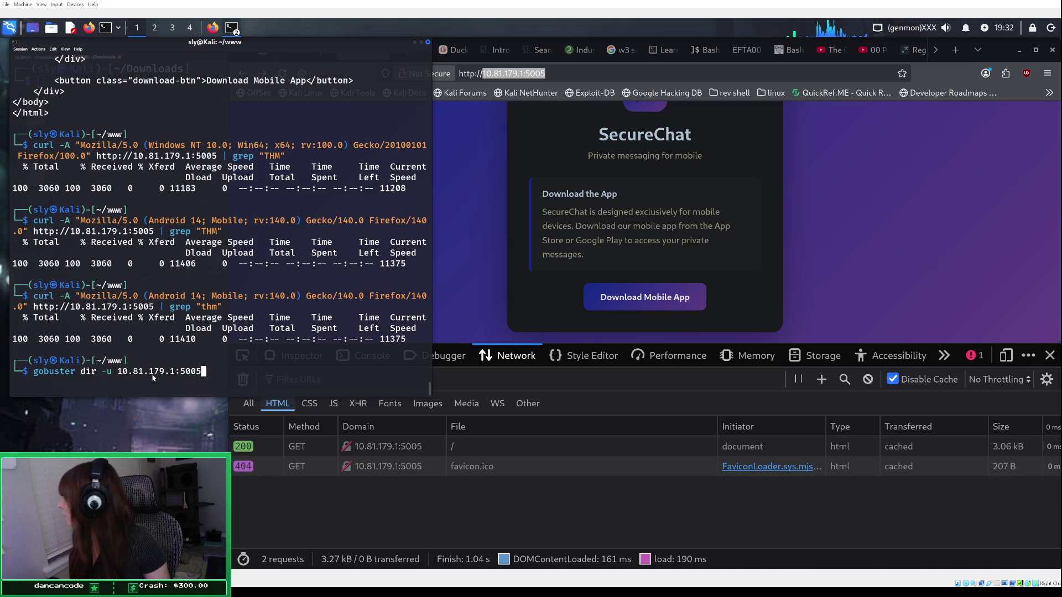
pyautogui.write(' -w')
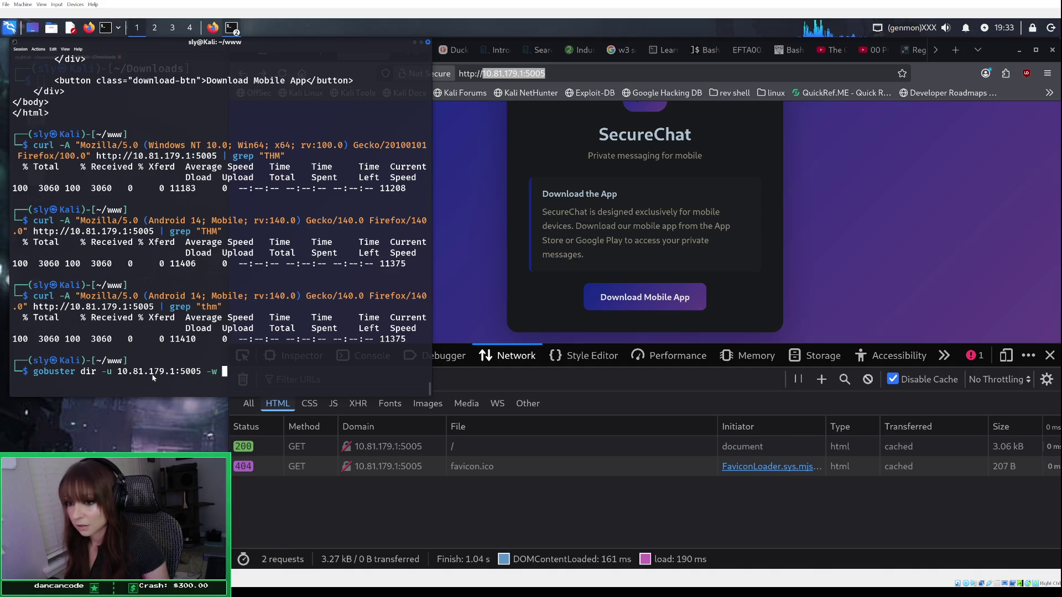
pyautogui.press('Return')
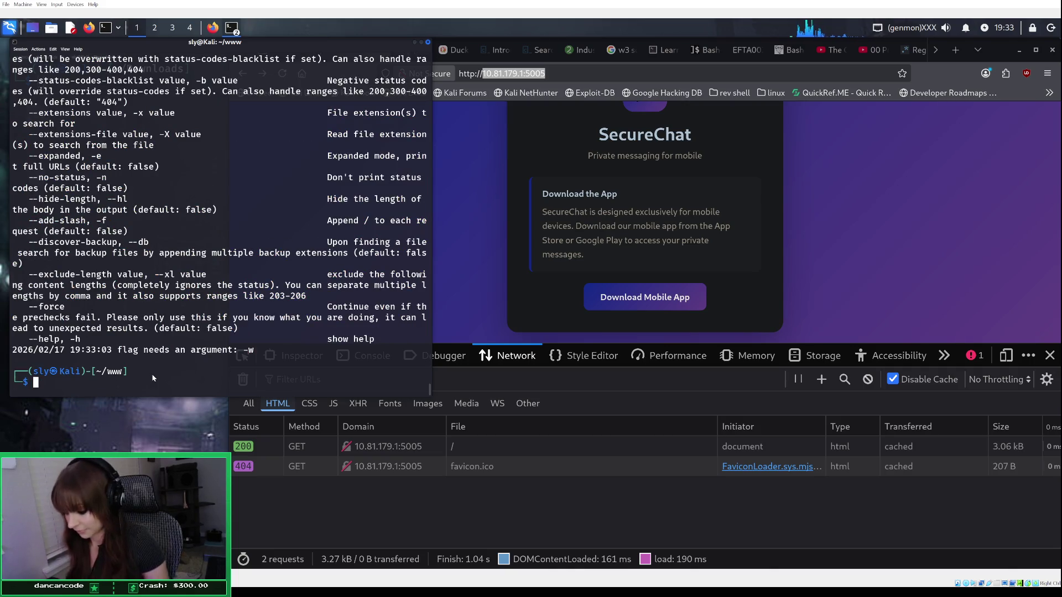
# Step: Change into /usr/share and list its contents
pyautogui.write('cd')
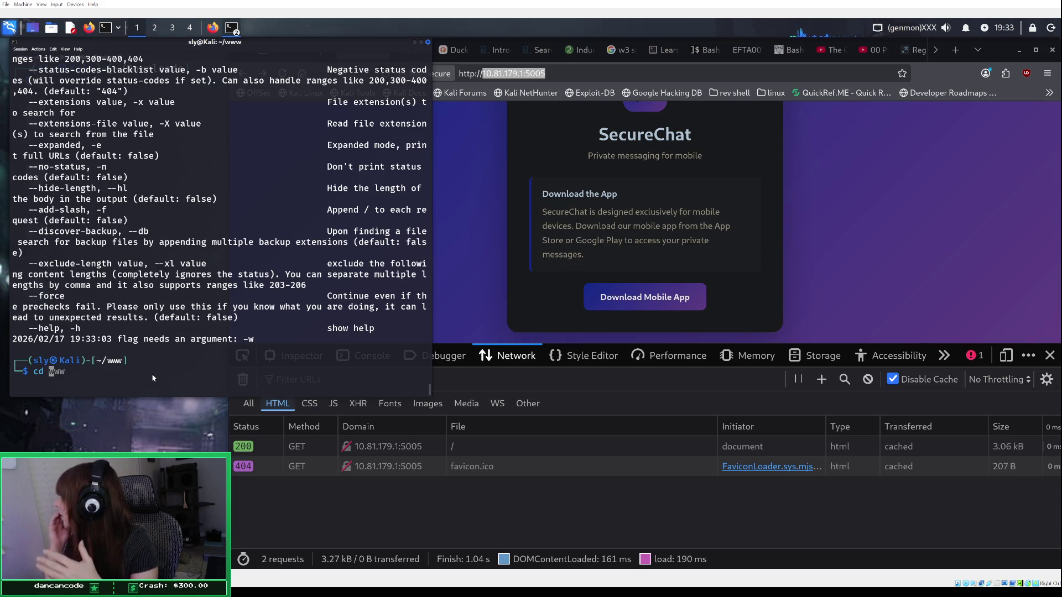
pyautogui.write('/usr')
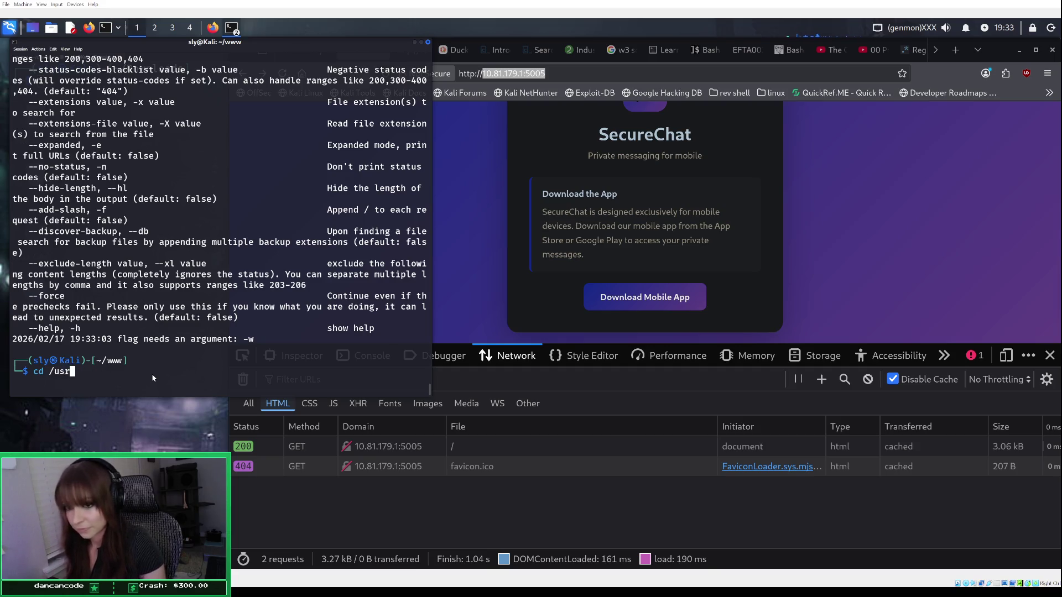
pyautogui.write('/share/')
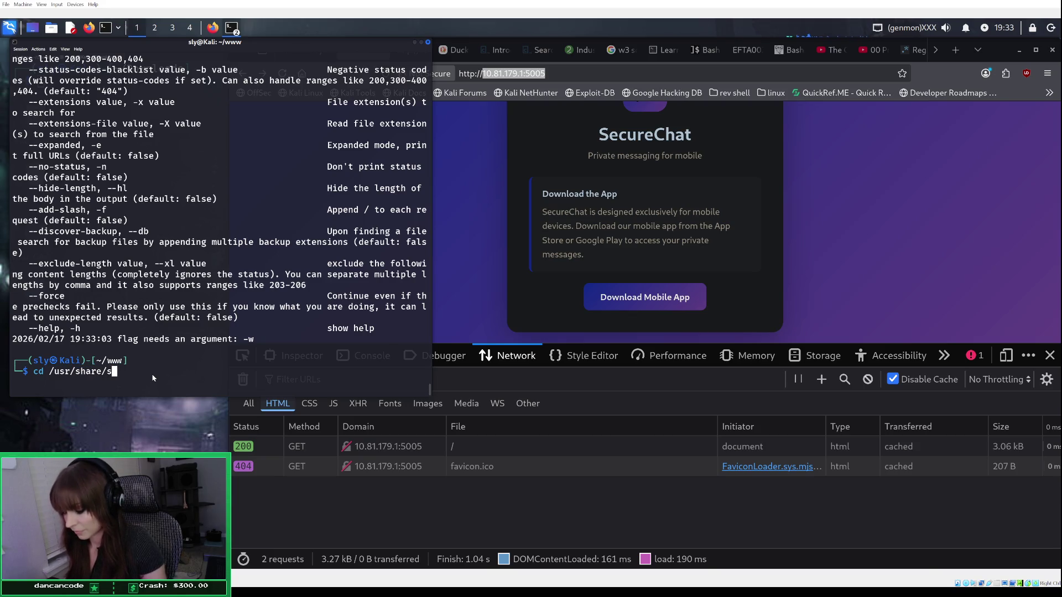
pyautogui.press('Return')
pyautogui.write('ls')
pyautogui.press('Return')
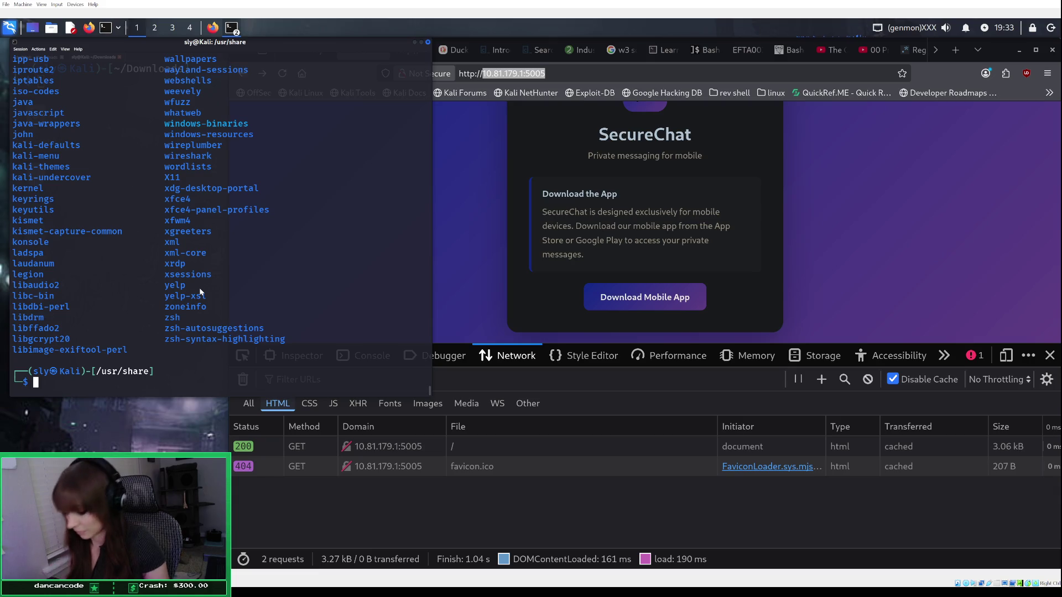
# Step: Move into /usr/share/wordlists, list it, and retype 'gobuster dir -u 10.81.179.1:5005 -w'
pyautogui.write('ls')
pyautogui.press('Up')
pyautogui.press('Up')
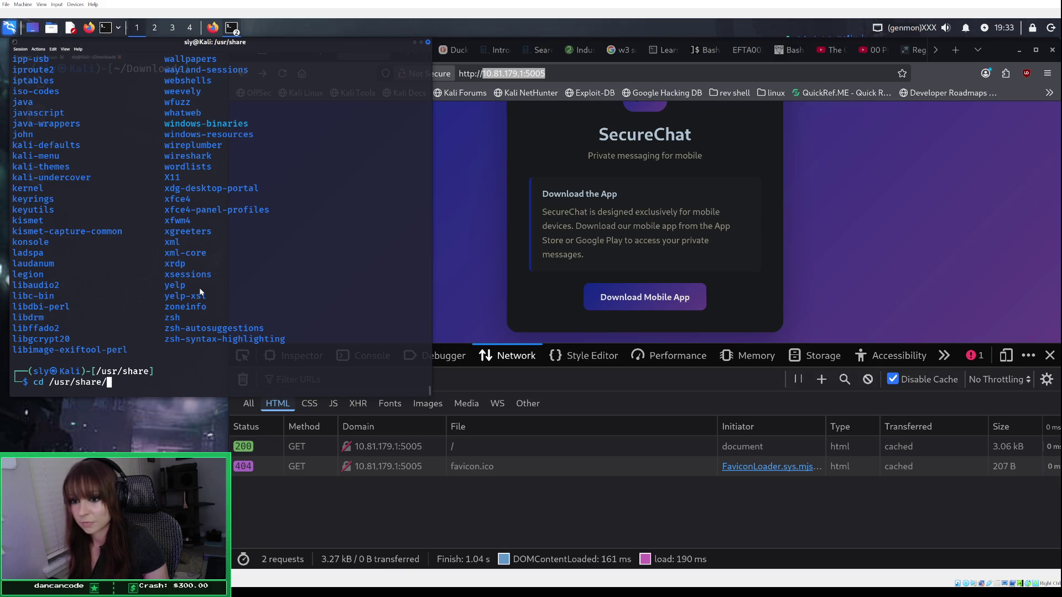
pyautogui.write('word')
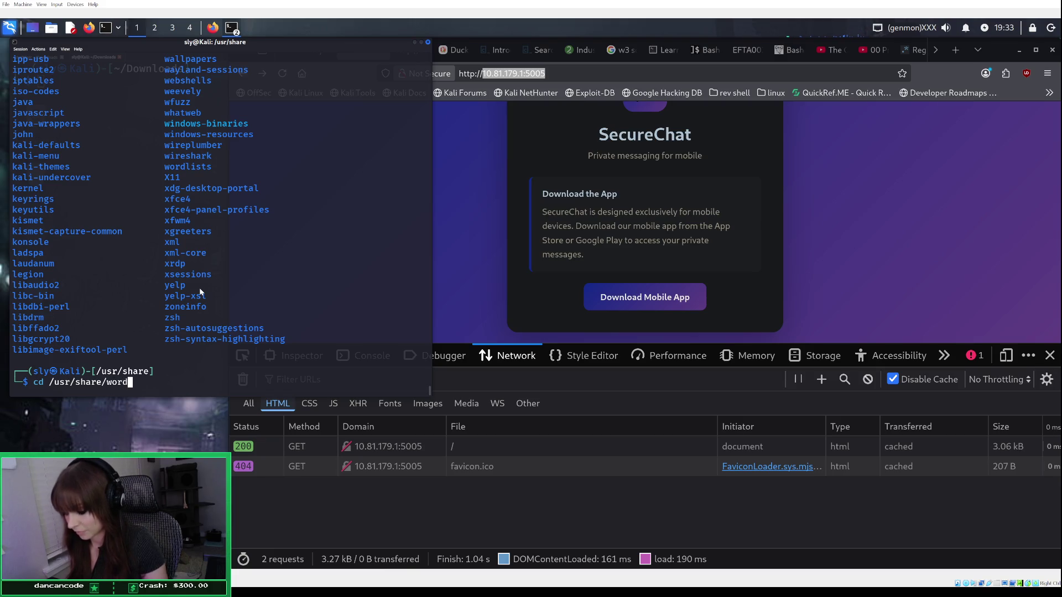
pyautogui.write('lists')
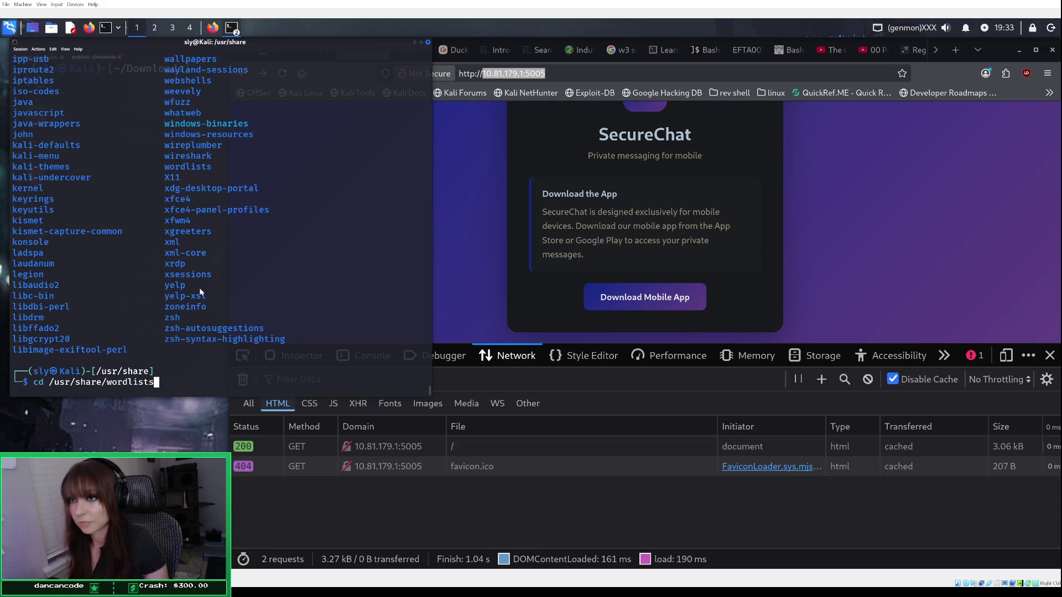
pyautogui.press('Return')
pyautogui.write('ls')
pyautogui.press('Return')
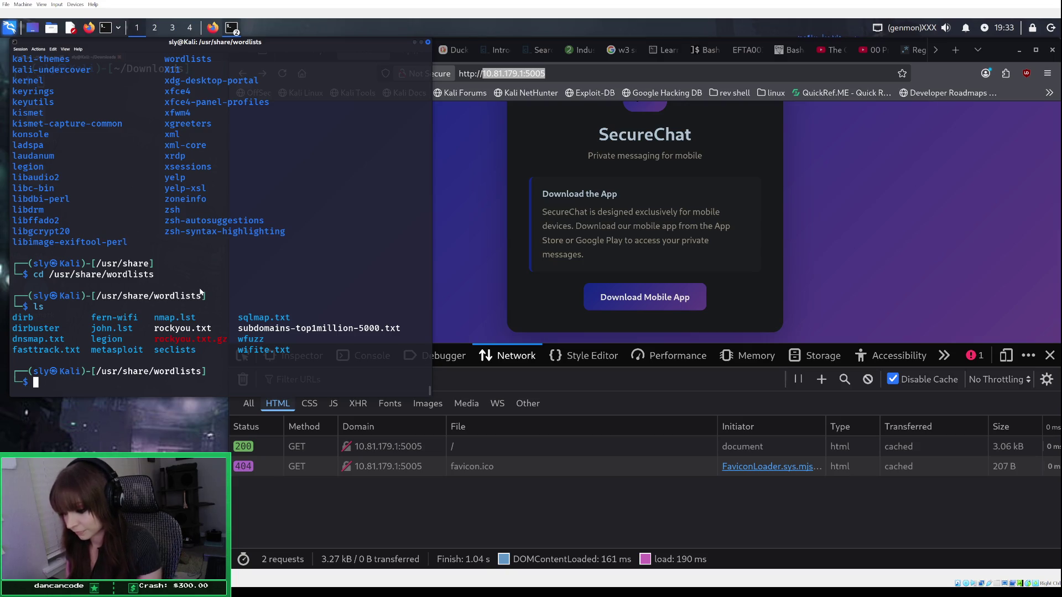
pyautogui.write('gobuster dir -u 10.81.179.1:5005 -w')
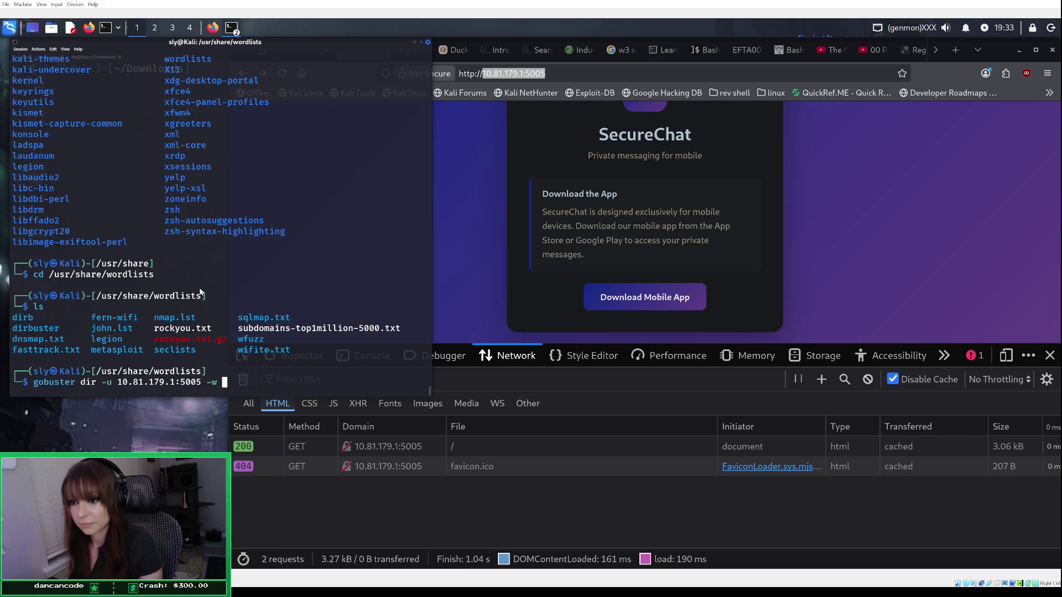
# Step: Drop the unfinished gobuster command and return to /usr/share with cd -
pyautogui.press('Up')
pyautogui.press('Down')
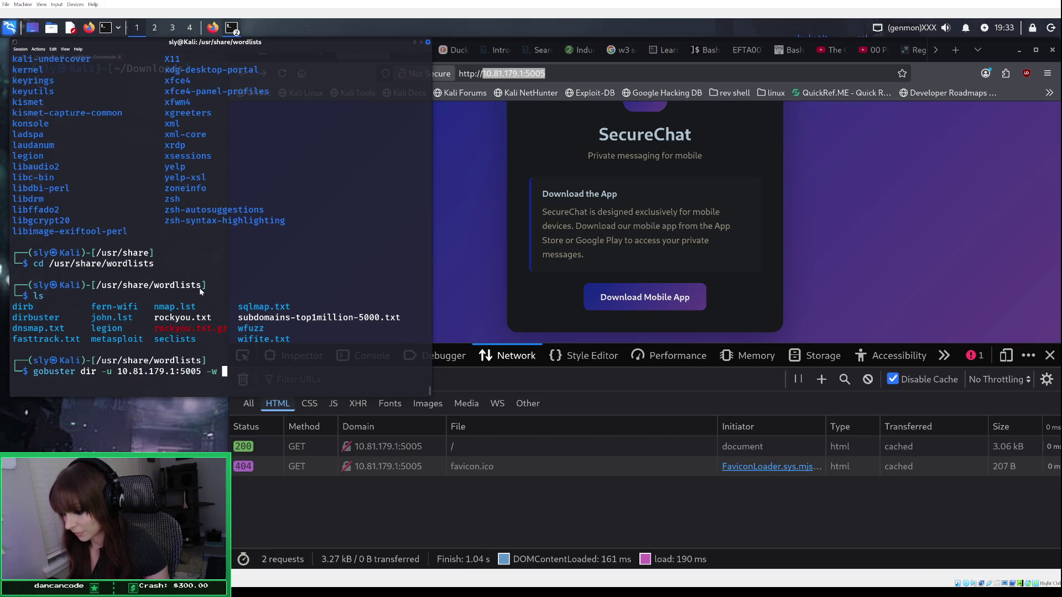
pyautogui.write('usr/')
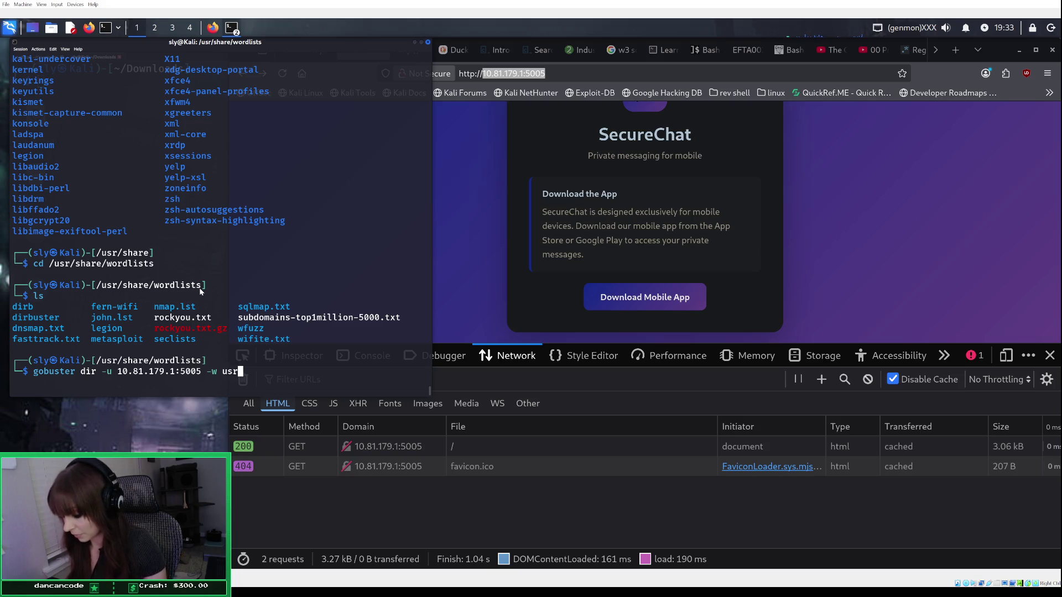
pyautogui.press('BackSpace')
pyautogui.press('BackSpace')
pyautogui.press('BackSpace')
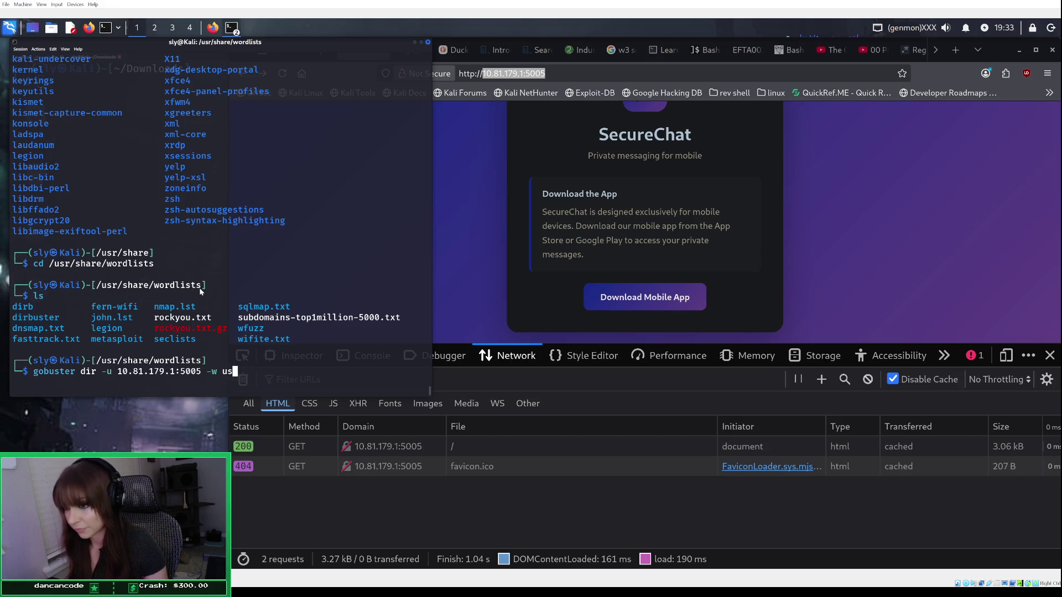
pyautogui.write('/')
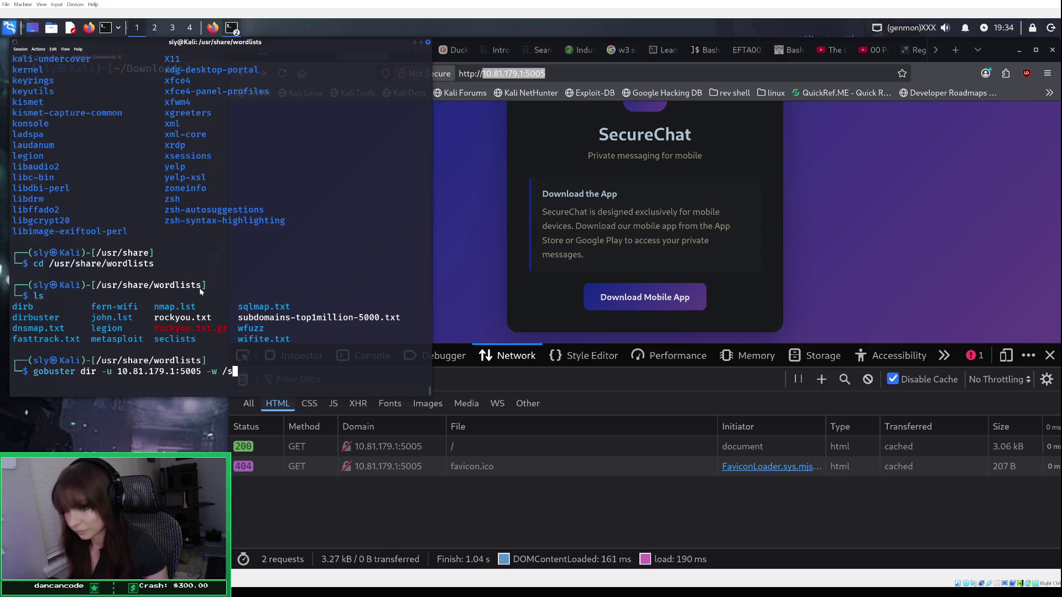
pyautogui.press('BackSpace')
pyautogui.press('BackSpace')
pyautogui.press('BackSpace')
pyautogui.press('BackSpace')
pyautogui.press('BackSpace')
pyautogui.press('BackSpace')
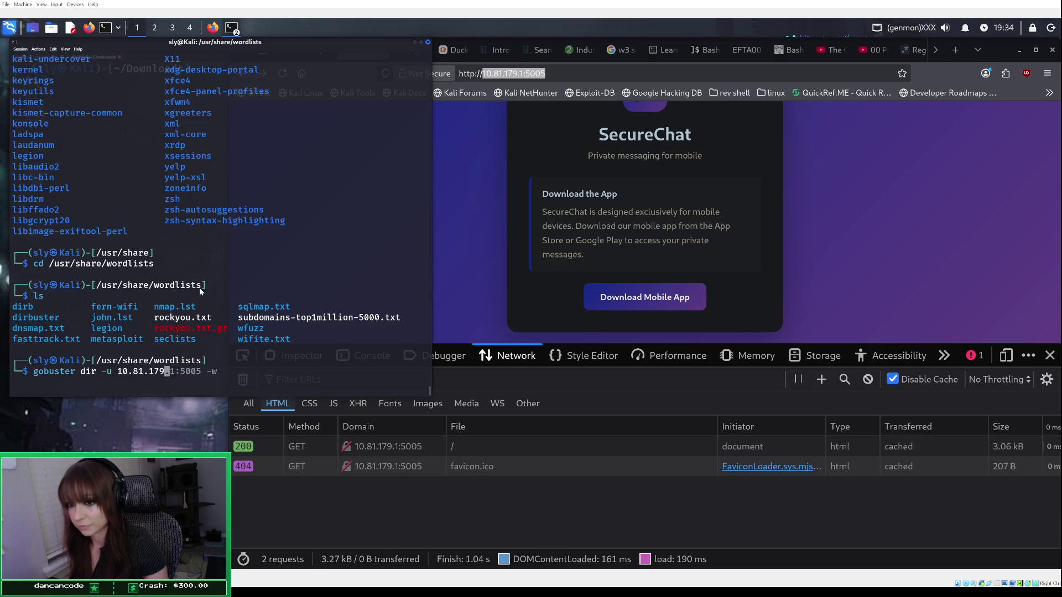
pyautogui.write('cd -')
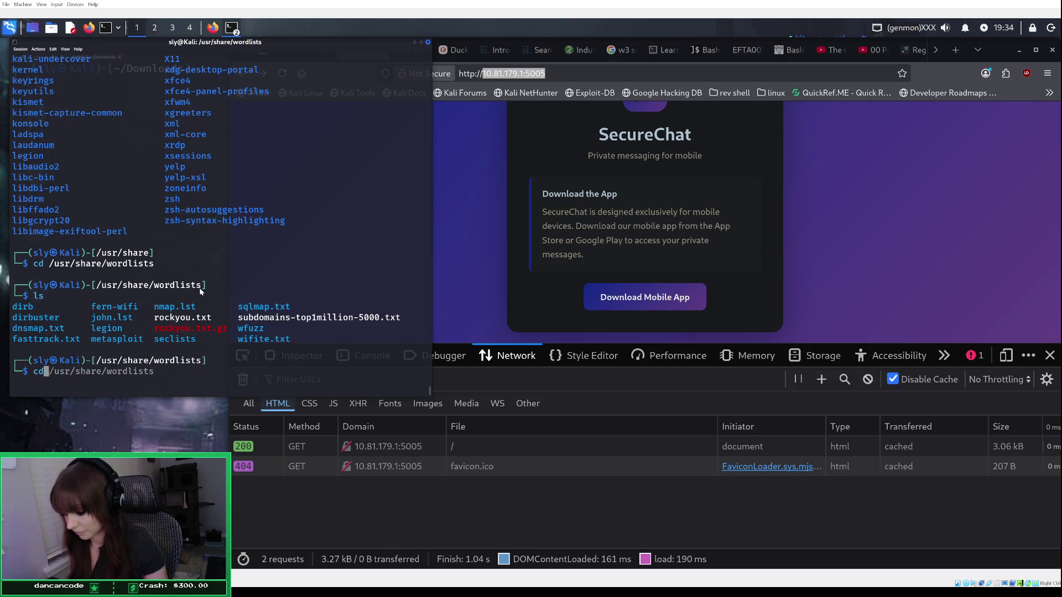
pyautogui.press('Return')
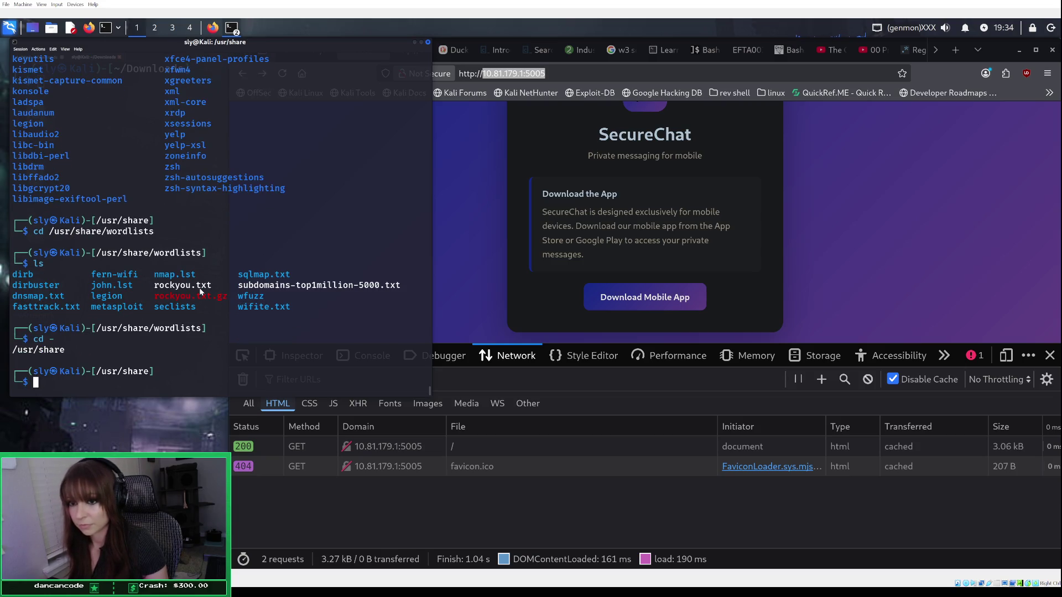
# Step: Go to the home directory and into the www folder
pyautogui.write('cd ')
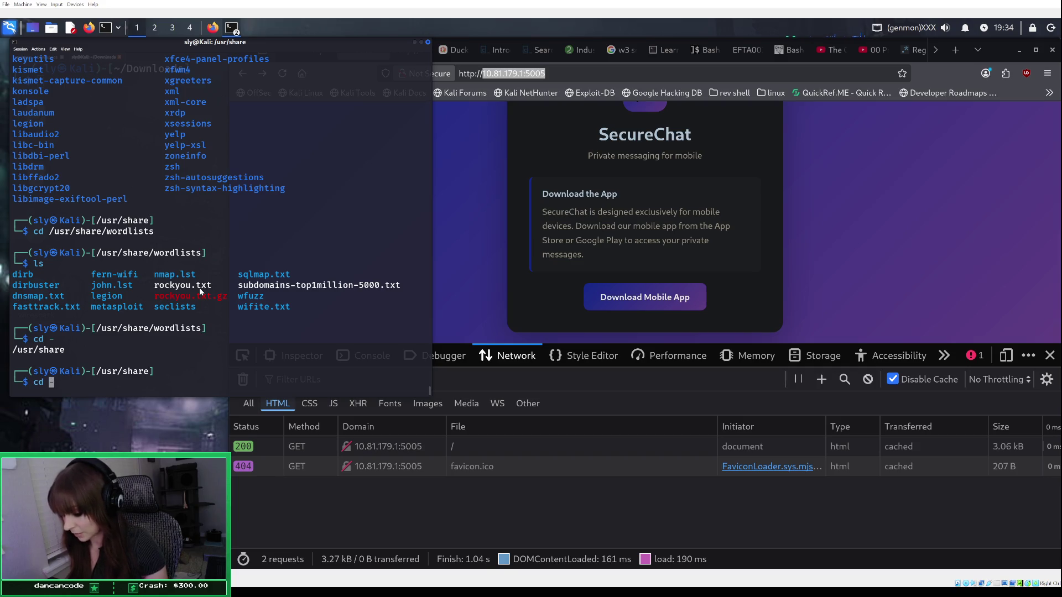
pyautogui.write('~')
pyautogui.press('Return')
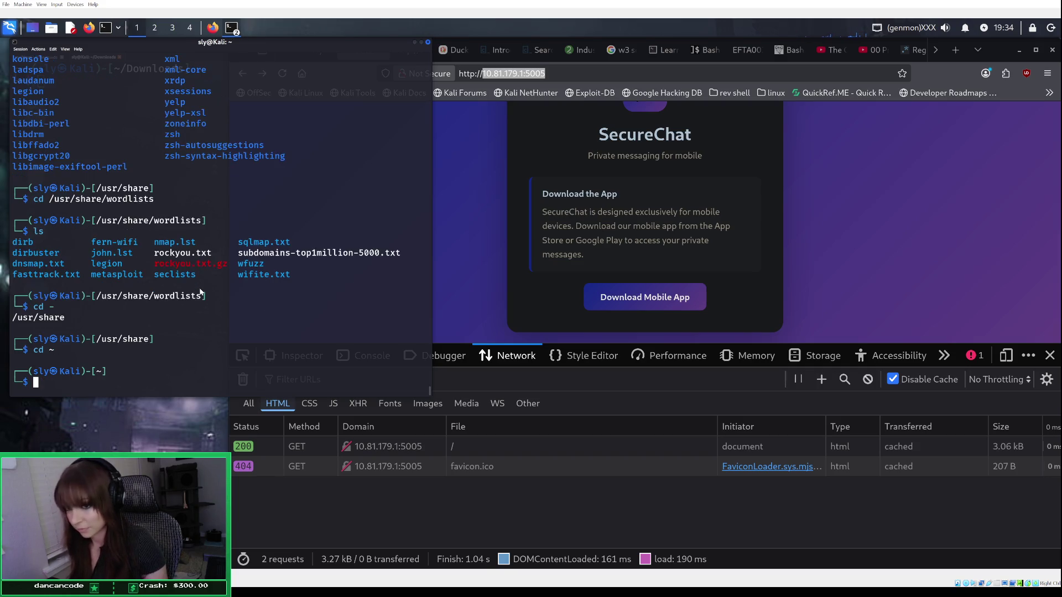
pyautogui.write('cd www')
pyautogui.press('Return')
# Step: Run gobuster with -w /usr/share/wordlists/seclists/Discovery/Web-Content/directory-list-2.3-medium.txt
pyautogui.write('cd /usr/share/')
pyautogui.press('Up')
pyautogui.write('/usr/share/')
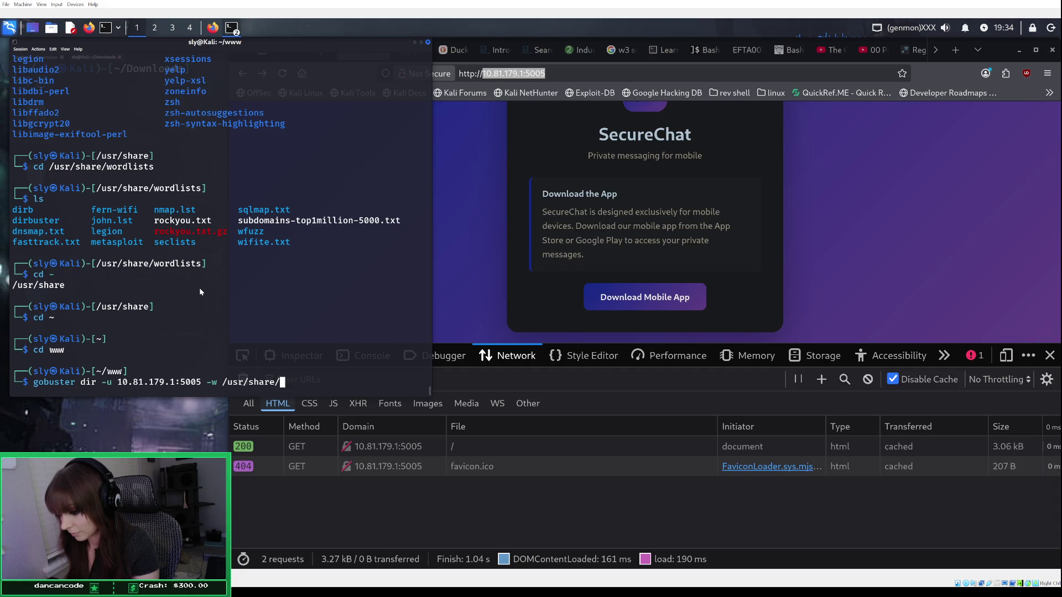
pyautogui.write('wordlists')
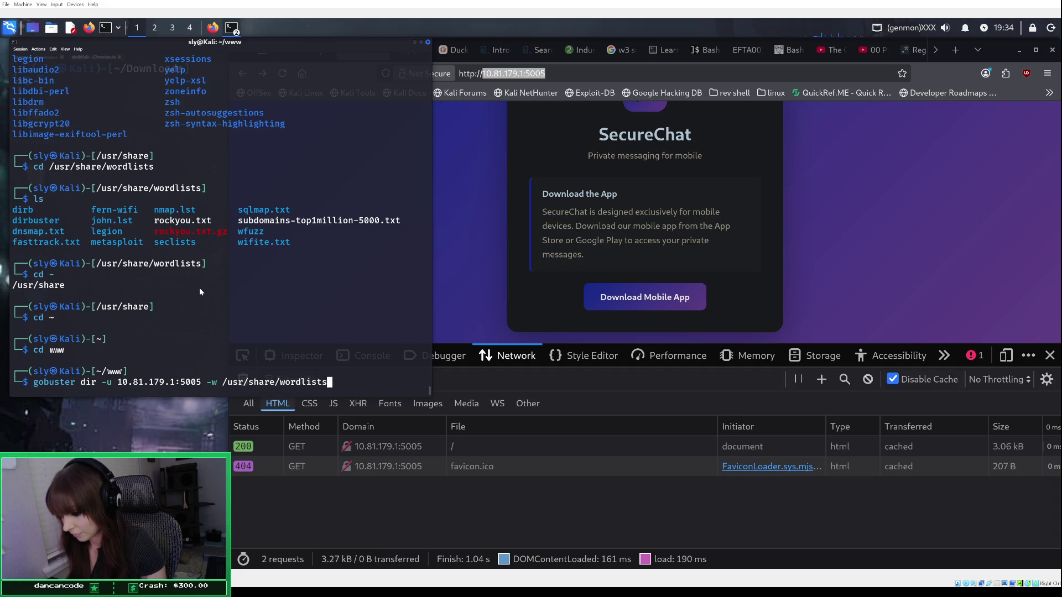
pyautogui.write('/secli')
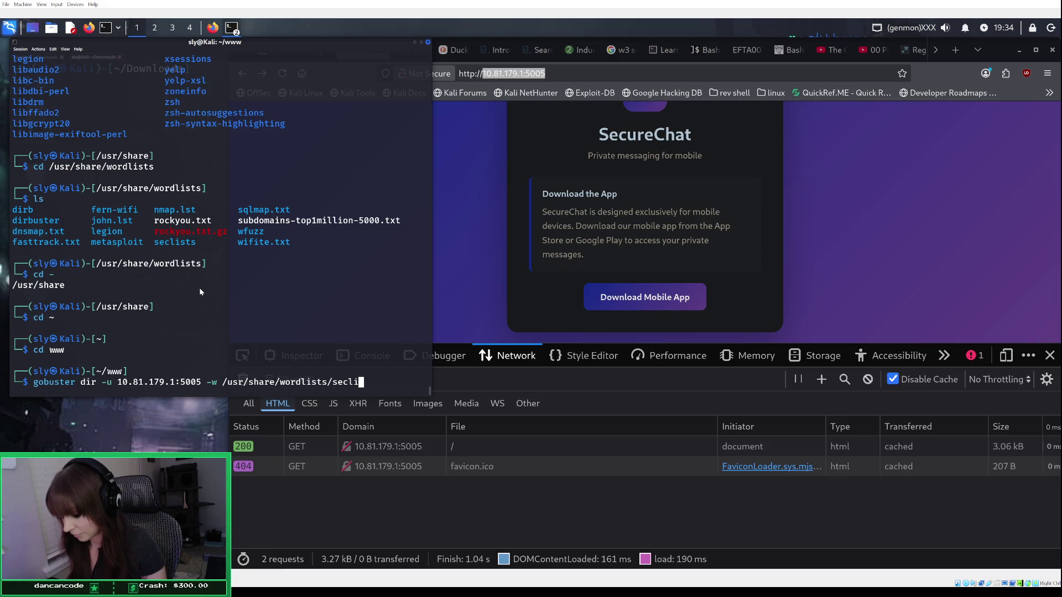
pyautogui.write('sts/')
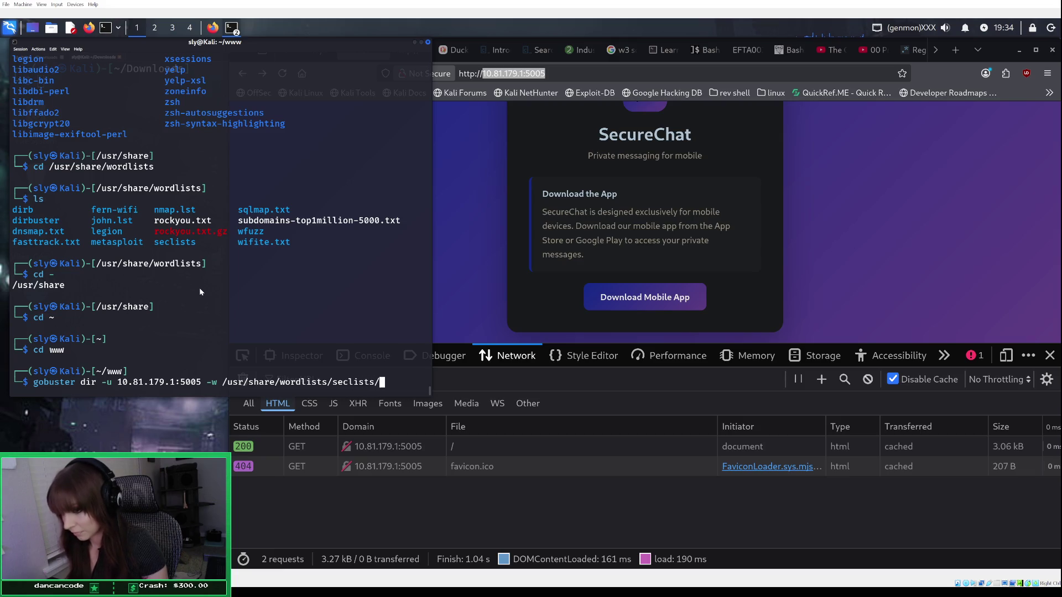
pyautogui.write('S')
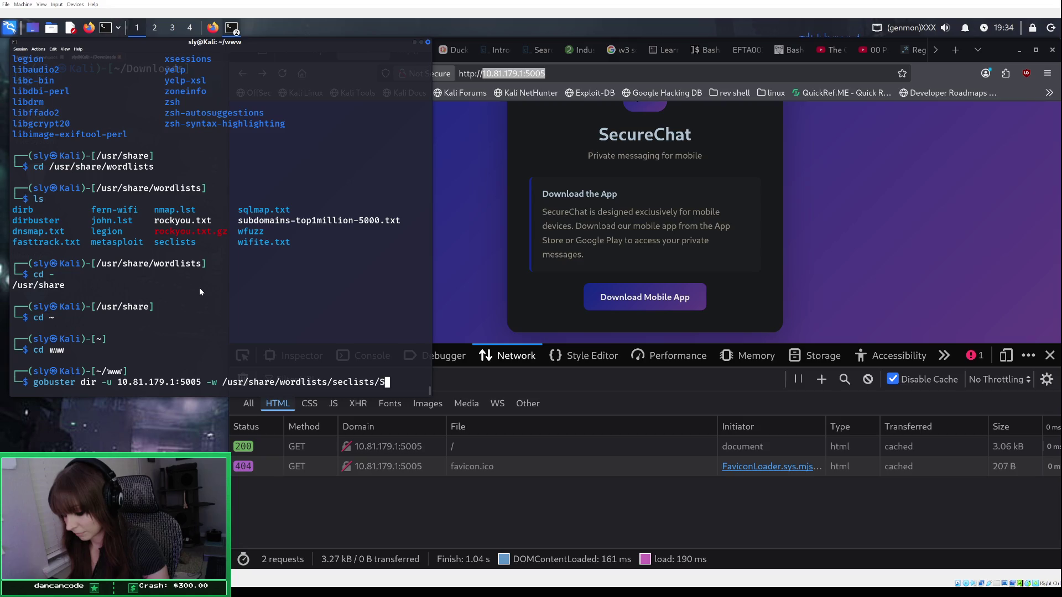
pyautogui.press('BackSpace')
pyautogui.write('Discove')
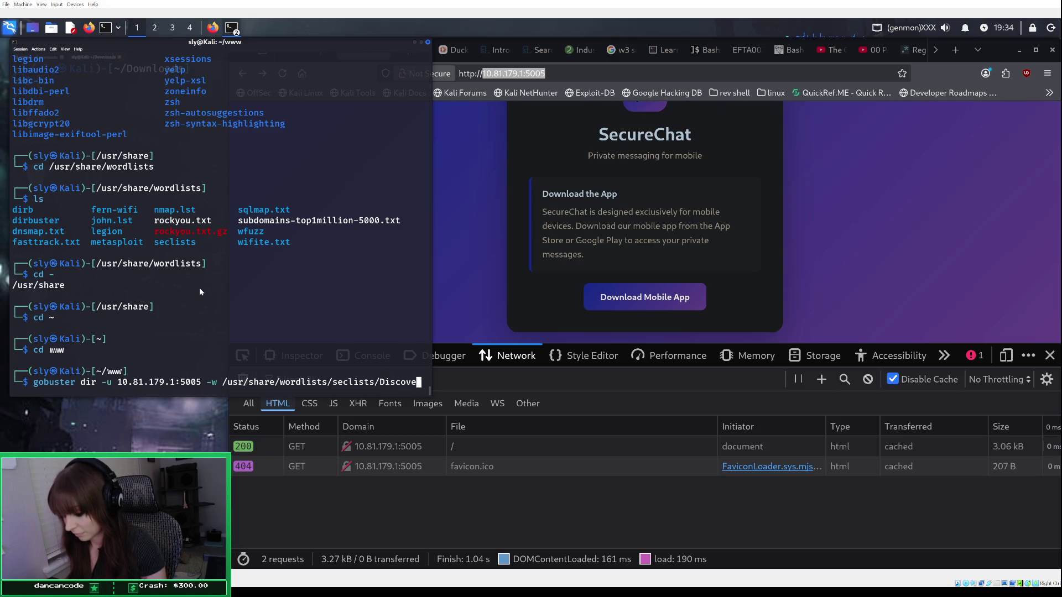
pyautogui.write('ry/')
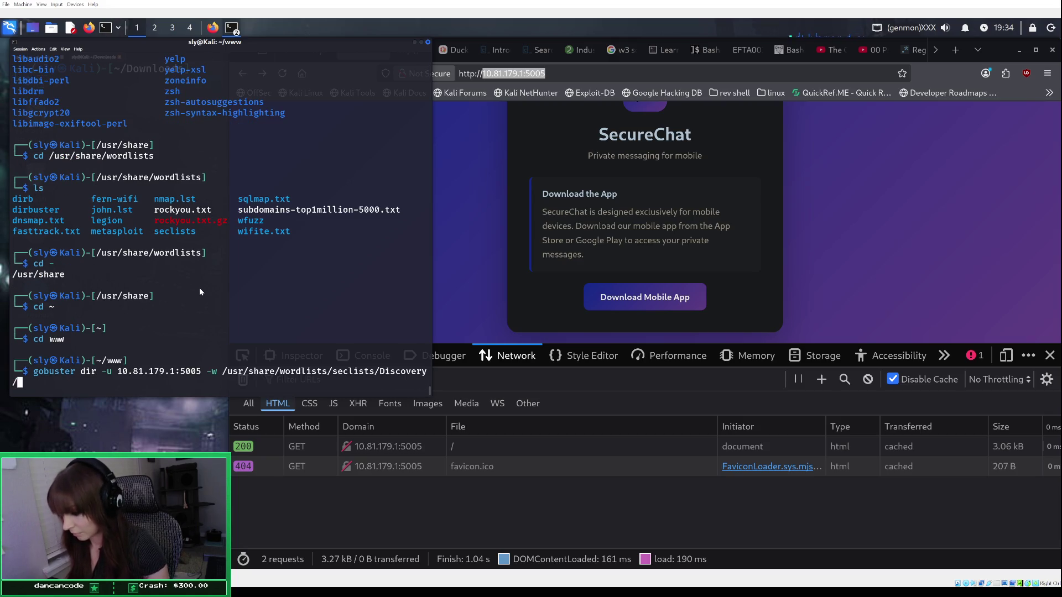
pyautogui.write('Web-Contetn')
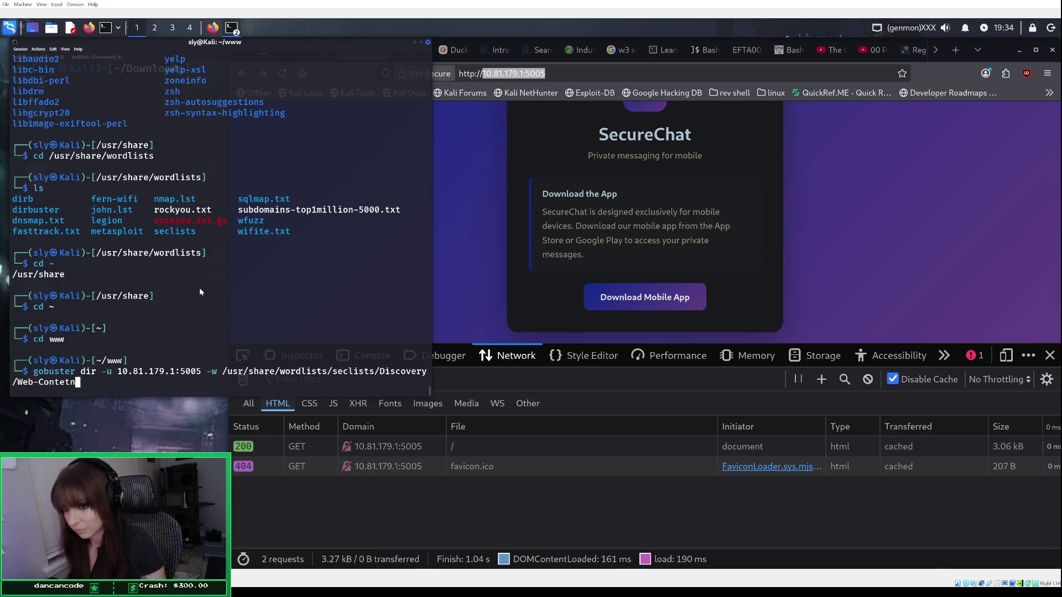
pyautogui.press('BackSpace')
pyautogui.press('BackSpace')
pyautogui.write('nt')
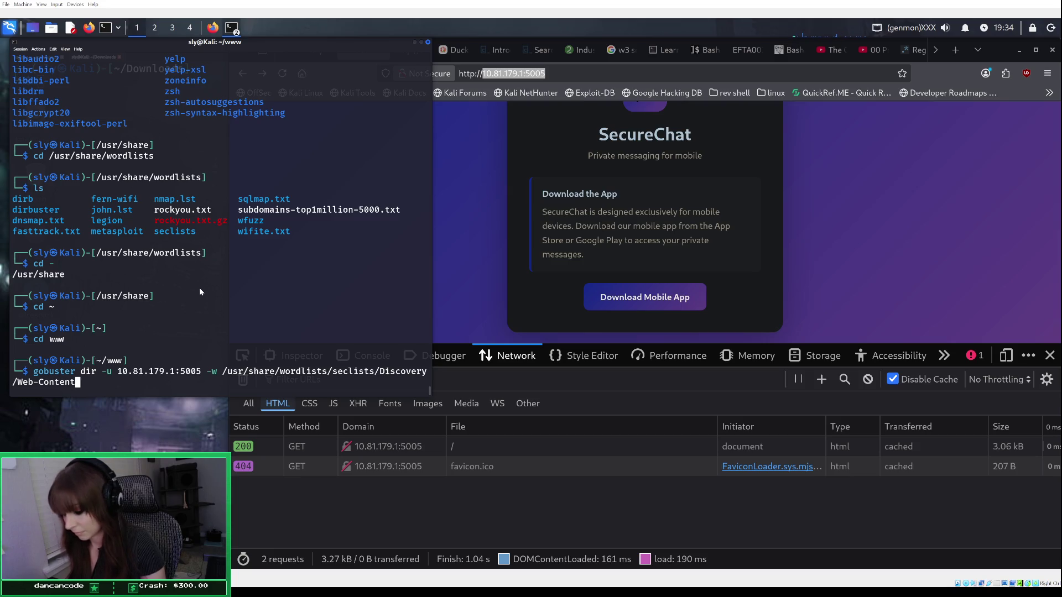
pyautogui.write('/')
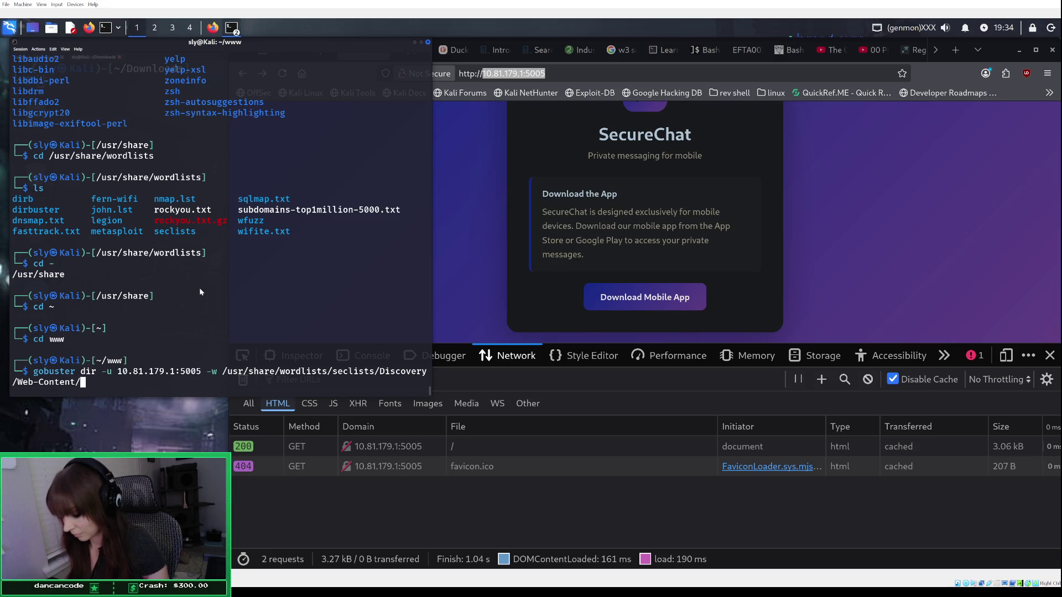
pyautogui.write('direc')
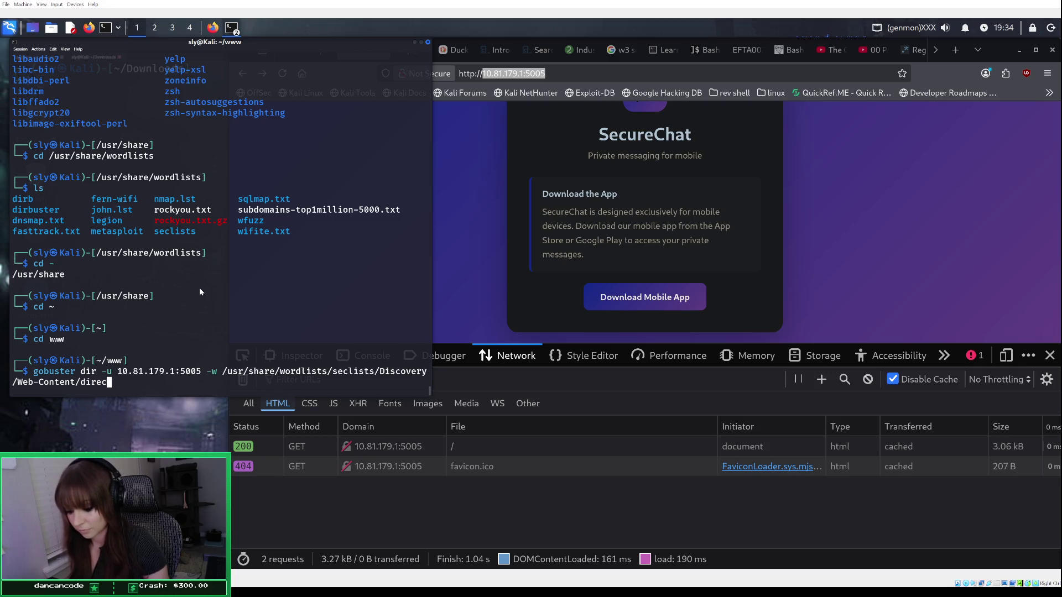
pyautogui.press('Tab')
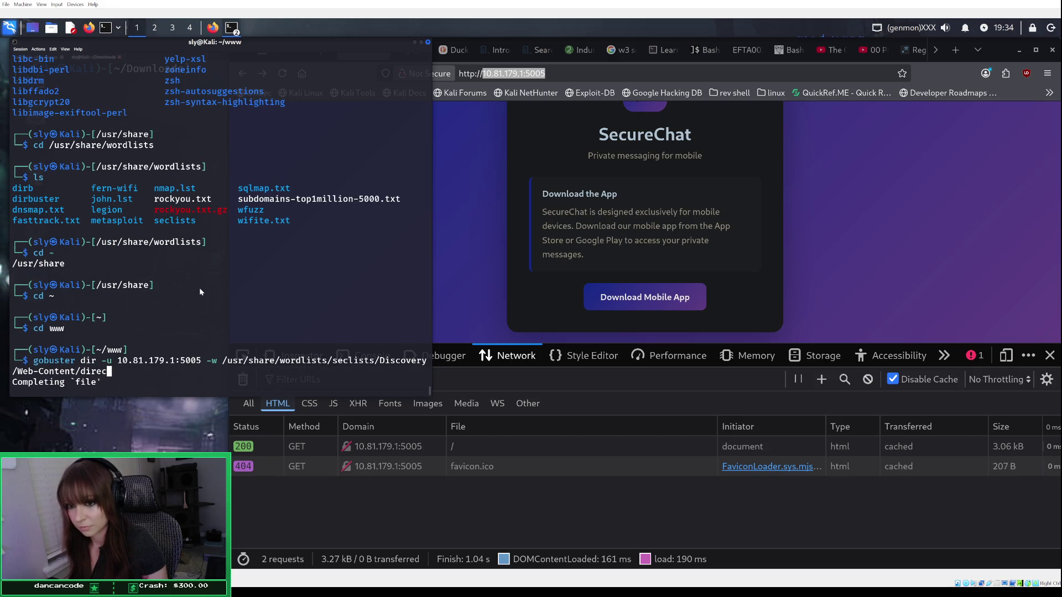
pyautogui.write('tory')
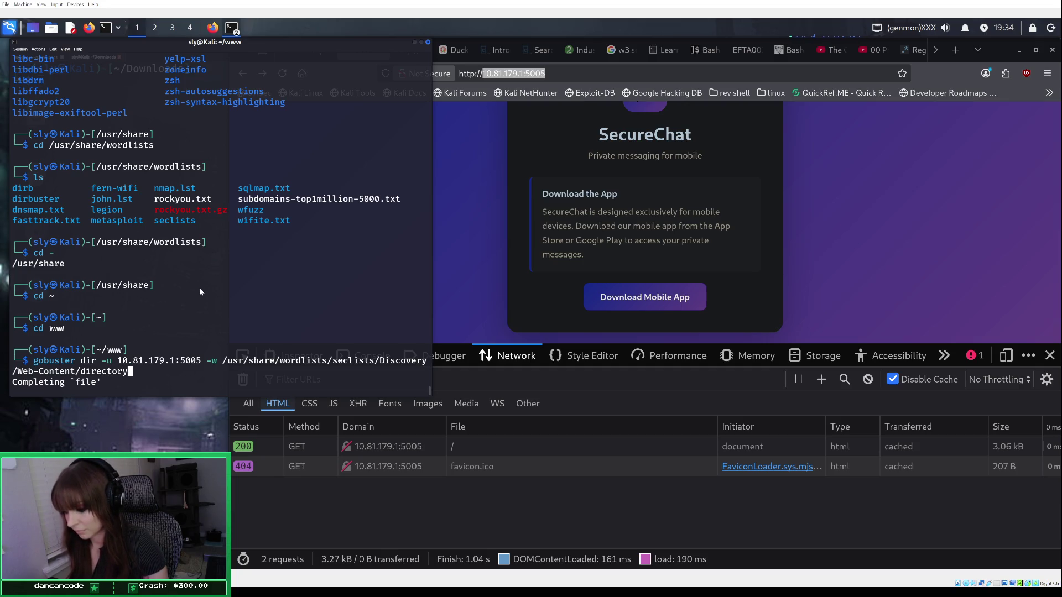
pyautogui.write('-')
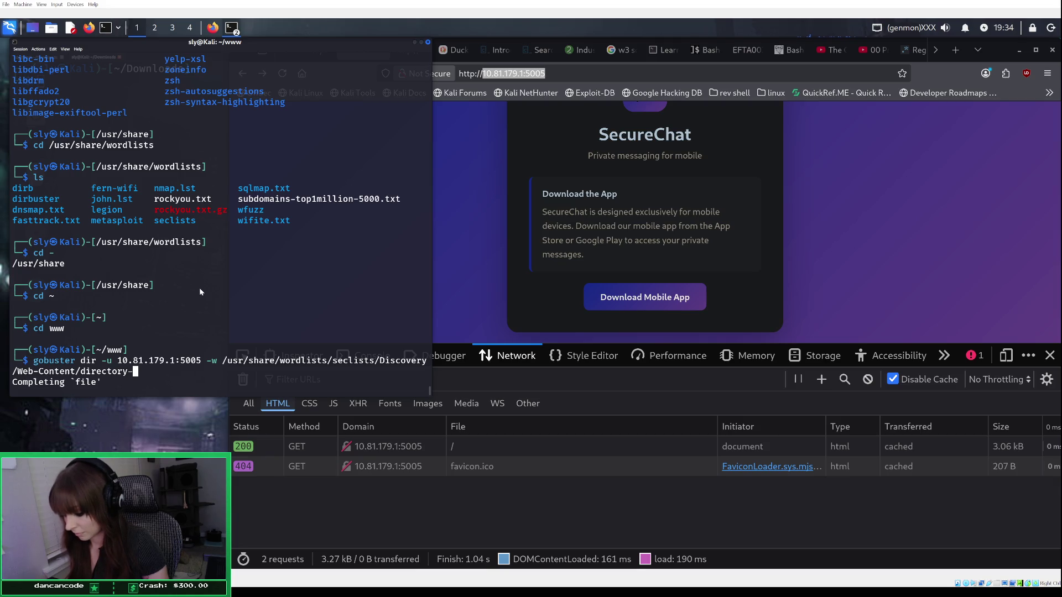
pyautogui.write('list-2.3')
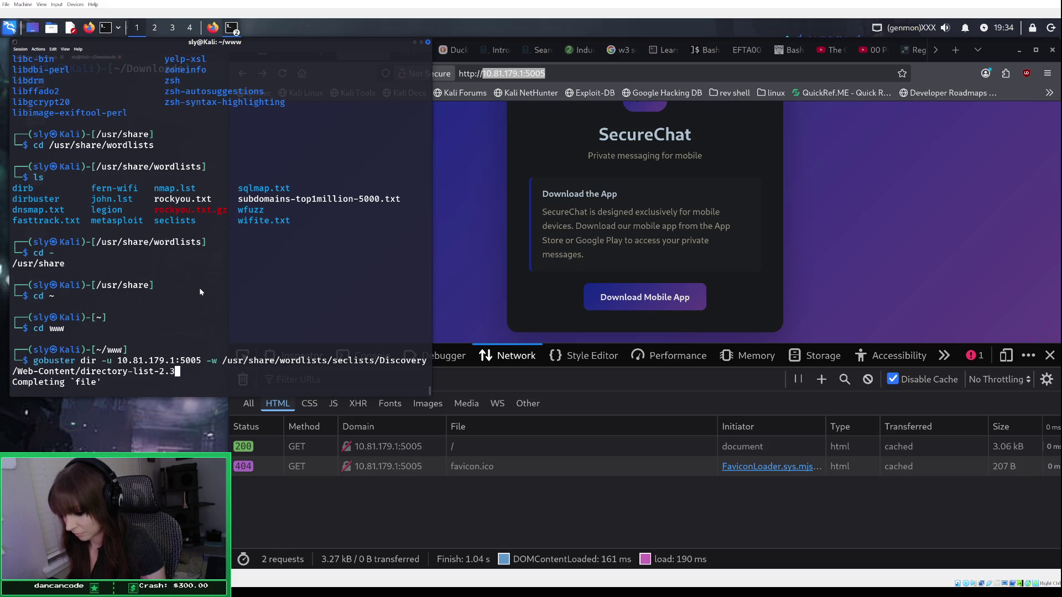
pyautogui.write('-medium.txt')
pyautogui.press('Return')
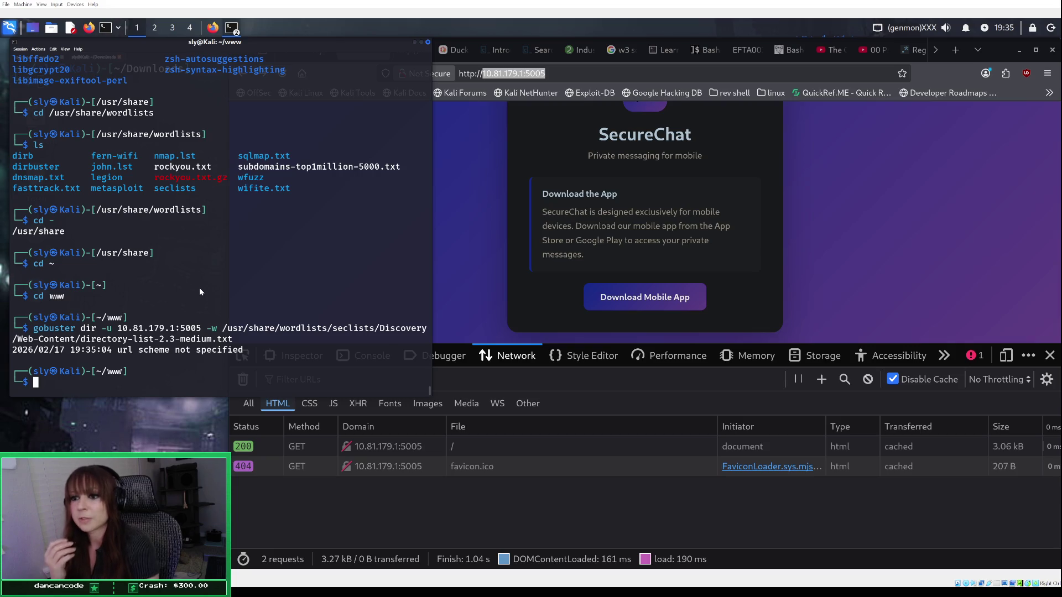
pyautogui.press('Up')
pyautogui.press('Left')
pyautogui.press('Left')
pyautogui.press('Left')
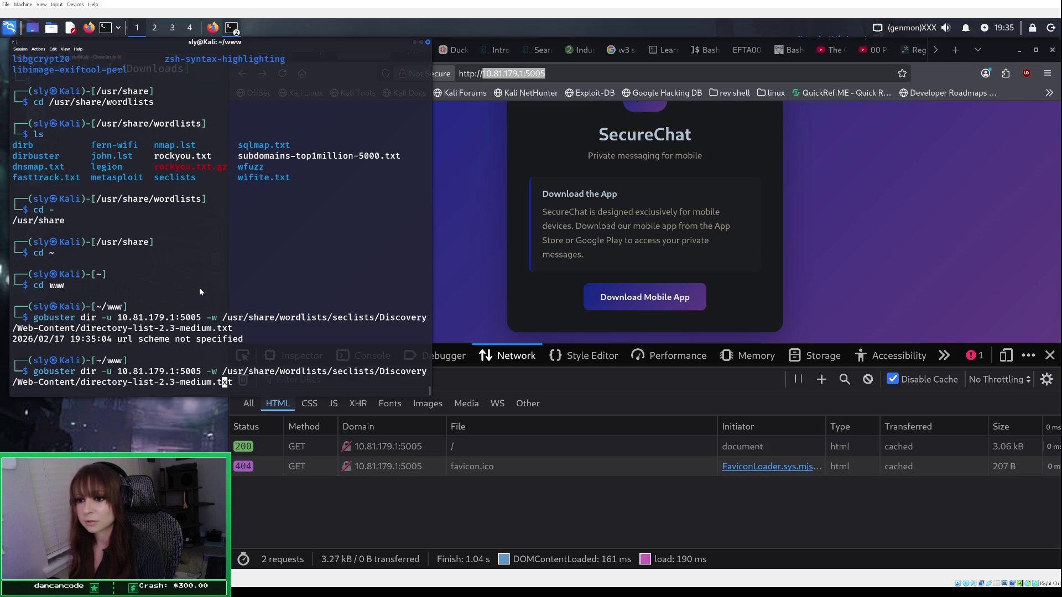
pyautogui.press('Left')
pyautogui.press('Left')
pyautogui.press('Left')
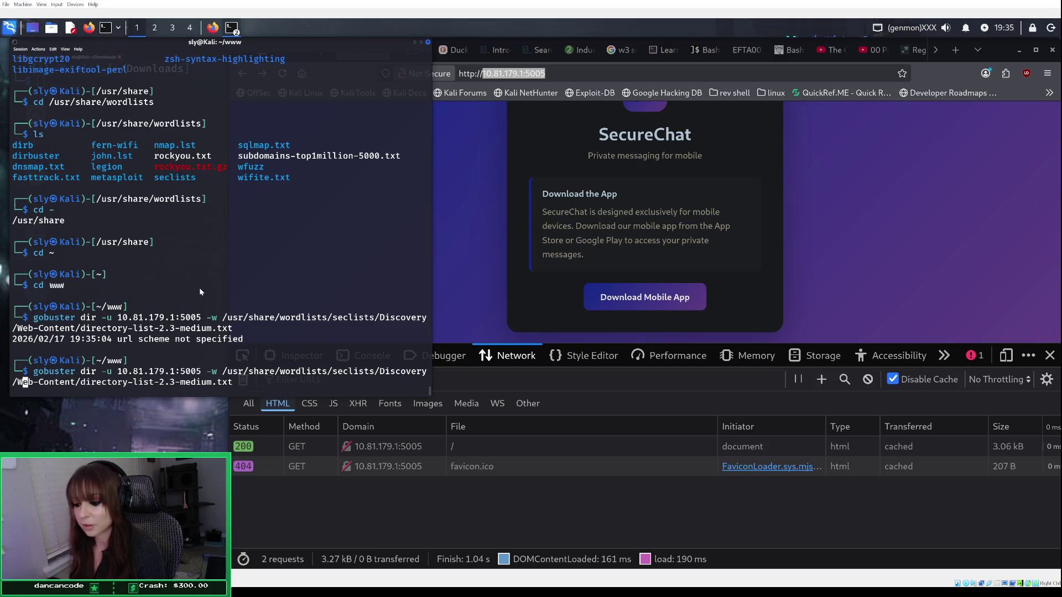
pyautogui.press('Left')
pyautogui.press('Left')
pyautogui.press('Left')
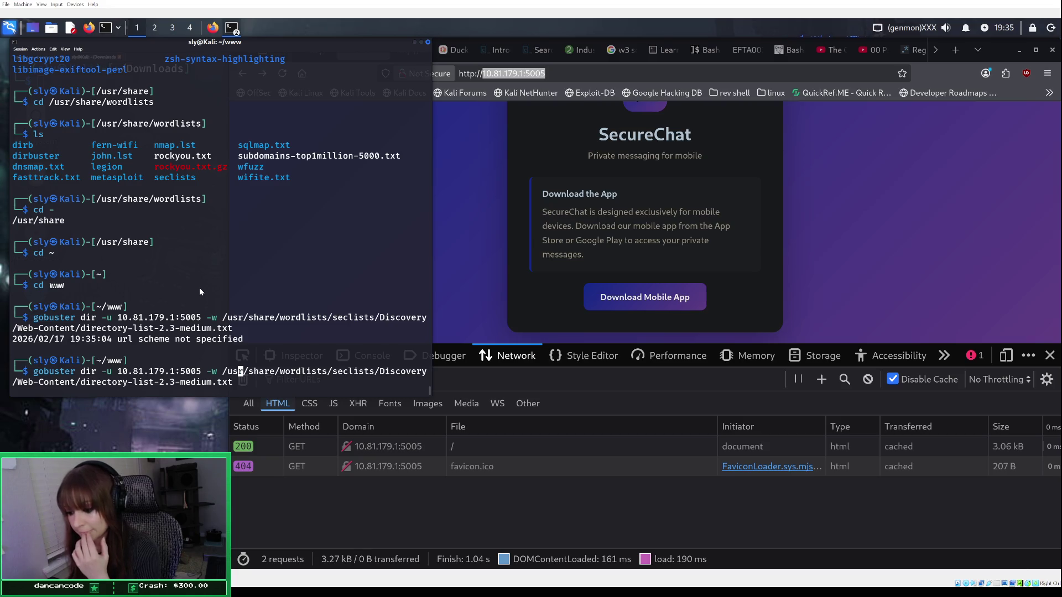
pyautogui.press('Left')
pyautogui.press('Left')
pyautogui.press('Left')
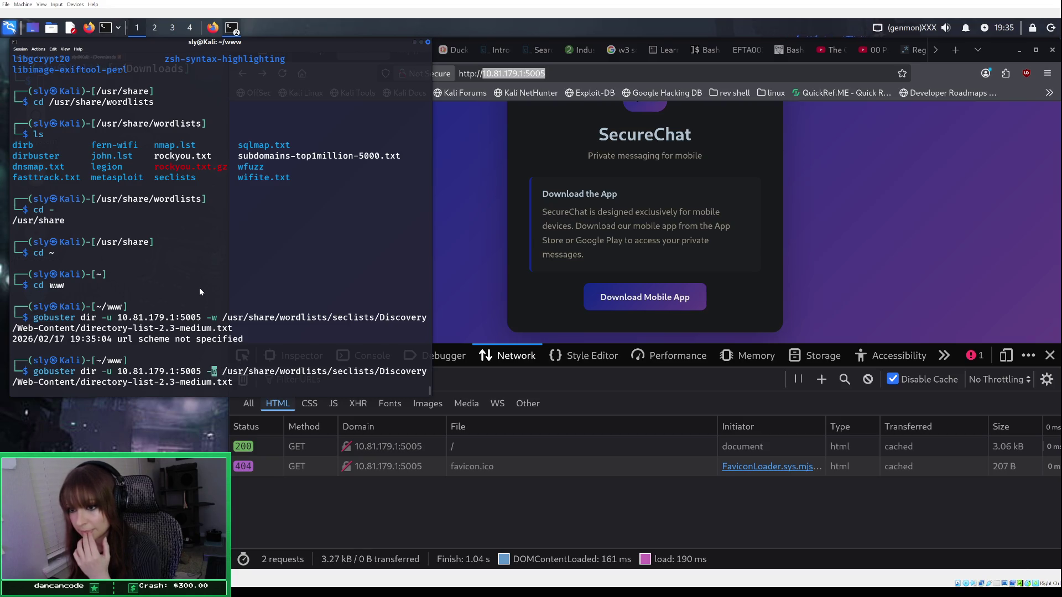
pyautogui.press('Left')
pyautogui.press('Left')
pyautogui.write('http://')
pyautogui.press('Return')
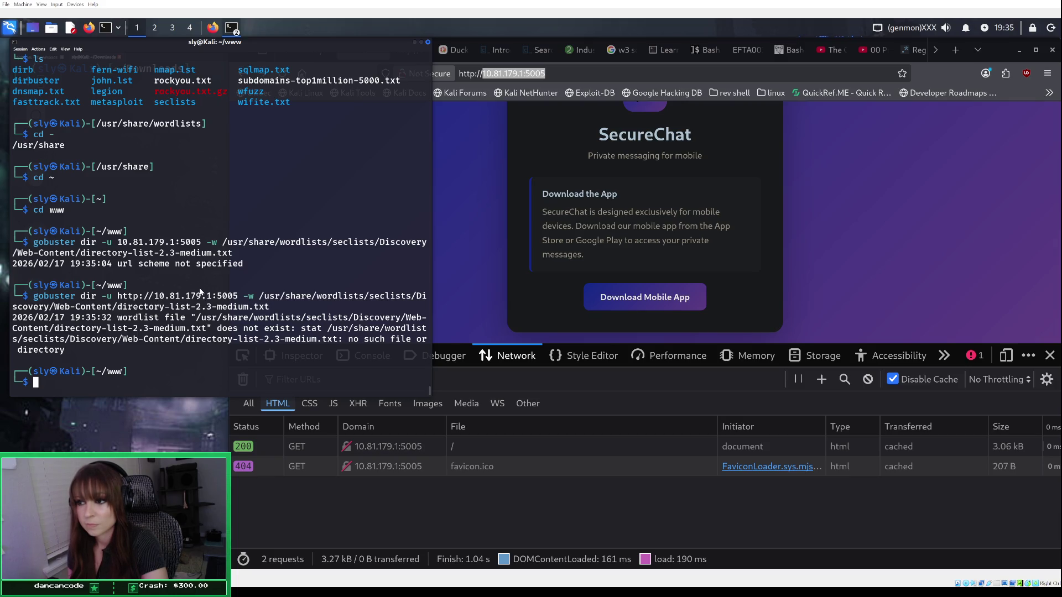
pyautogui.write('cd ')
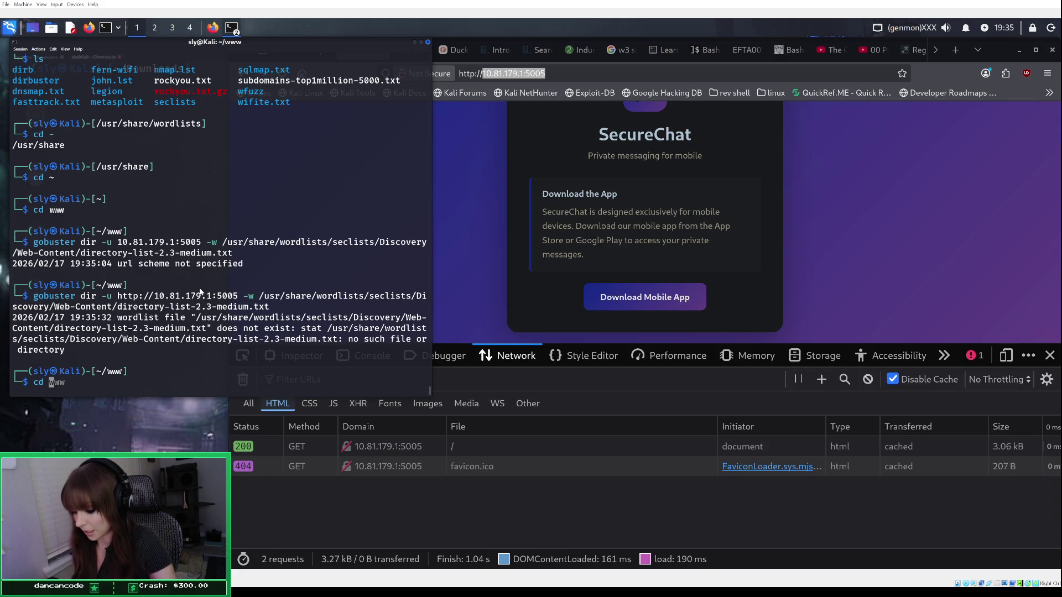
pyautogui.write('/usr/shar/wordlists')
# Step: After the misspelled wordlists cd fails, return to the home directory with cd ~
pyautogui.press('Return')
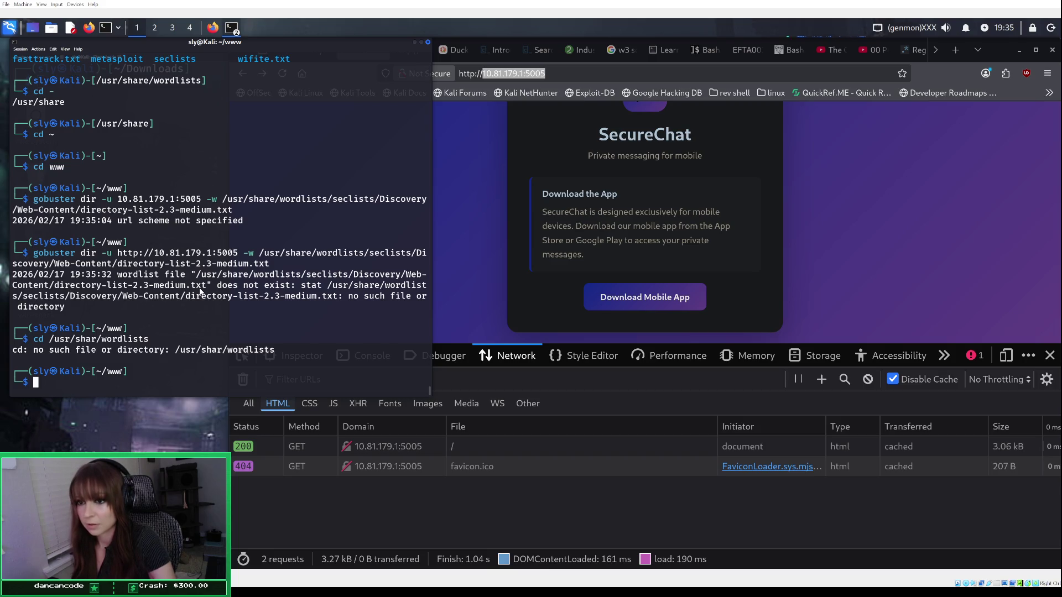
pyautogui.write('cd~')
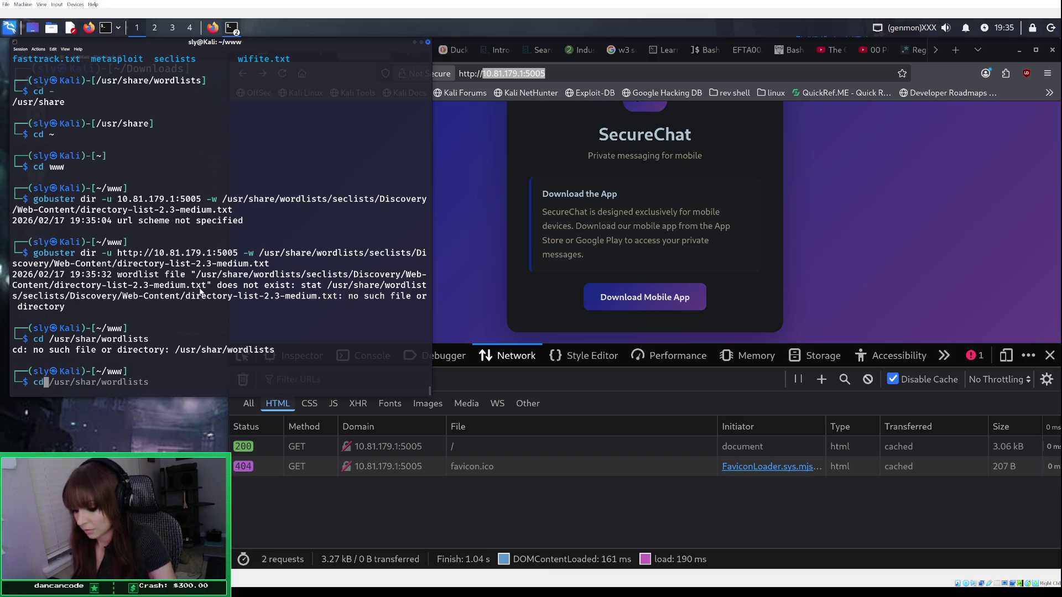
pyautogui.press('Return')
pyautogui.write('cd ~')
pyautogui.press('Return')
# Step: Correct 'shar' to 'share' and change into /usr/share/wordlists
pyautogui.press('Up')
pyautogui.press('Up')
pyautogui.press('Up')
pyautogui.hotkey('ctrl', 'Left')
pyautogui.hotkey('ctrl', 'Left')
pyautogui.hotkey('ctrl', 'Left')
pyautogui.press('Right')
pyautogui.press('Right')
pyautogui.press('Right')
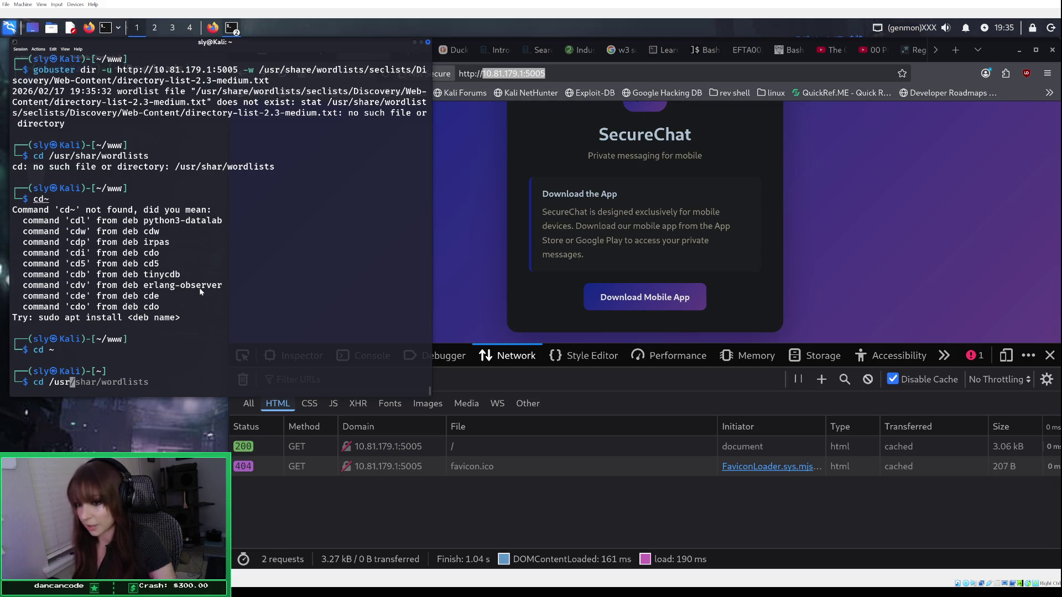
pyautogui.press('Right')
pyautogui.press('Right')
pyautogui.press('Right')
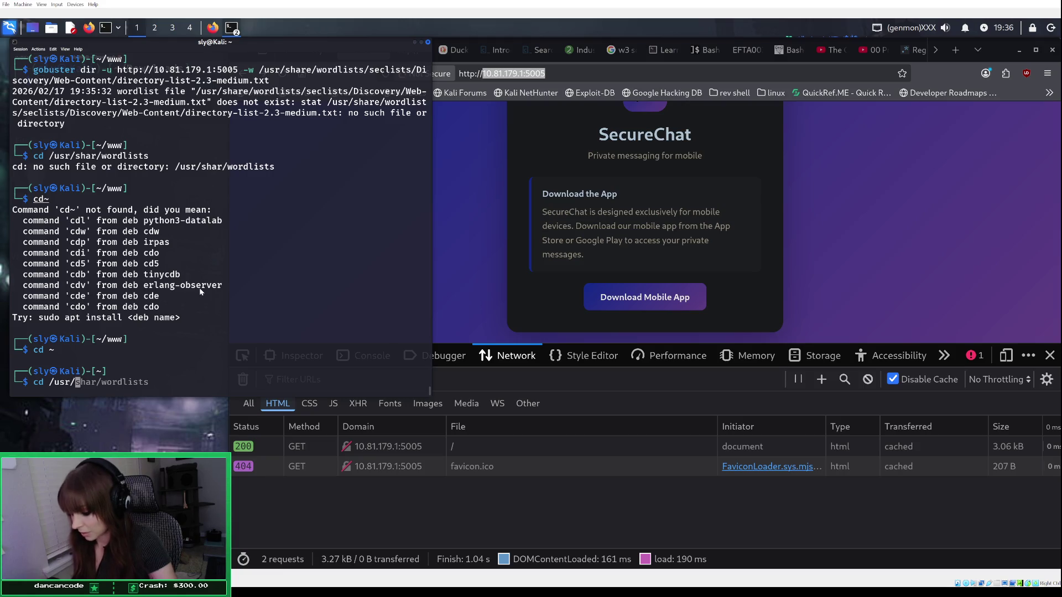
pyautogui.press('Right')
pyautogui.write('e')
pyautogui.press('Right')
pyautogui.press('Right')
pyautogui.press('Right')
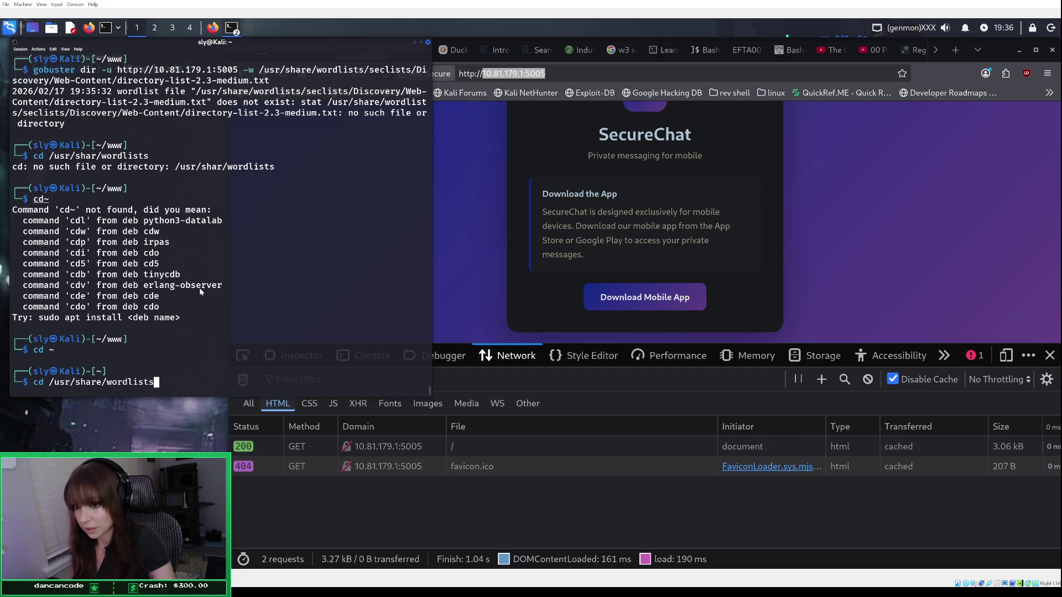
pyautogui.press('Return')
# Step: List the wordlists folder and enter seclists
pyautogui.write('ls')
pyautogui.press('Return')
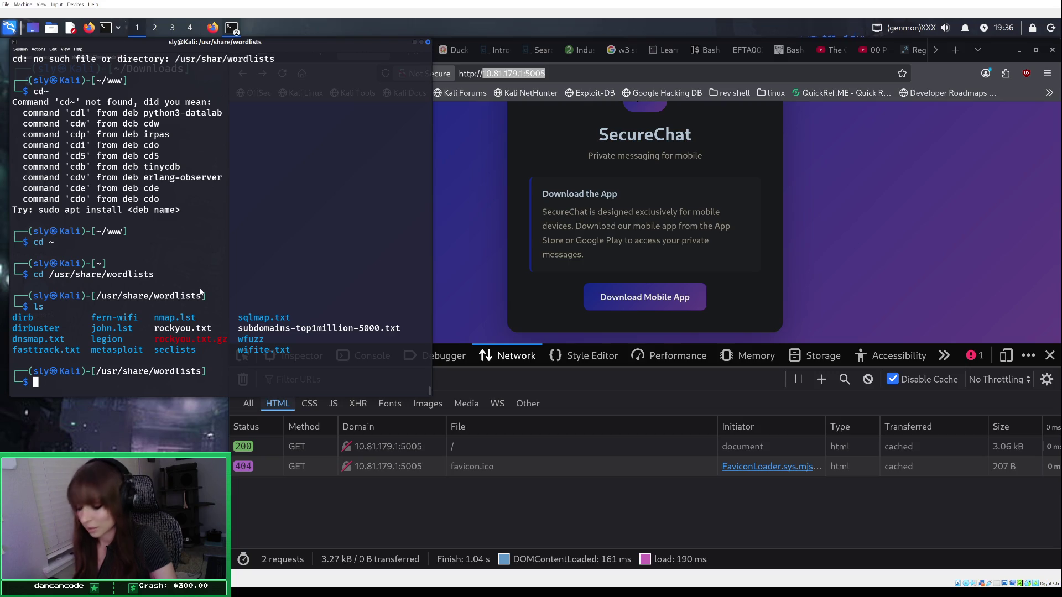
pyautogui.write('cd ')
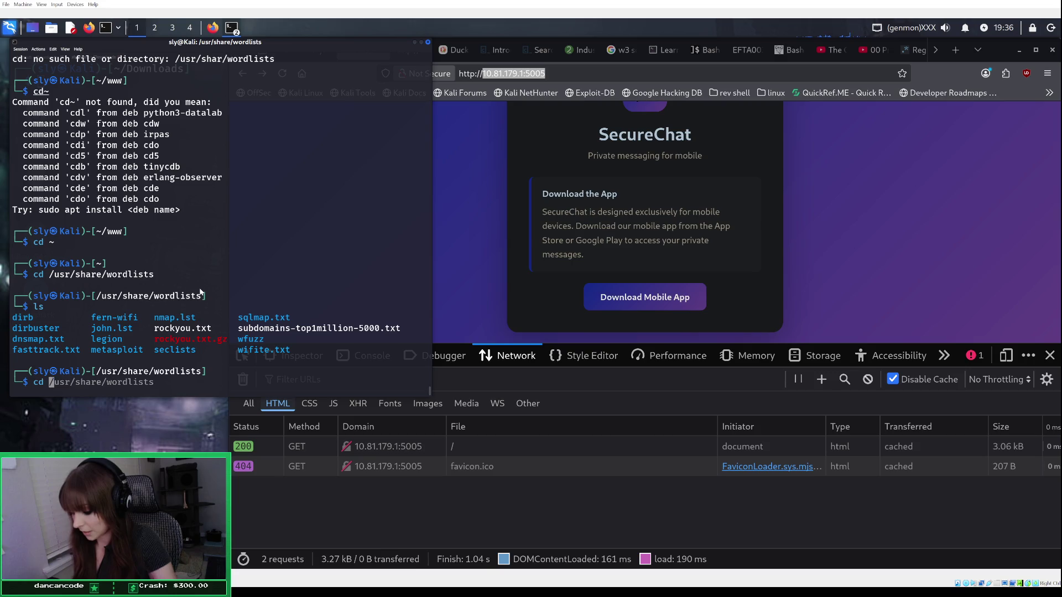
pyautogui.write('seclists')
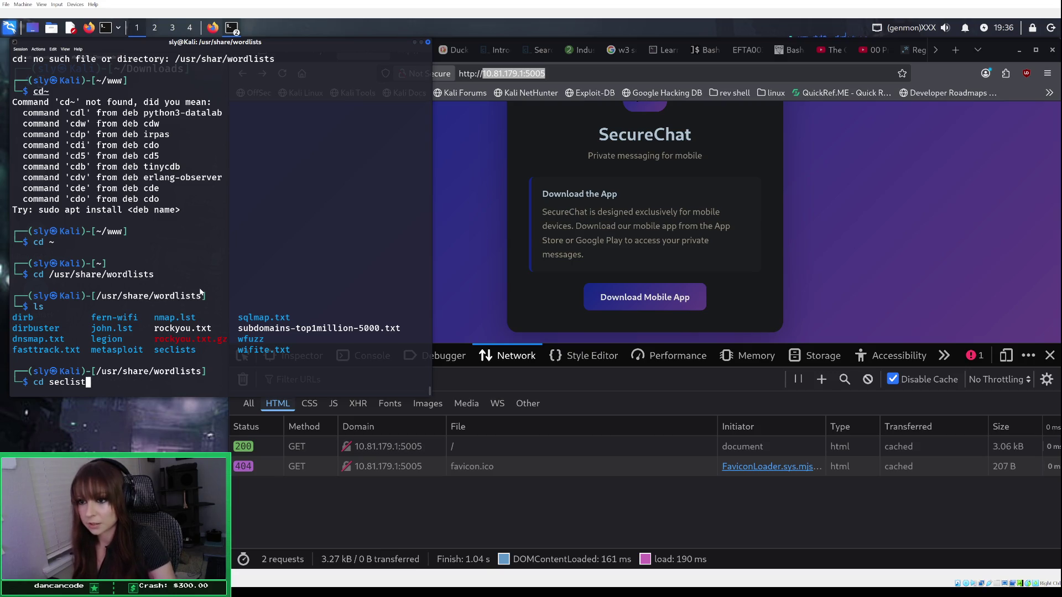
pyautogui.press('Return')
# Step: List seclists, then rerun the earlier gobuster scan from that folder
pyautogui.write('ls')
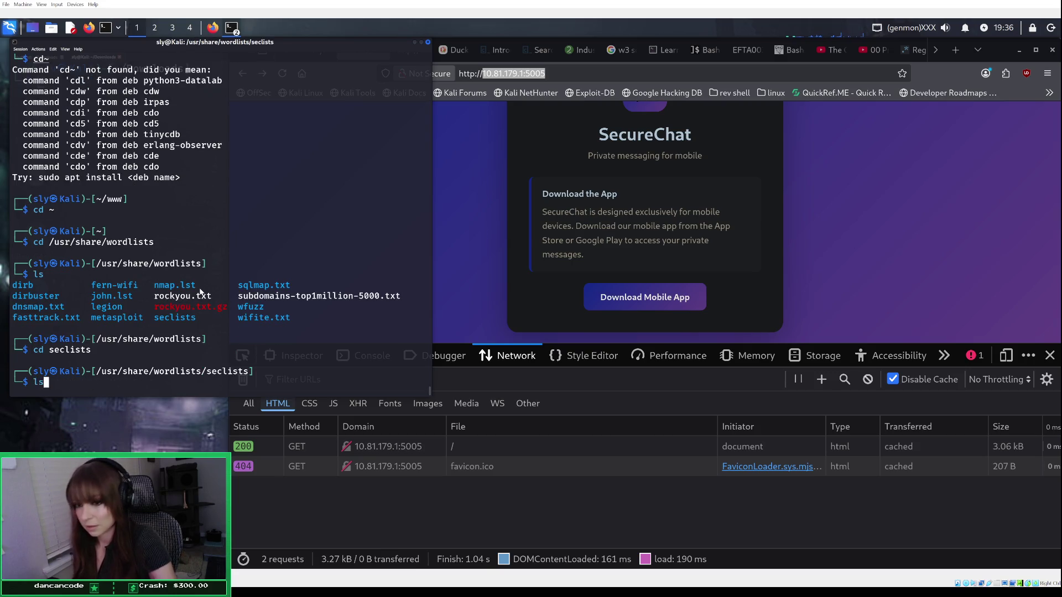
pyautogui.press('Return')
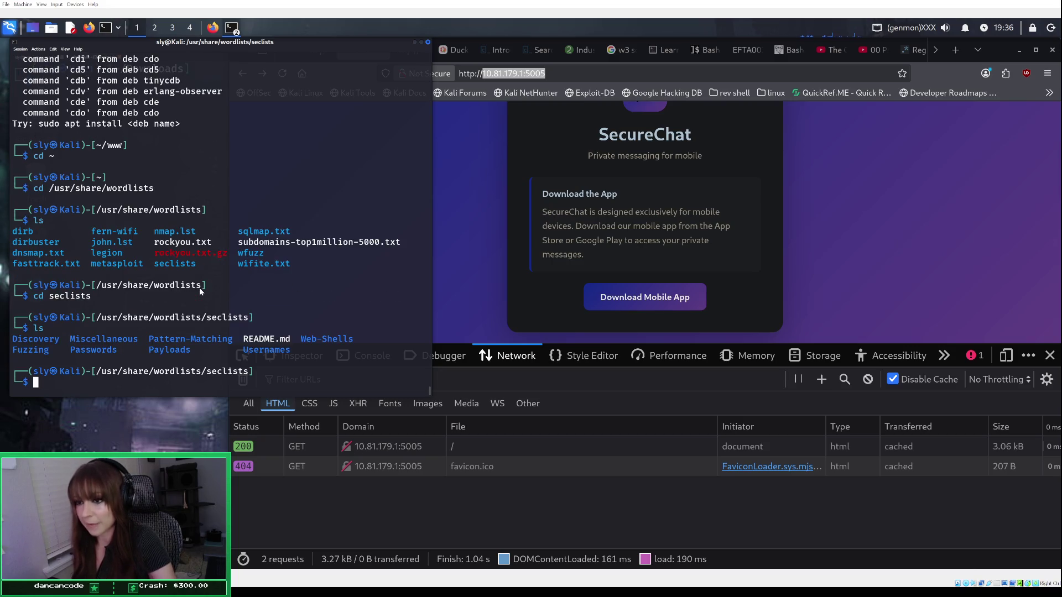
pyautogui.write('cd~')
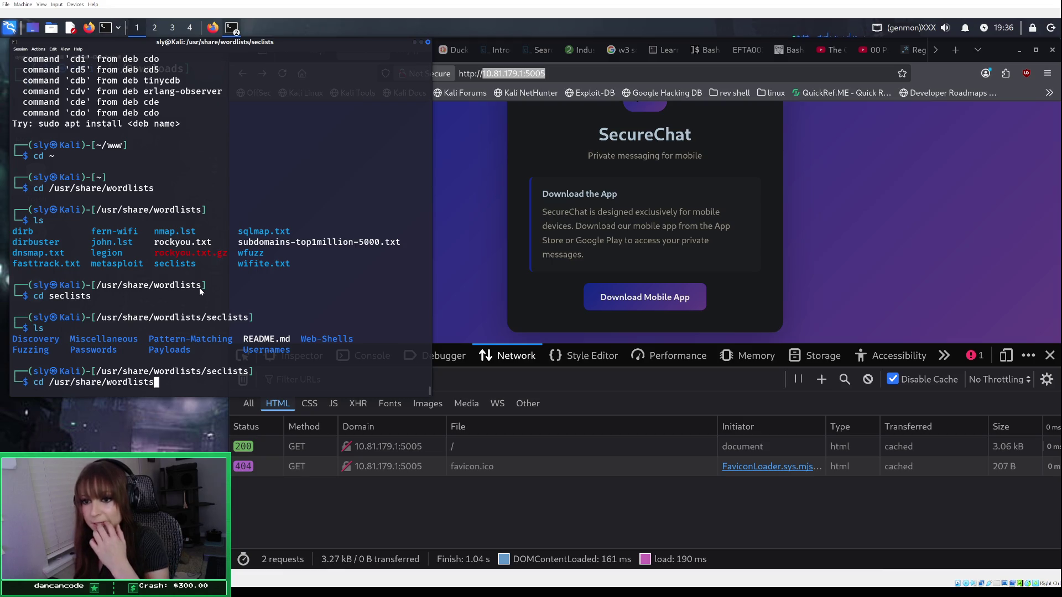
pyautogui.press('BackSpace')
pyautogui.press('BackSpace')
pyautogui.press('BackSpace')
pyautogui.write('gobuster dir -u http://10.81.179.1:5005 -w /usr/share/wordlists/seclists/Discovery/Web-Content/directory-list-2.3-medium.txt')
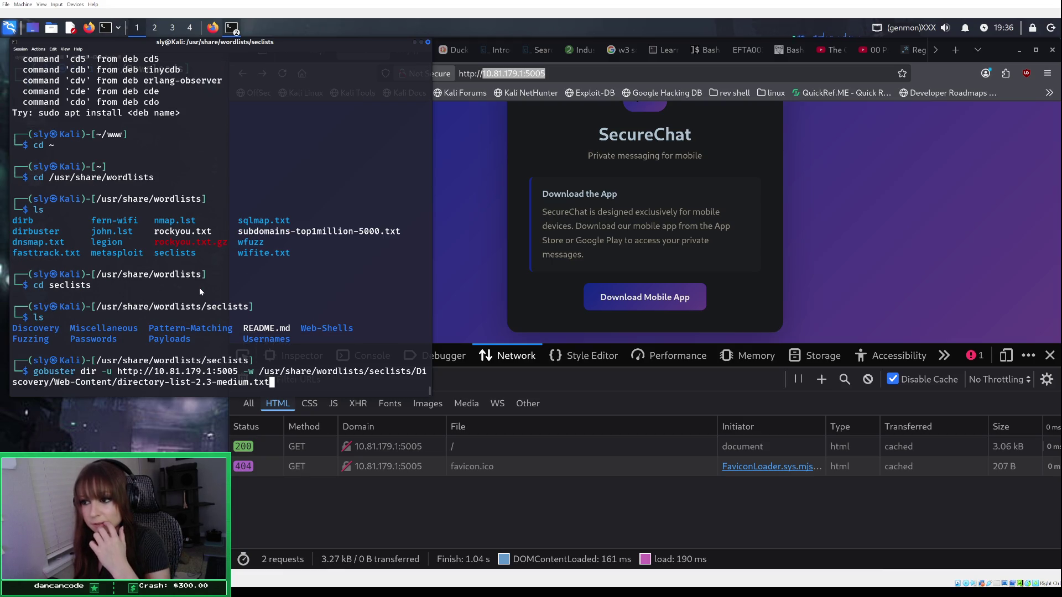
pyautogui.press('Left')
pyautogui.press('Right')
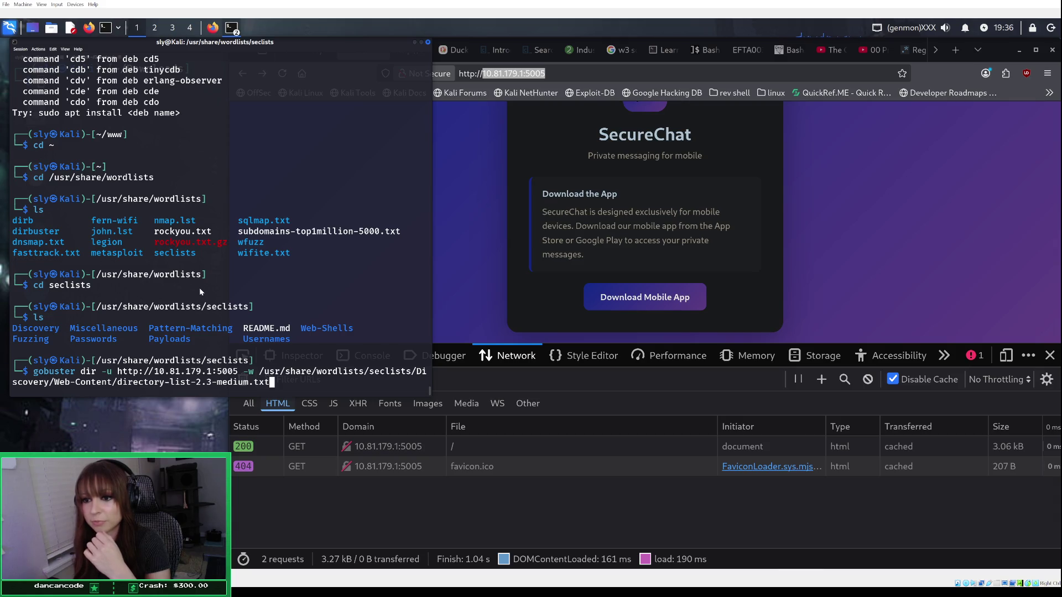
pyautogui.press('Up')
pyautogui.press('Down')
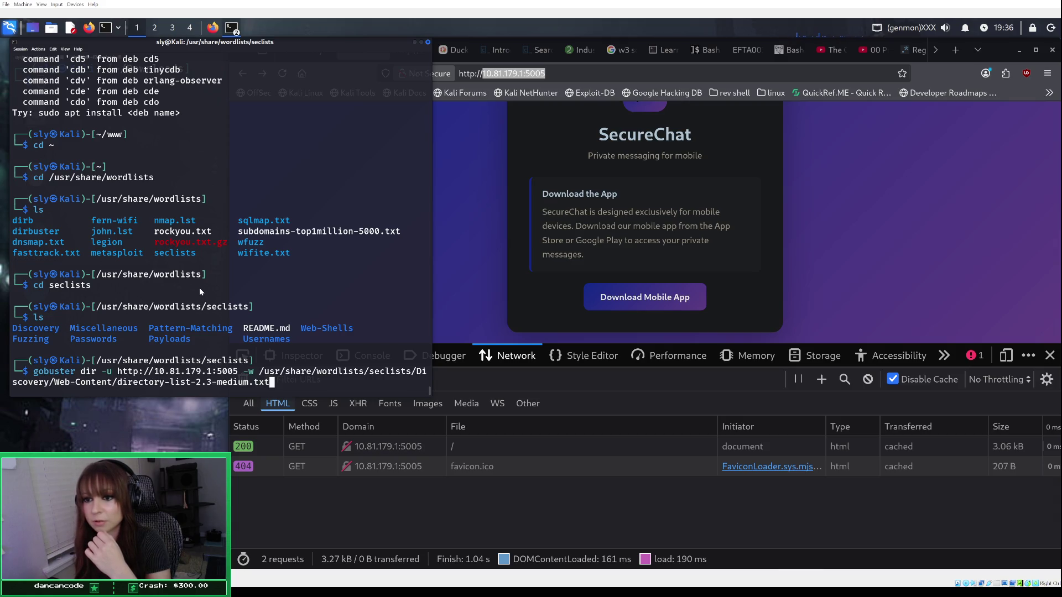
pyautogui.press('Return')
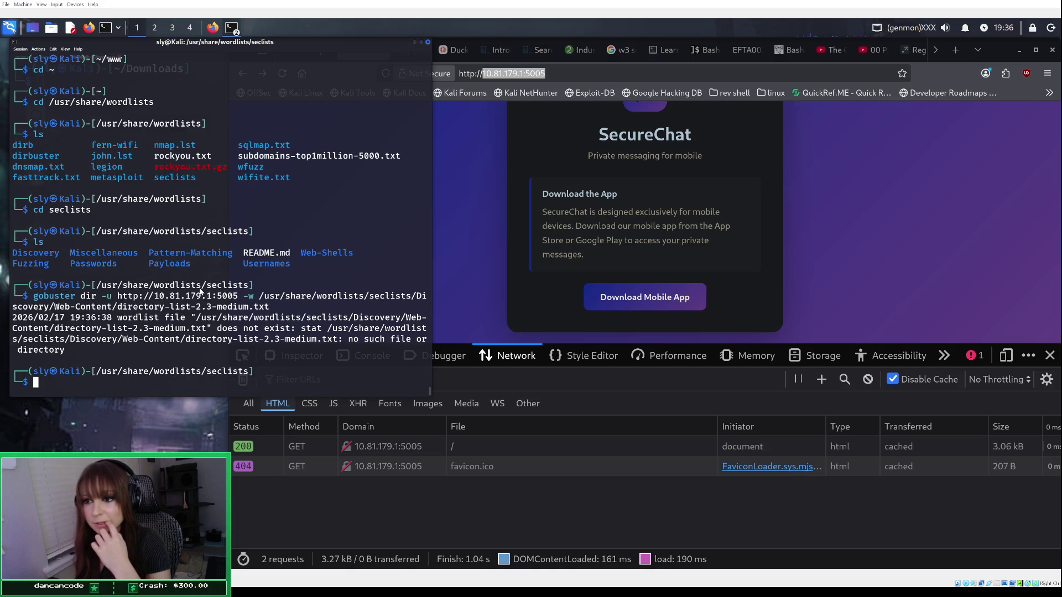
# Step: List seclists again and change into its Discovery folder
pyautogui.press('Up')
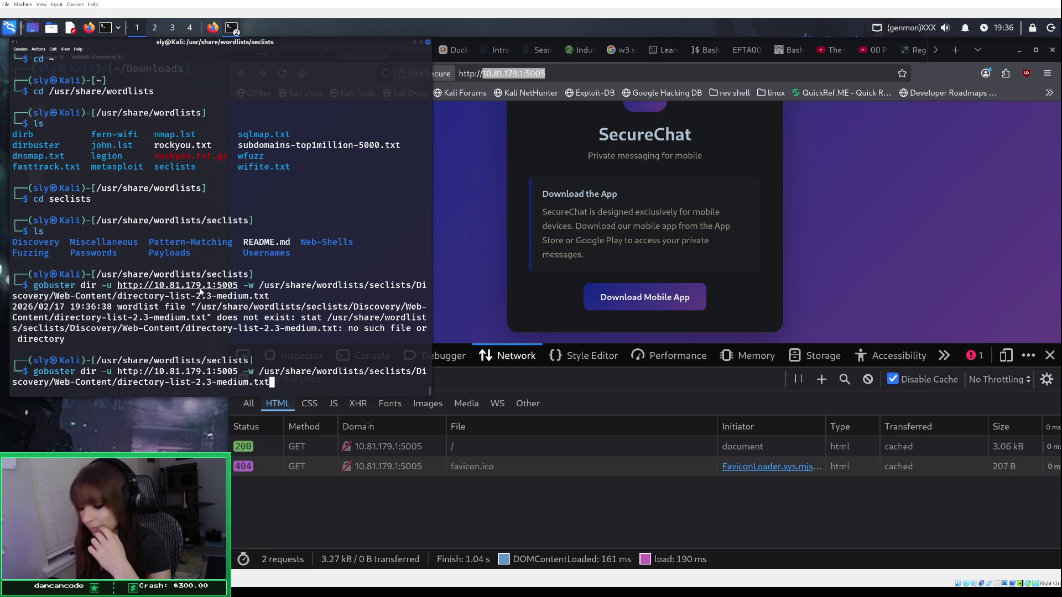
pyautogui.press('Down')
pyautogui.write('ls')
pyautogui.press('Return')
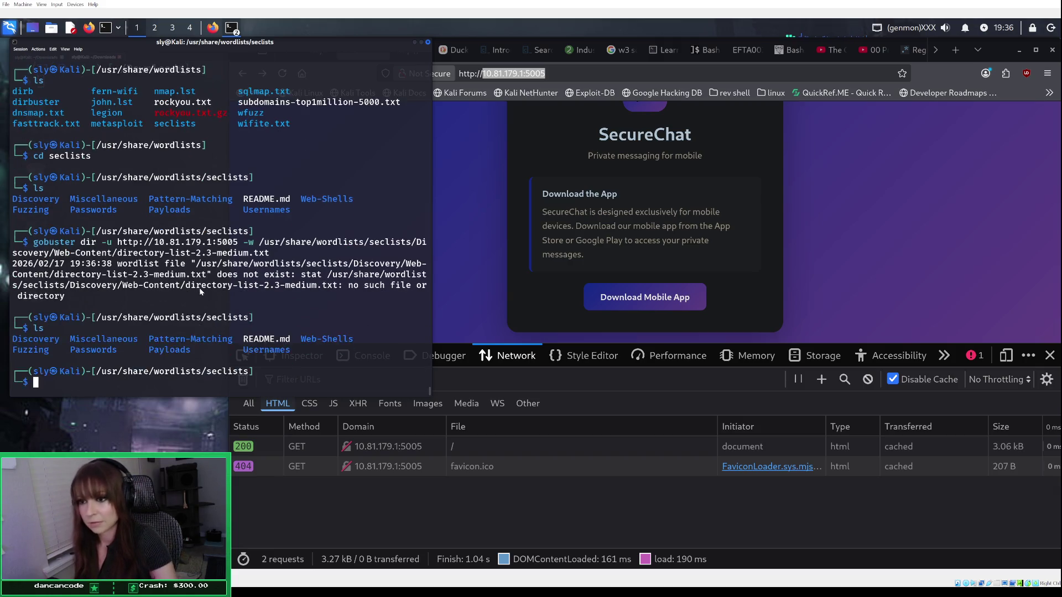
pyautogui.write('cd ')
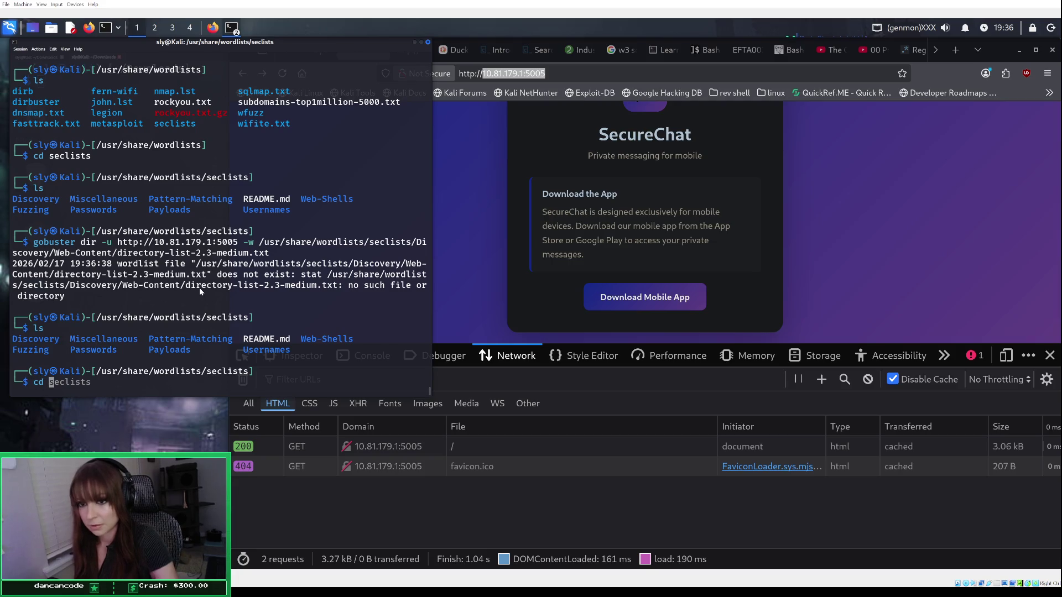
pyautogui.write('Discovery')
pyautogui.press('Return')
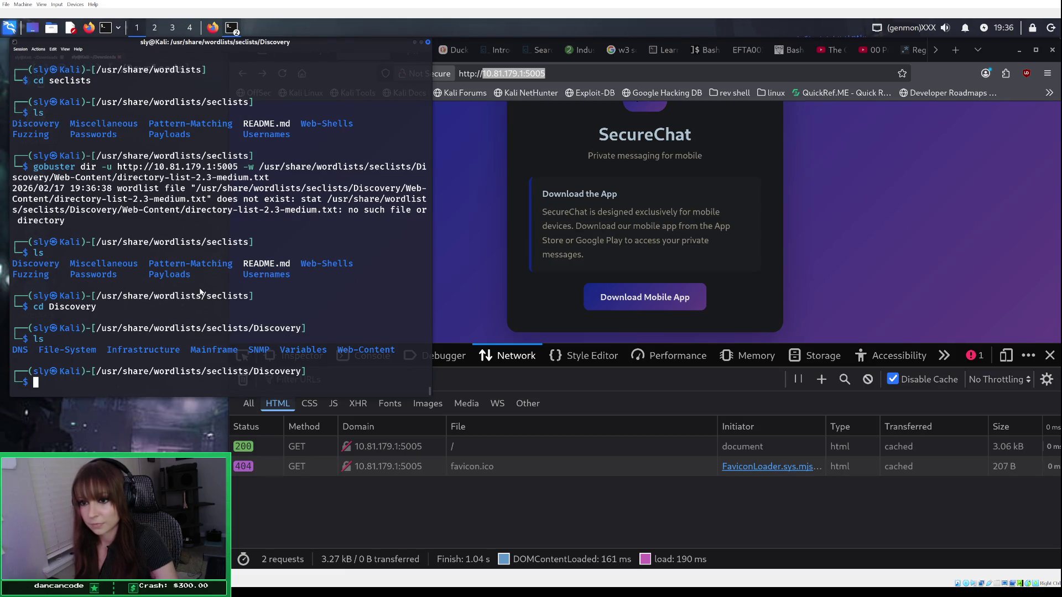
# Step: Enter Discovery/Web-Content and browse its listing of wordlist files
pyautogui.write('cd We')
pyautogui.press('Tab')
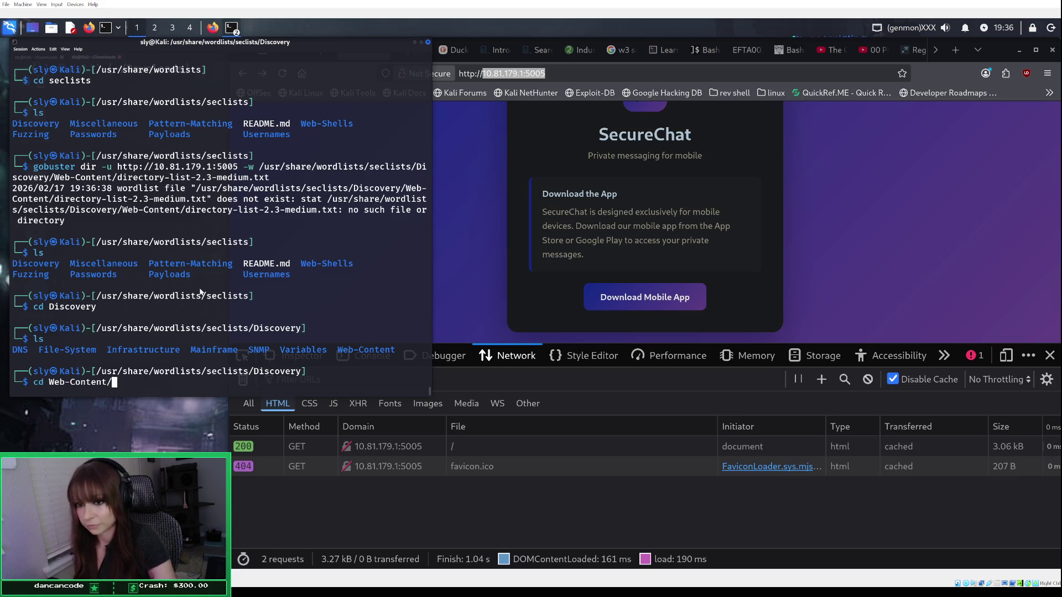
pyautogui.press('Return')
pyautogui.write('ls')
pyautogui.press('Return')
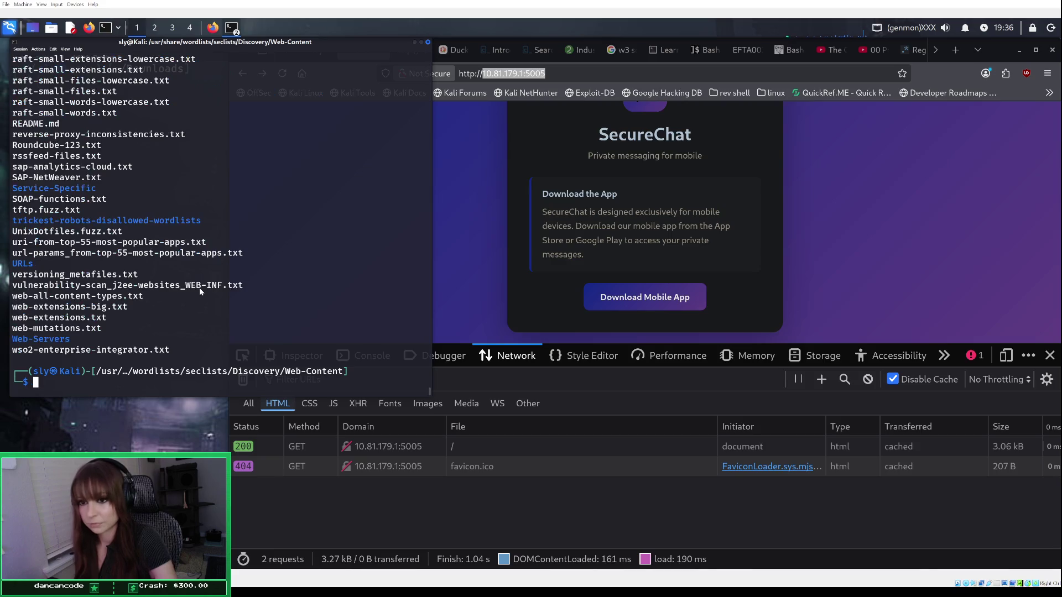
pyautogui.scroll(4, 153, 260)
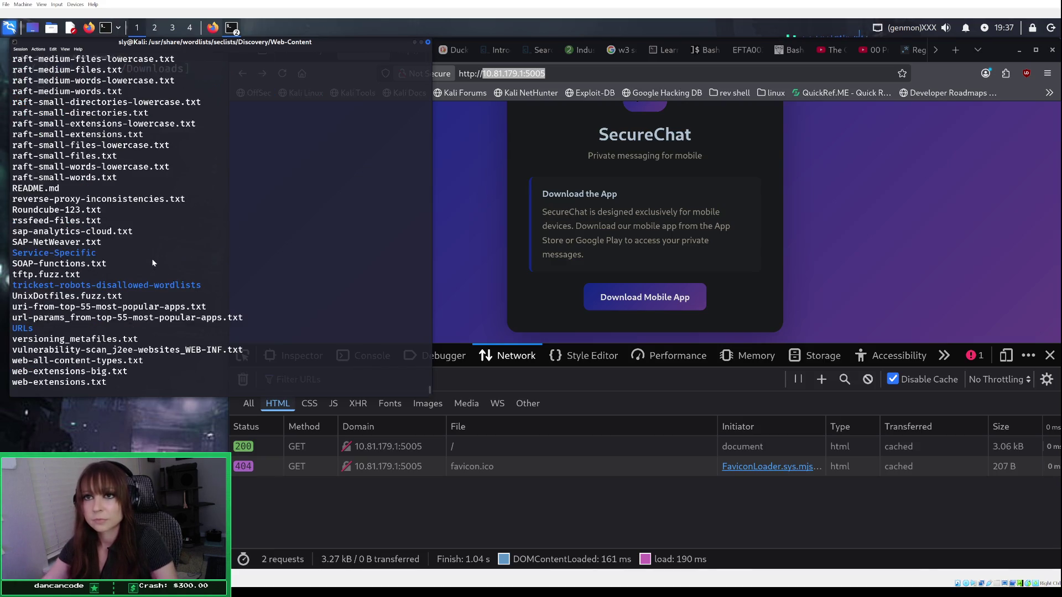
pyautogui.scroll(7, 153, 264)
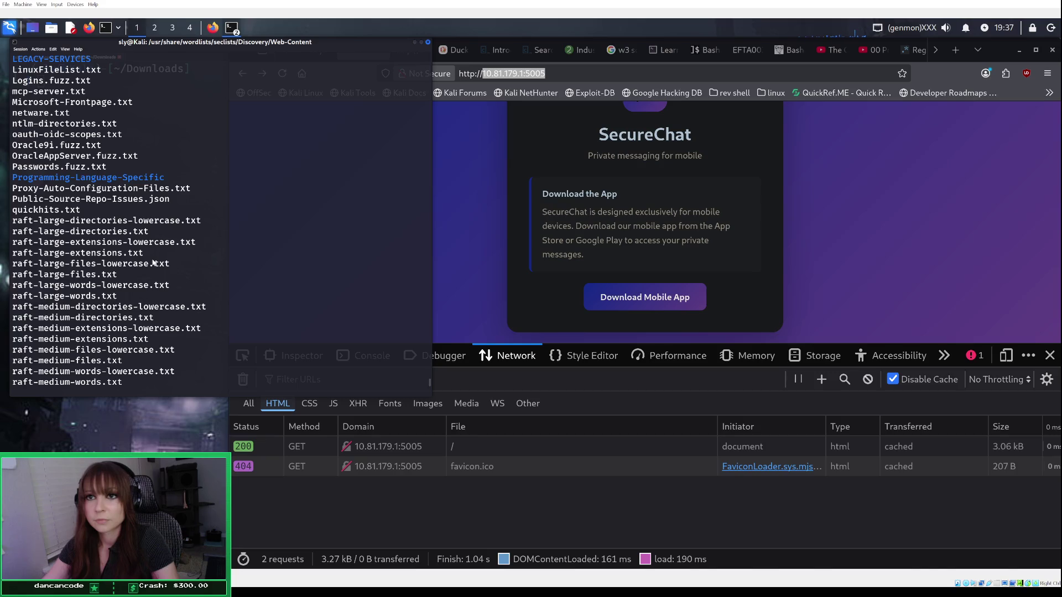
pyautogui.scroll(3, 153, 264)
pyautogui.scroll(7, 153, 264)
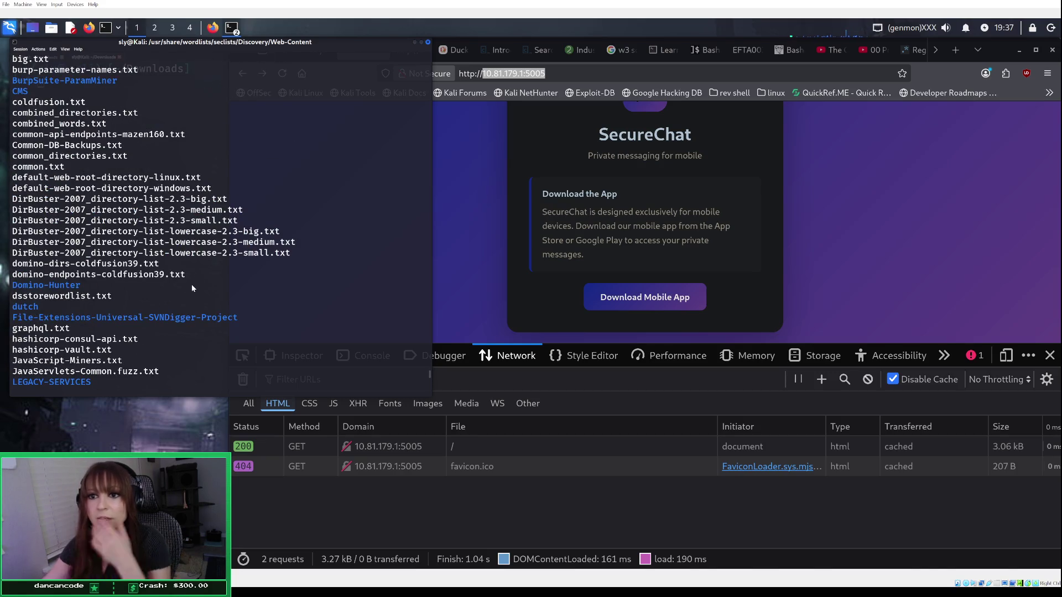
pyautogui.scroll(2, 200, 286)
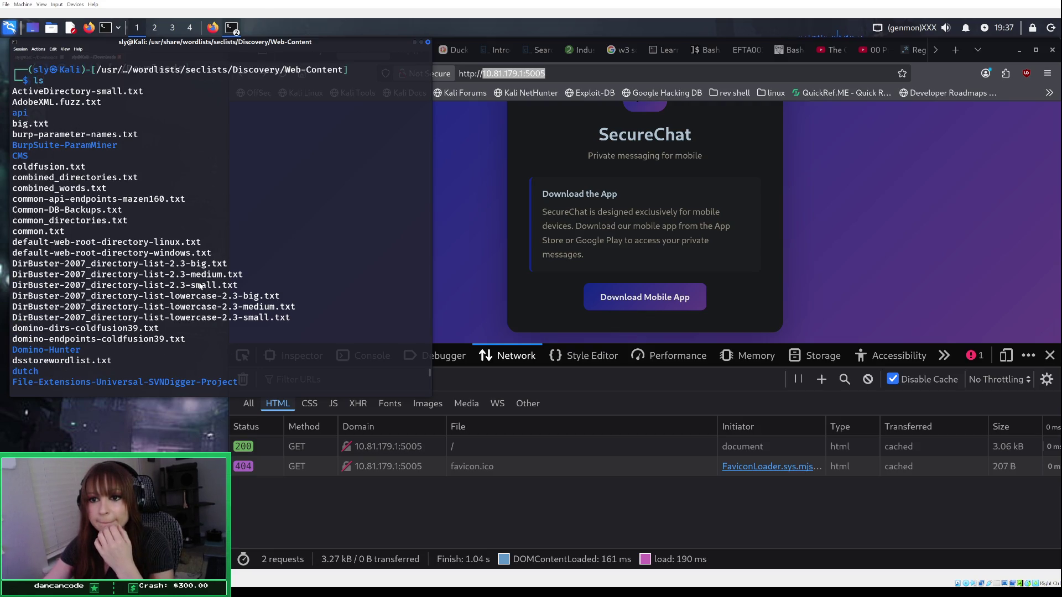
pyautogui.scroll(-2, 199, 286)
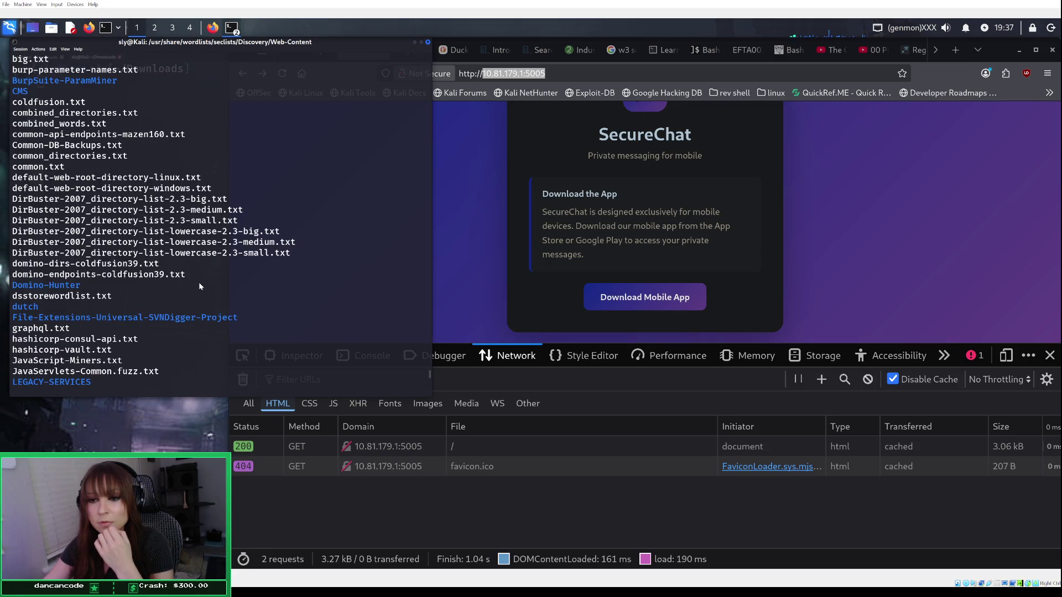
pyautogui.scroll(-8, 199, 286)
pyautogui.scroll(-13, 199, 286)
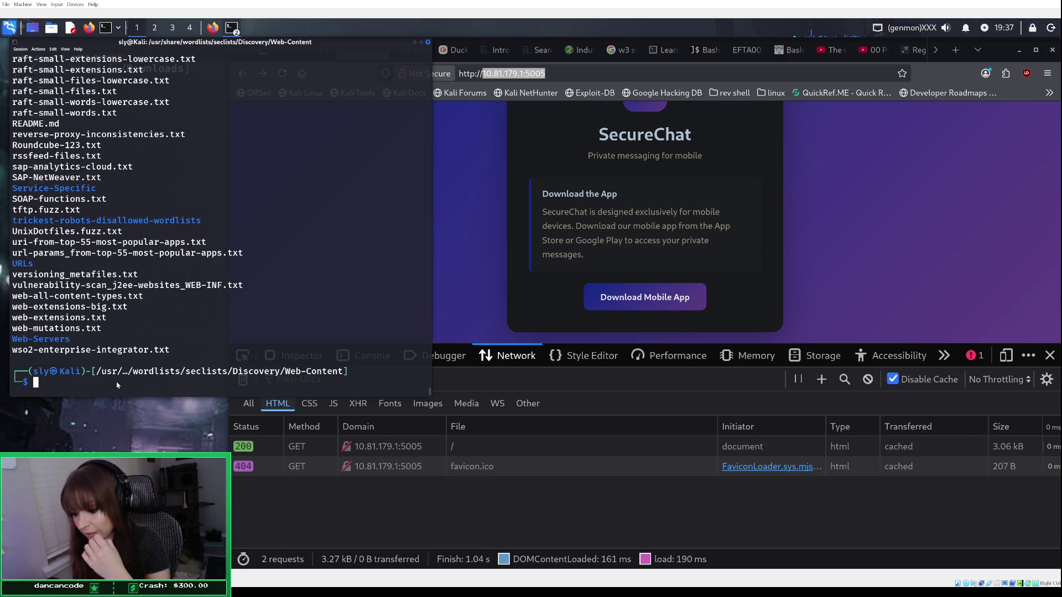
# Step: Recall the gobuster command with the directory-list-2.3-medium.txt path for editing
pyautogui.write('ls')
pyautogui.press('BackSpace')
pyautogui.press('BackSpace')
pyautogui.press('Up')
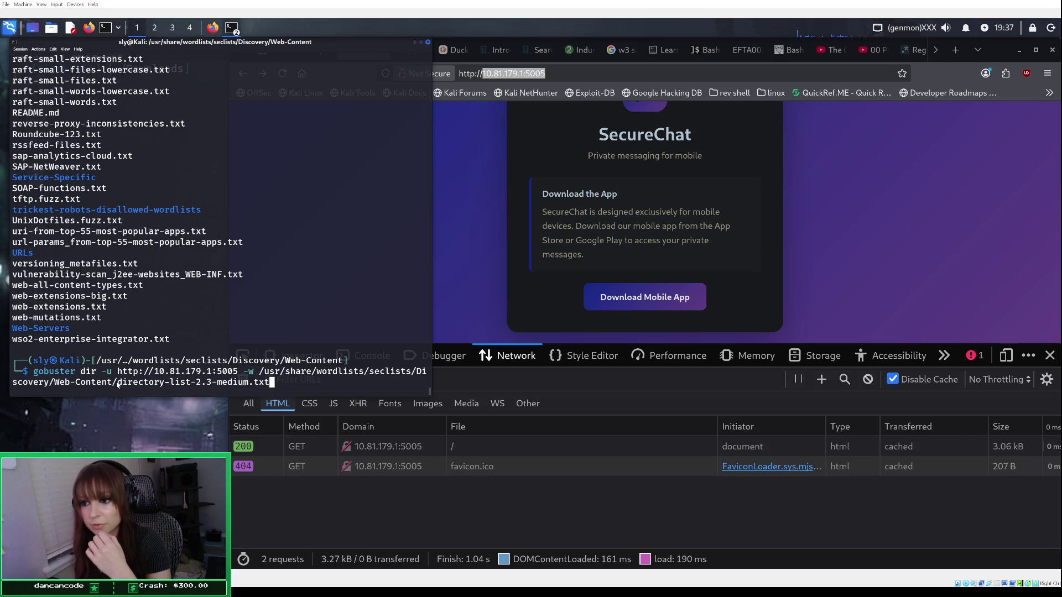
pyautogui.press('BackSpace')
pyautogui.press('BackSpace')
pyautogui.press('BackSpace')
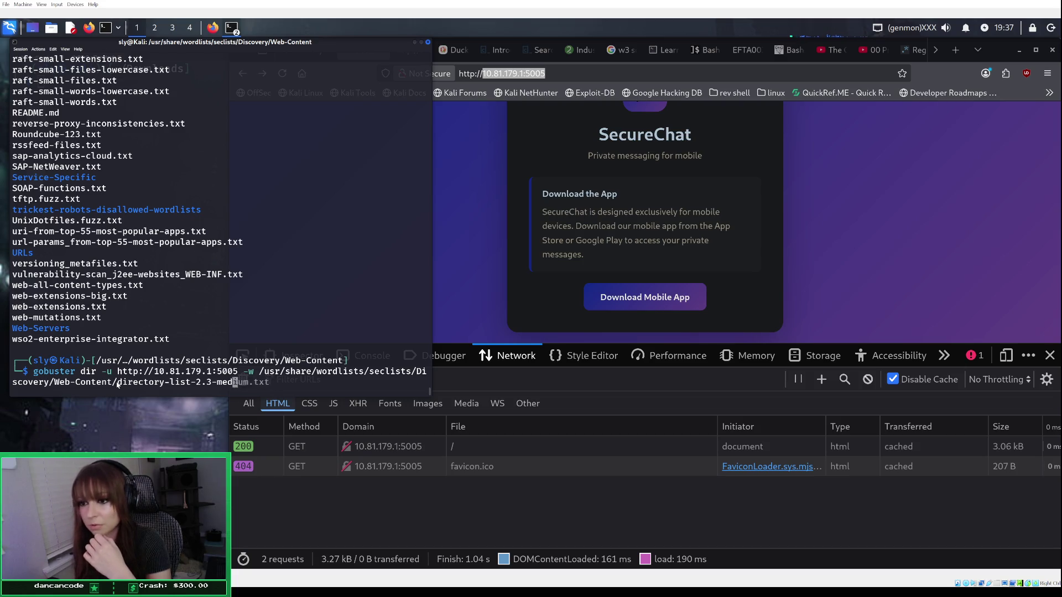
# Step: Switch the gobuster wordlist to raft-small-directories.txt and start the scan of 10.81.179.1:5005
pyautogui.press('BackSpace')
pyautogui.press('BackSpace')
pyautogui.press('BackSpace')
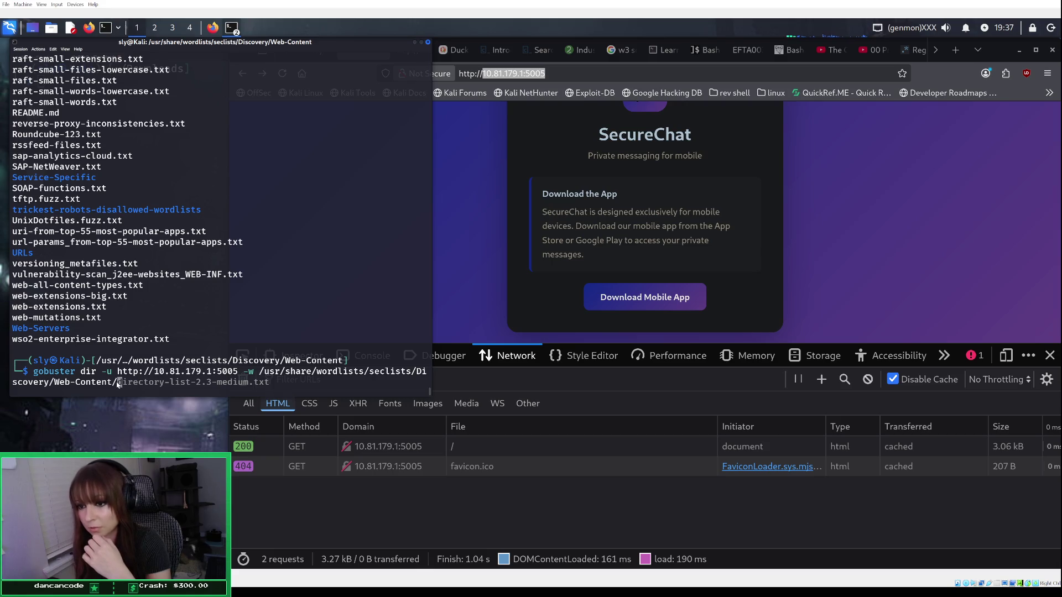
pyautogui.write('raf')
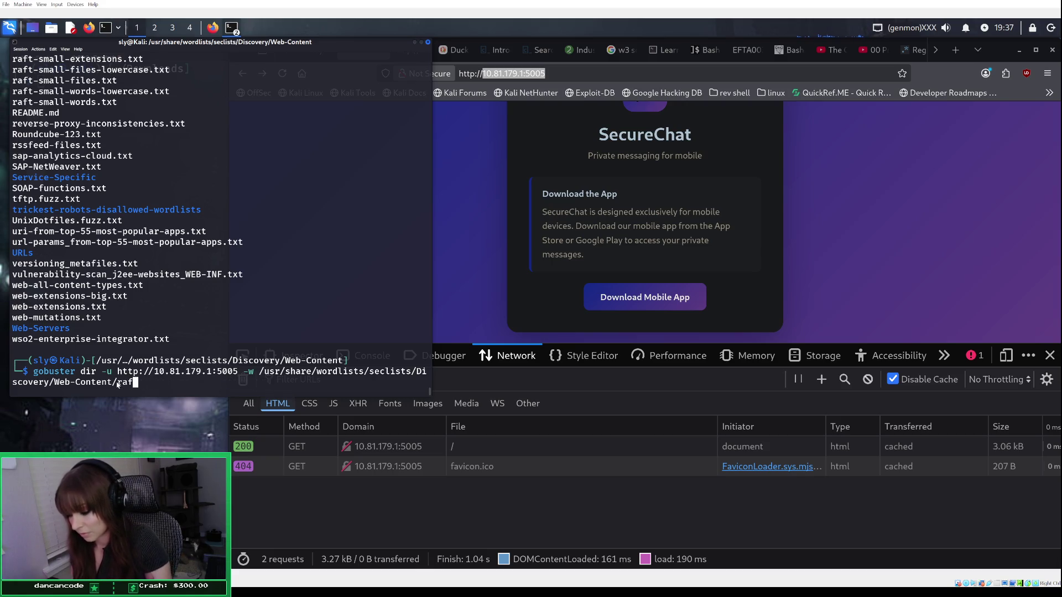
pyautogui.write('t-small-')
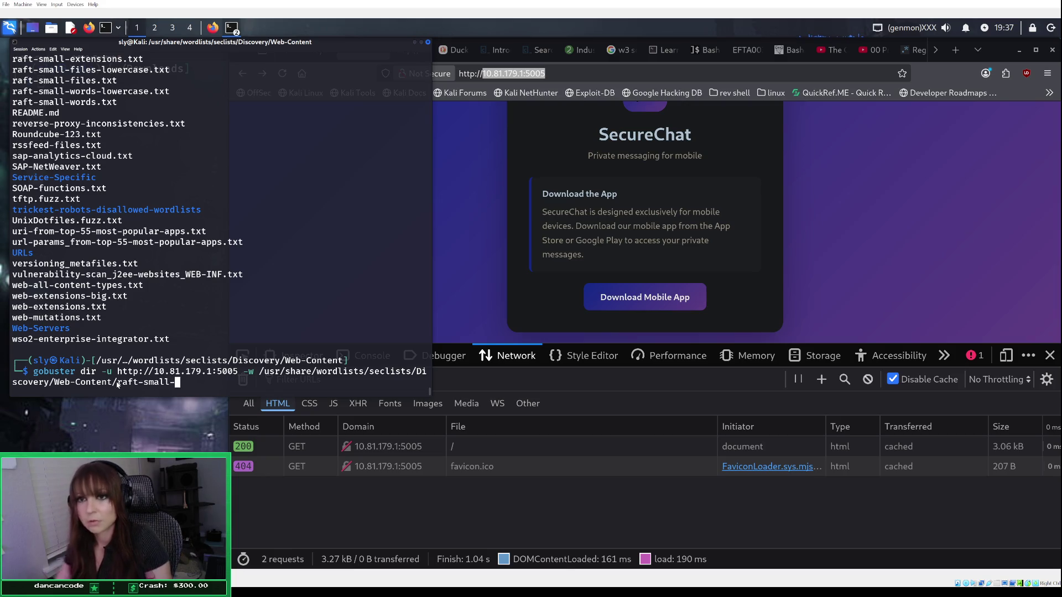
pyautogui.scroll(1, 131, 311)
pyautogui.scroll(1, 131, 312)
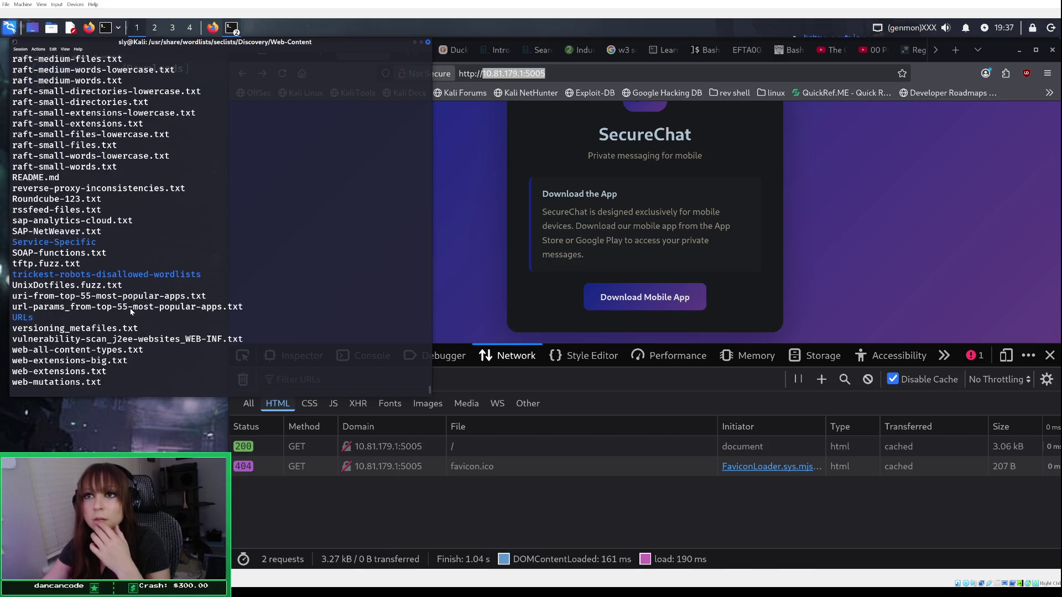
pyautogui.scroll(-2, 131, 312)
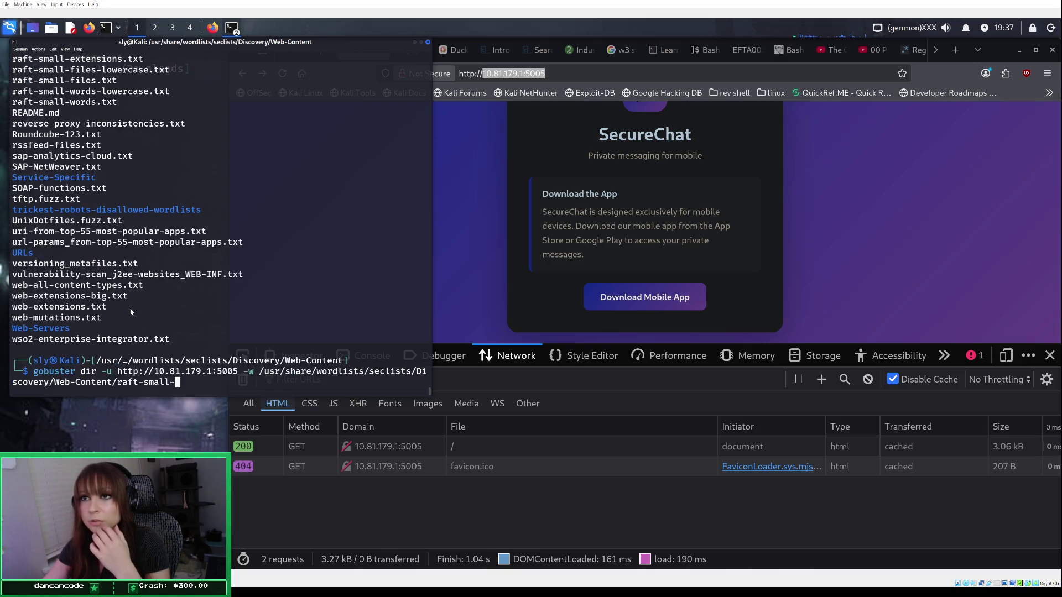
pyautogui.write('directories.txt')
pyautogui.press('Return')
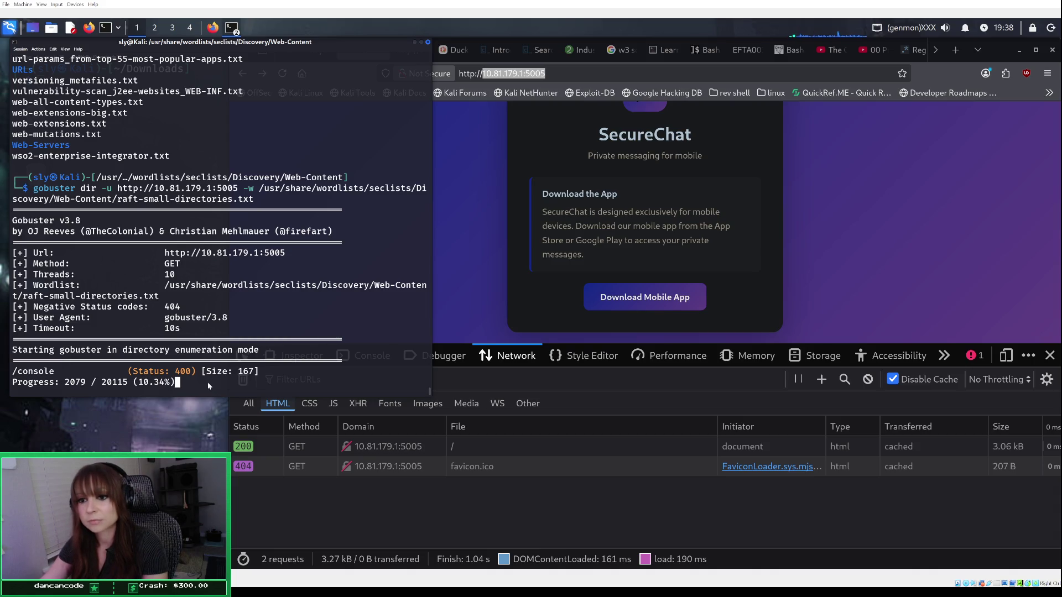
pyautogui.click(460, 162)
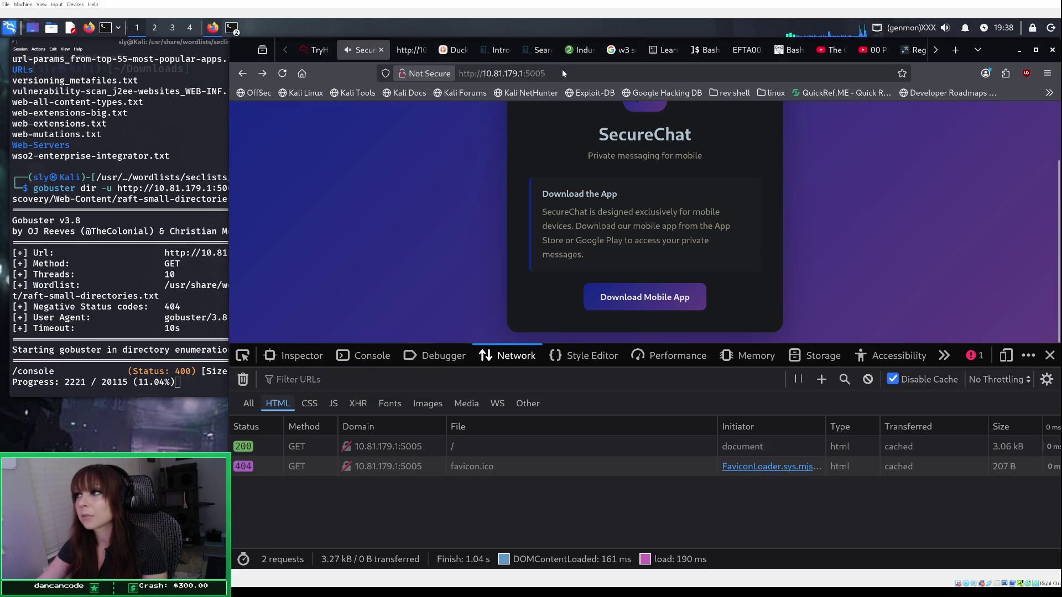
# Step: Load the server's /console page, which returns 400 Bad Request
pyautogui.click(598, 73)
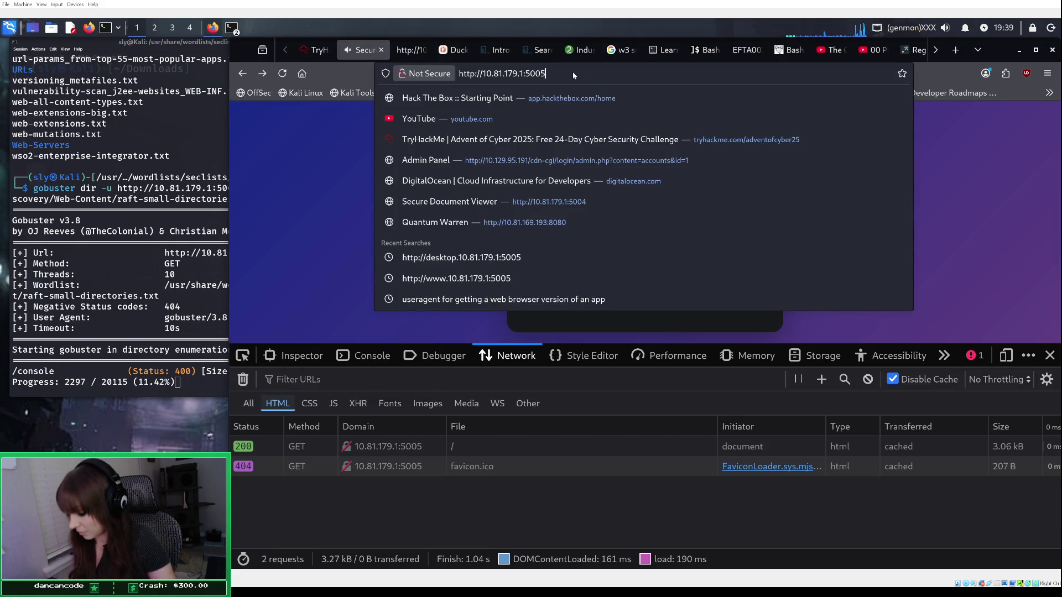
pyautogui.write('/console')
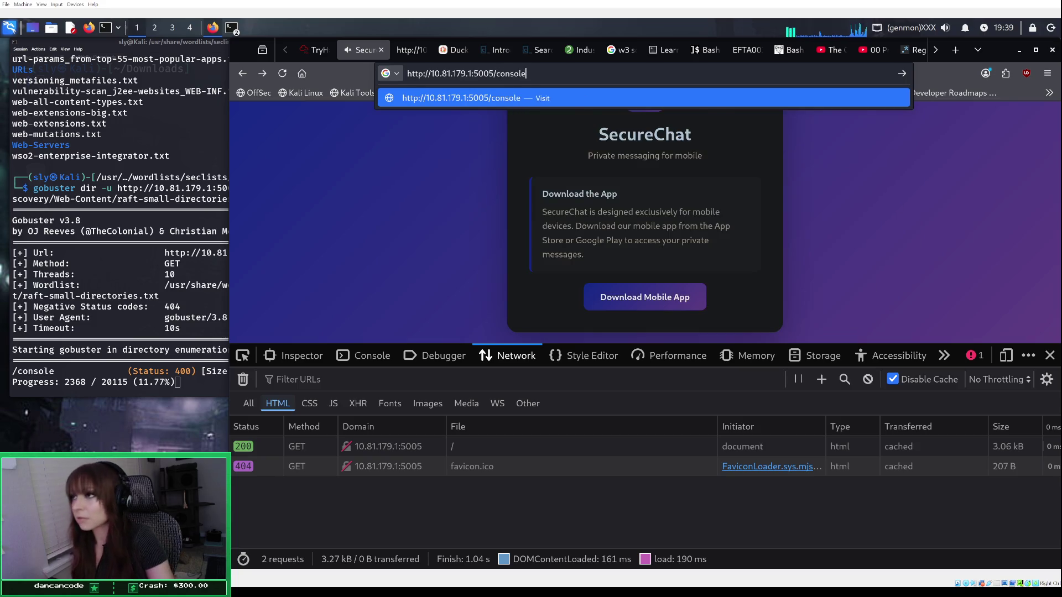
pyautogui.press('Return')
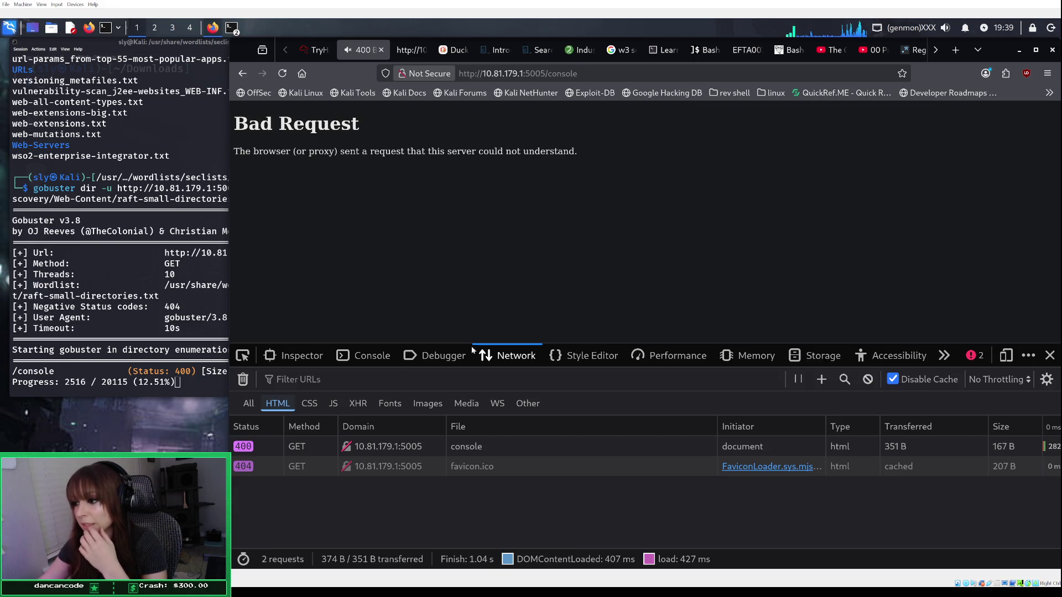
# Step: Inspect the /console request's headers down to User-Agent, then switch to a 320×480 responsive view
pyautogui.click(579, 456)
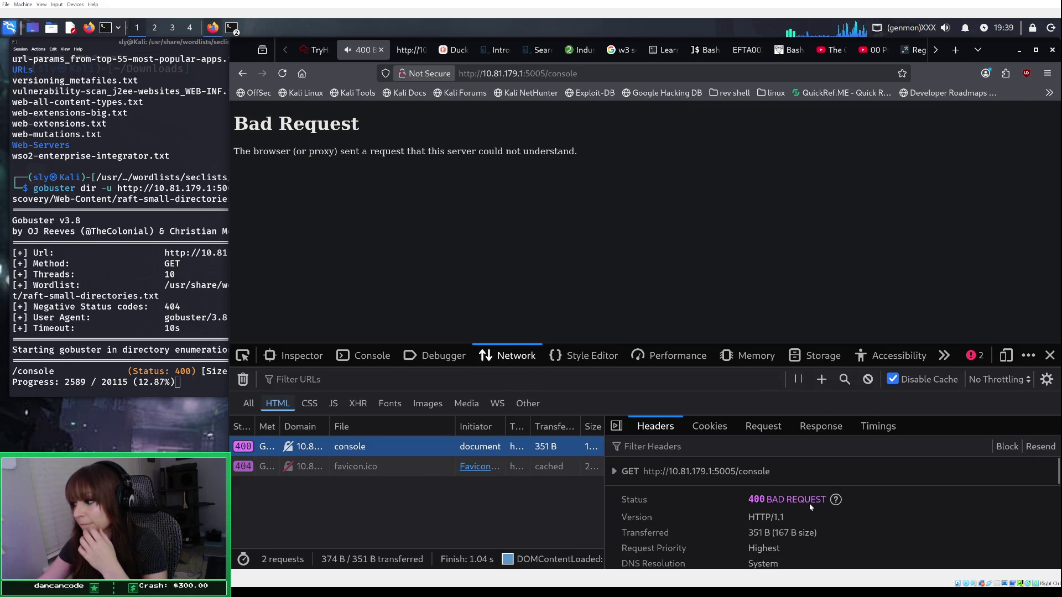
pyautogui.scroll(-5, 809, 503)
pyautogui.scroll(-5, 808, 503)
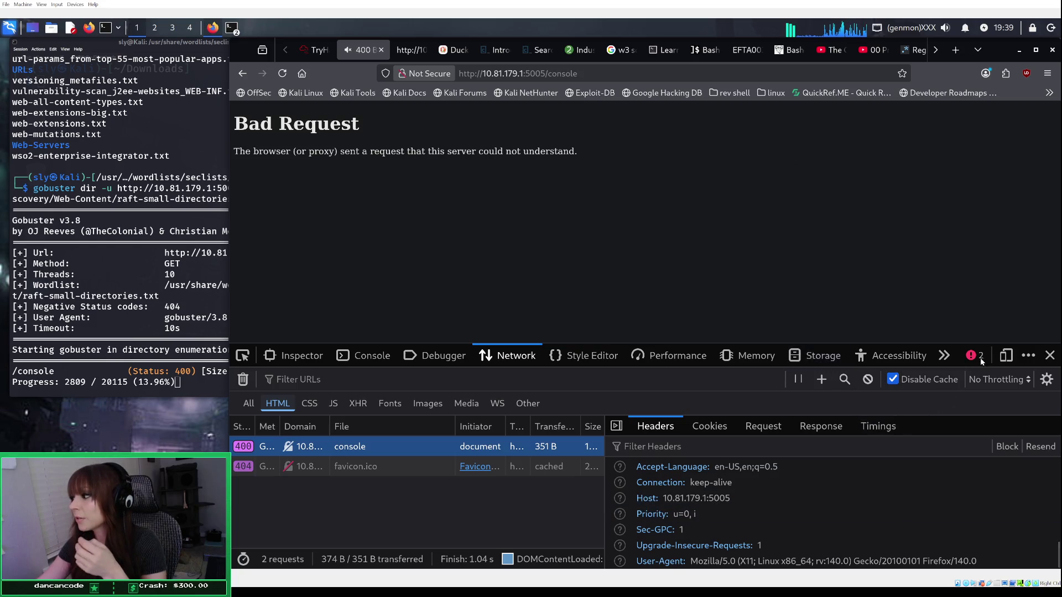
pyautogui.click(1006, 355)
# Step: Copy the Firefox user-agent string from the Duck.ai chat tab
pyautogui.click(756, 108)
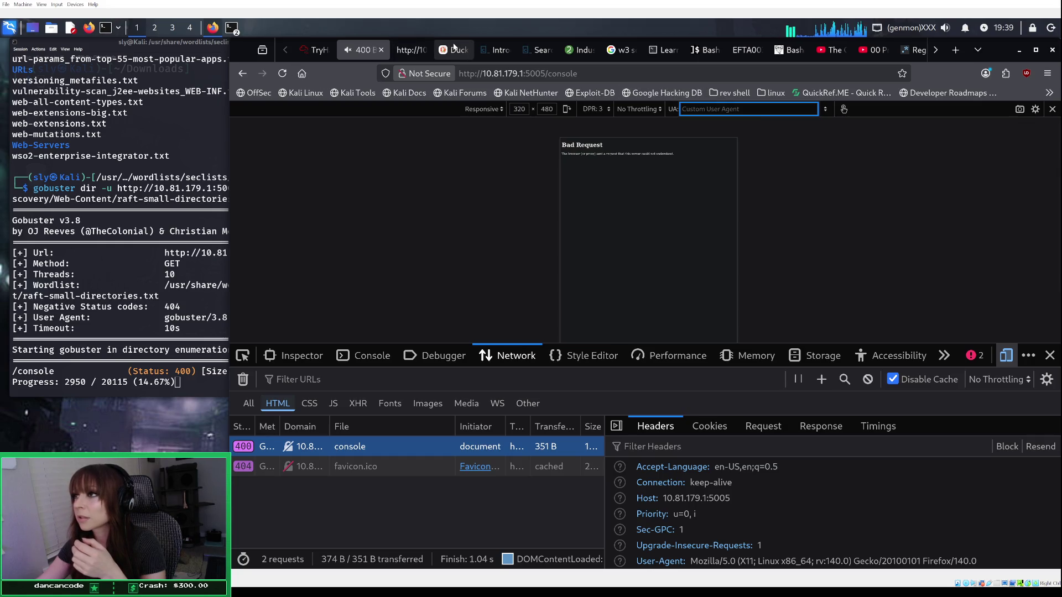
pyautogui.click(453, 50)
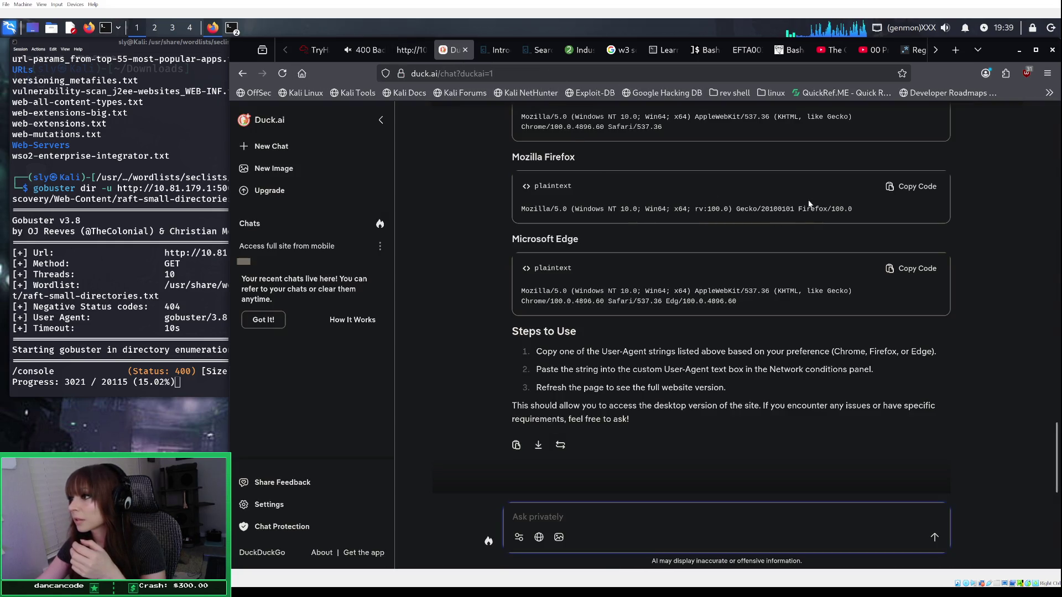
pyautogui.click(913, 187)
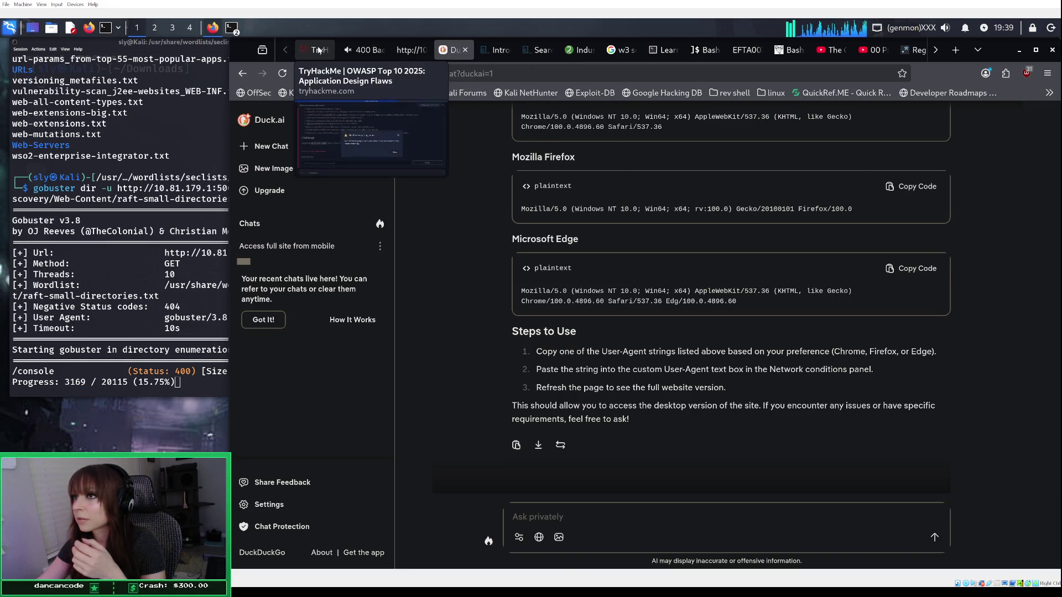
pyautogui.click(360, 45)
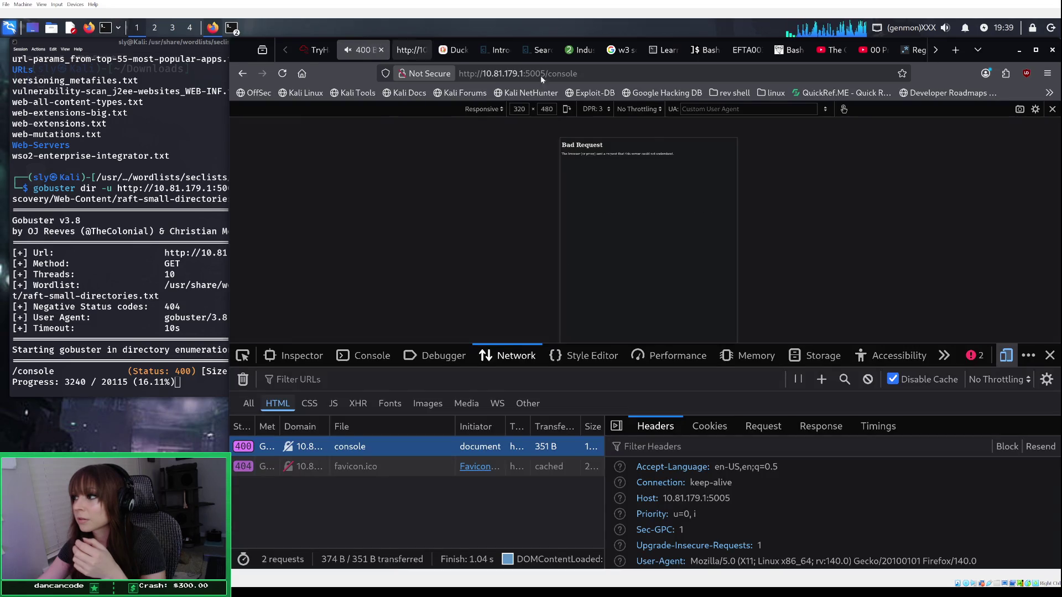
# Step: Try the Firefox for Android and Chrome Desktop user-agent presets
pyautogui.click(825, 109)
pyautogui.click(816, 143)
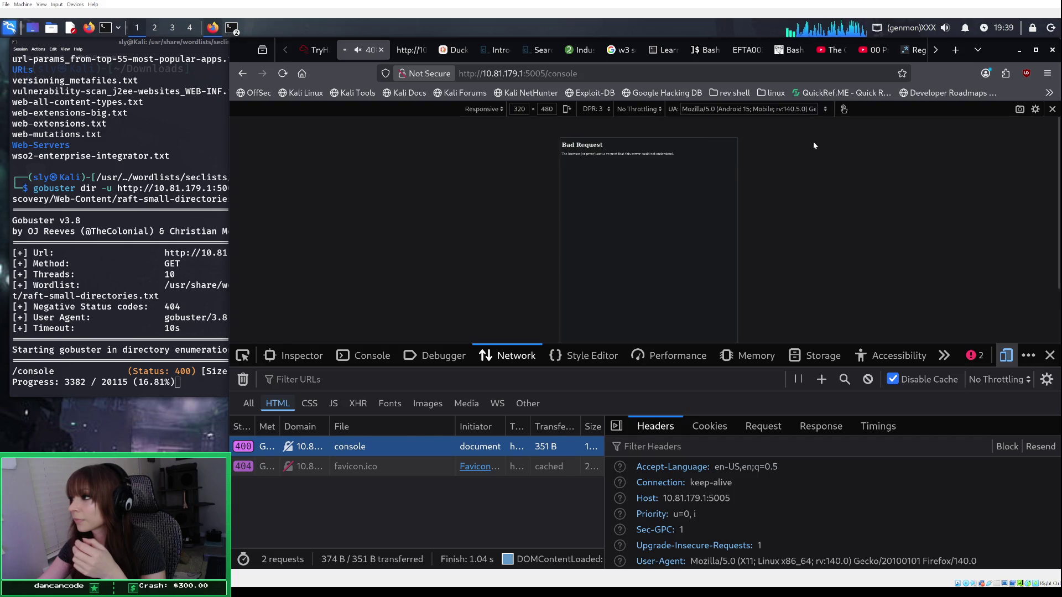
pyautogui.click(826, 109)
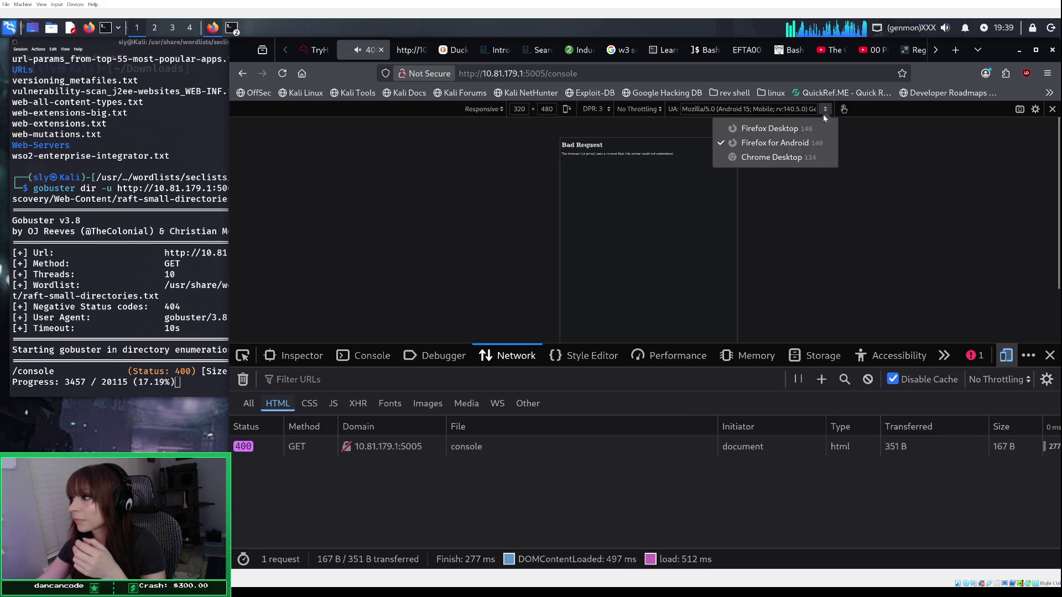
pyautogui.click(815, 158)
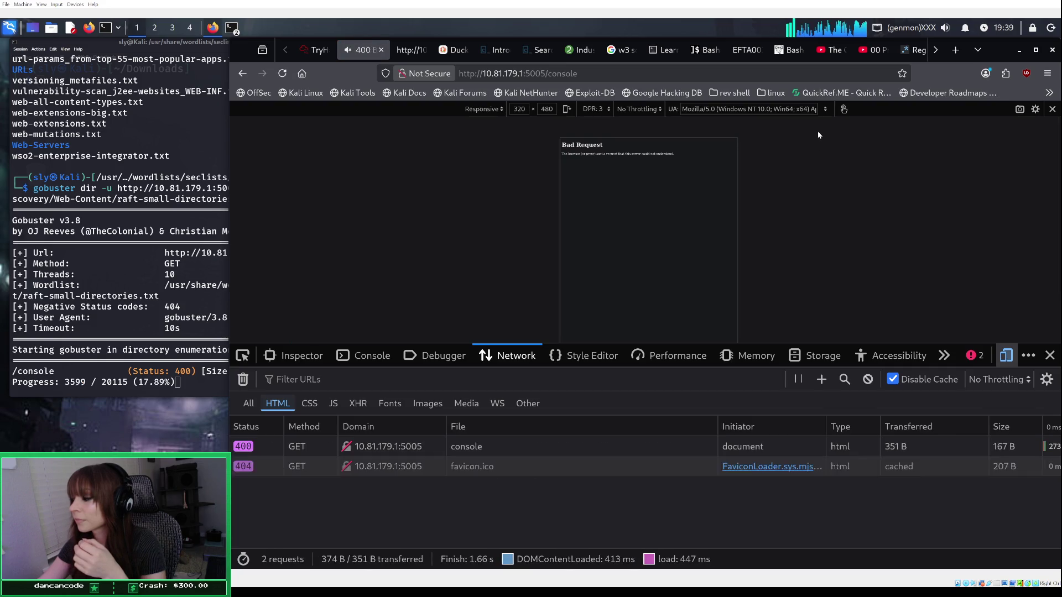
# Step: Replace the custom user agent with the pasted Firefox 100 Windows string and reload /console
pyautogui.click(808, 110)
pyautogui.moveTo(808, 110); pyautogui.dragTo(686, 112)
pyautogui.press('BackSpace')
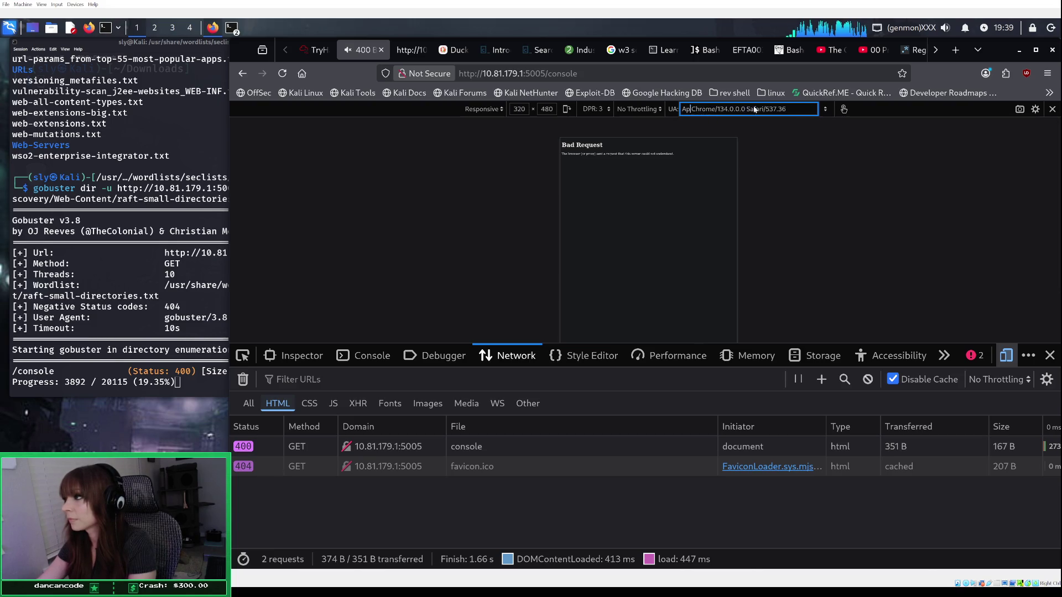
pyautogui.press('BackSpace')
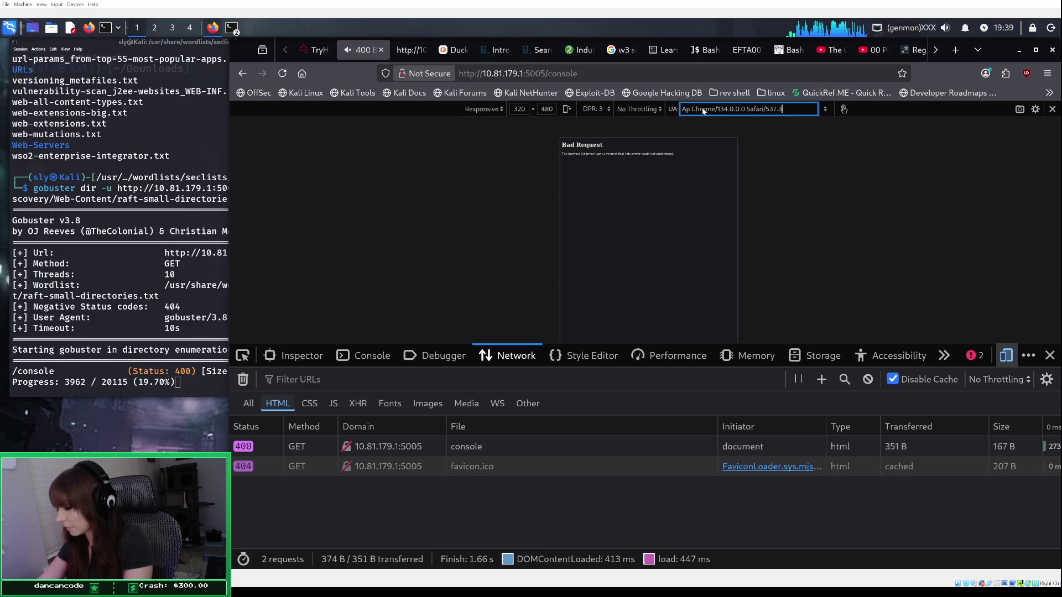
pyautogui.hotkey('ctrl', 'a')
pyautogui.press('BackSpace')
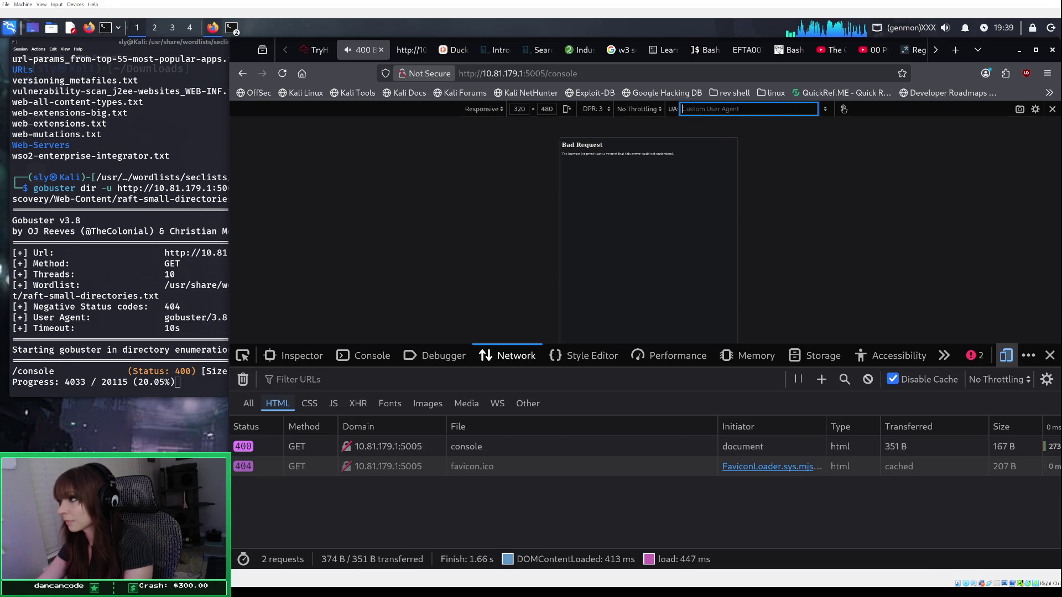
pyautogui.hotkey('ctrl', 'v')
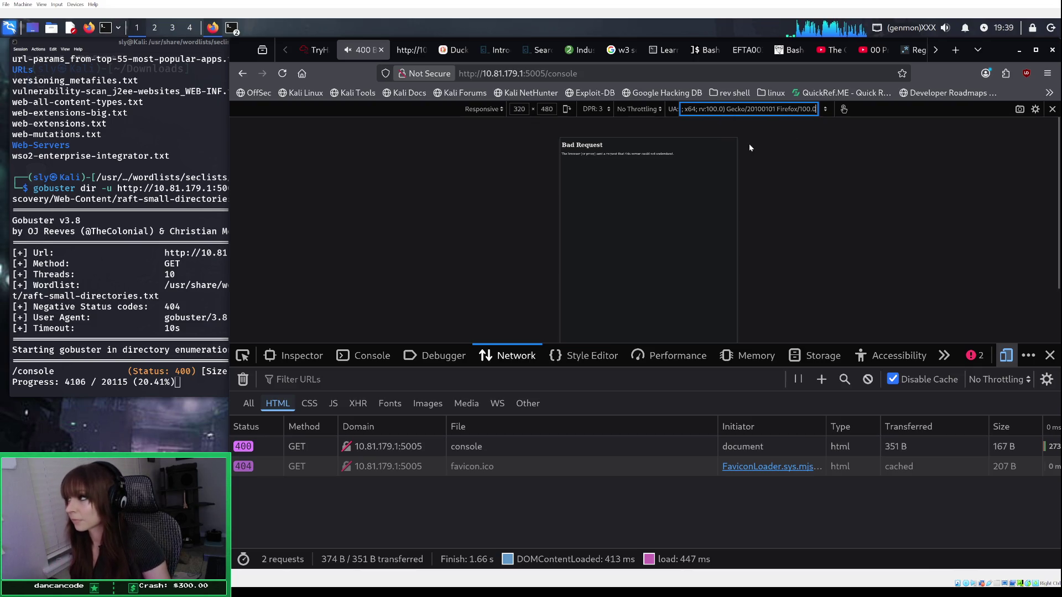
pyautogui.press('Return')
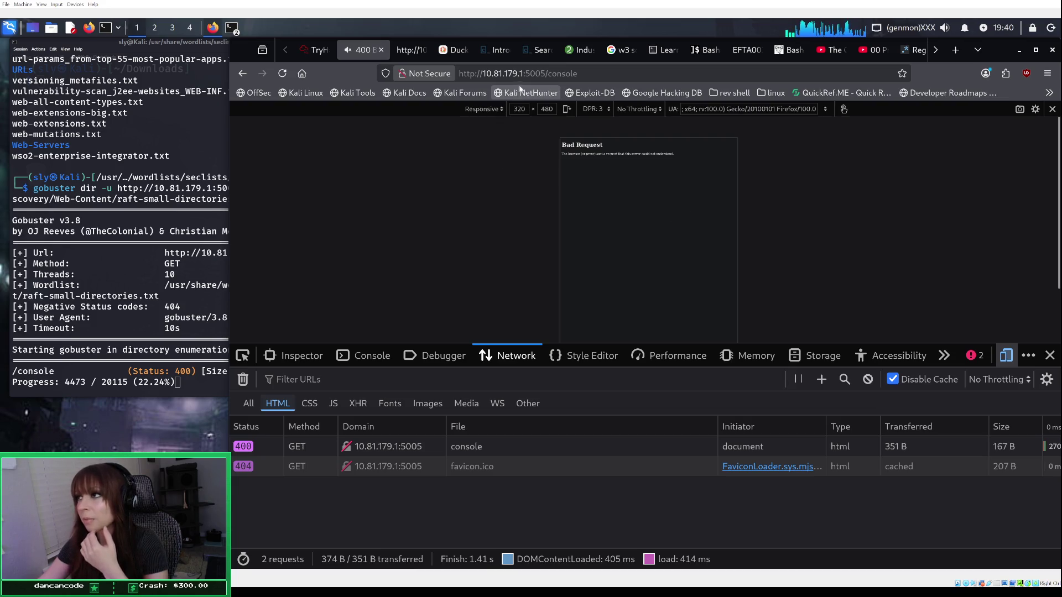
pyautogui.click(594, 78)
# Step: Load a nonexistent /blablabla path to compare its error with /console
pyautogui.click(593, 78)
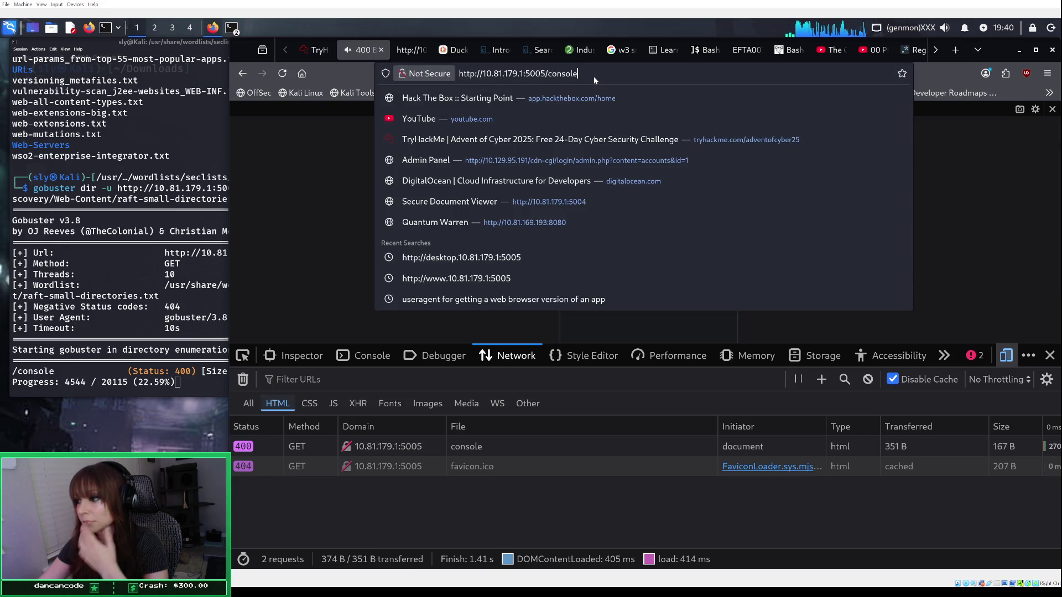
pyautogui.press('BackSpace')
pyautogui.press('BackSpace')
pyautogui.press('BackSpace')
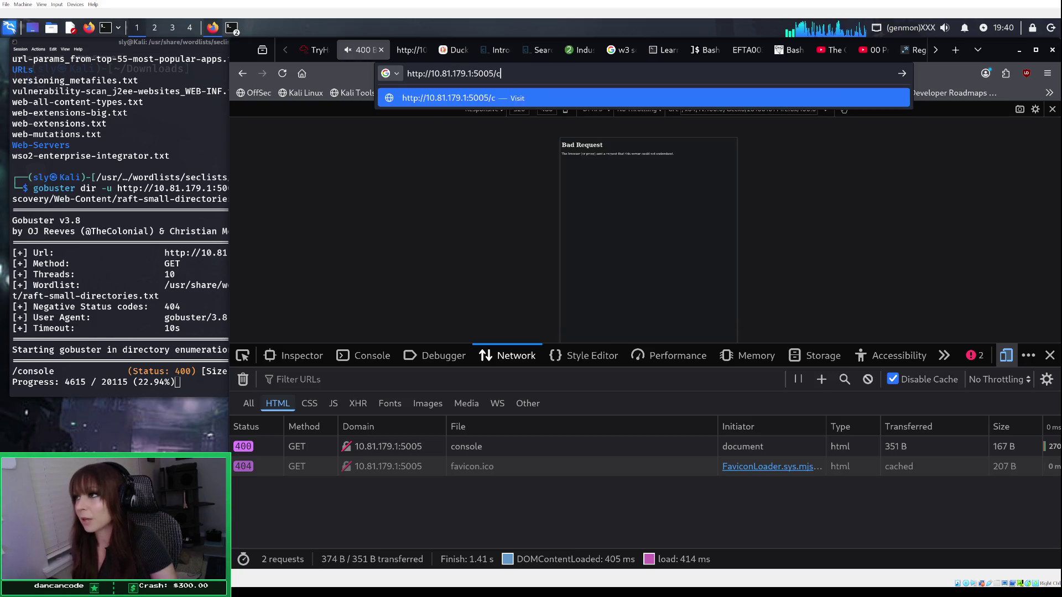
pyautogui.write('blabla')
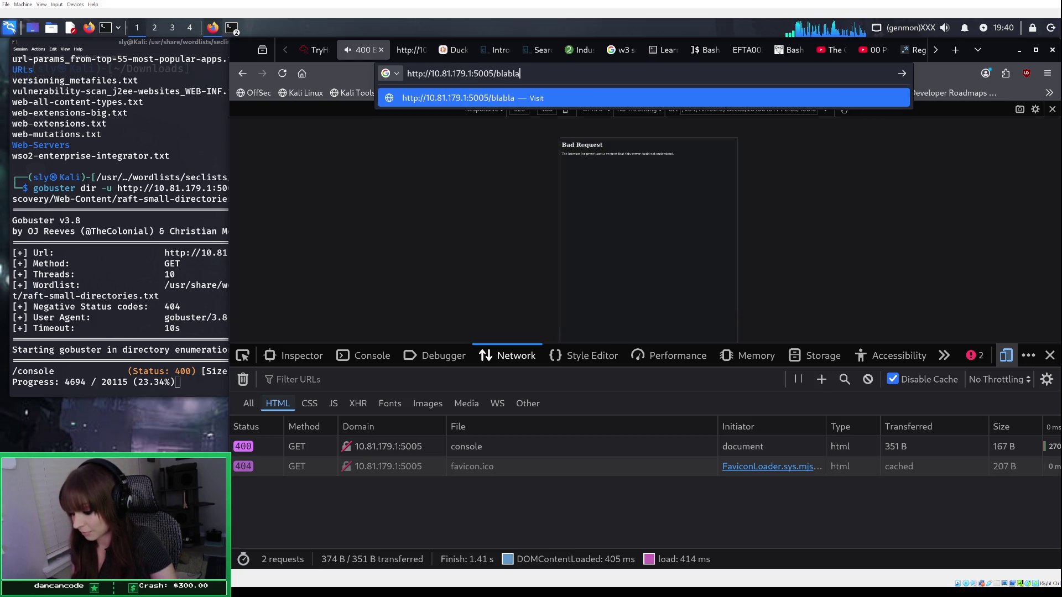
pyautogui.write('bla')
pyautogui.press('Return')
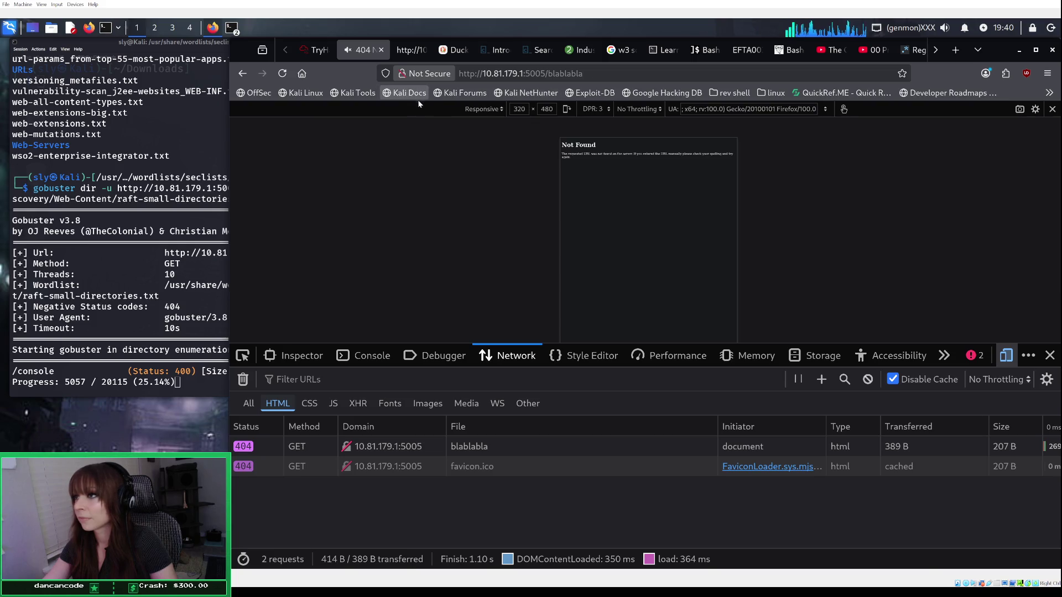
# Step: Leave responsive mode and check the gobuster scan's progress
pyautogui.click(1005, 357)
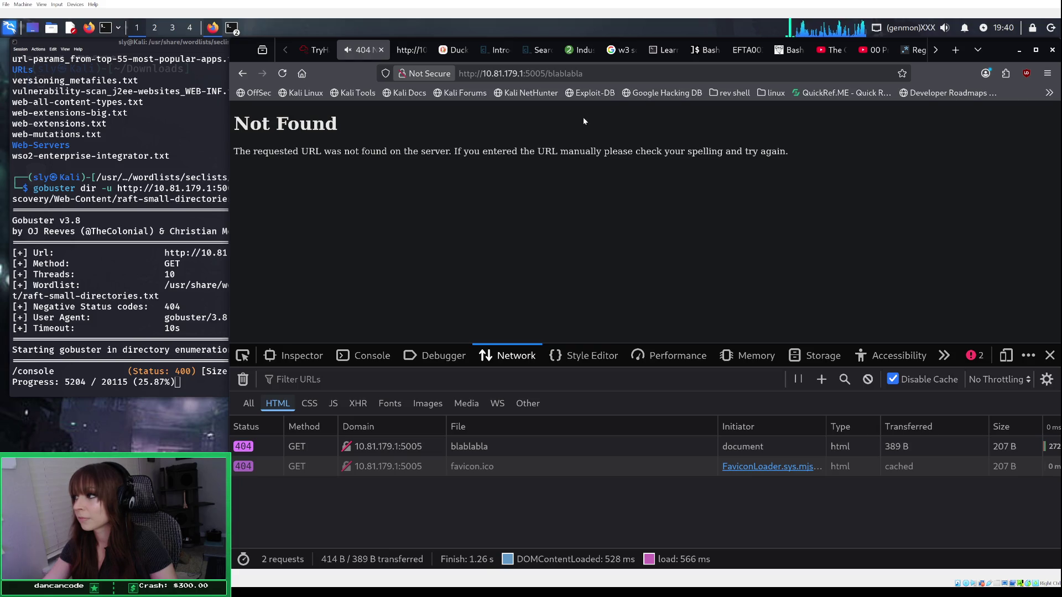
pyautogui.click(615, 74)
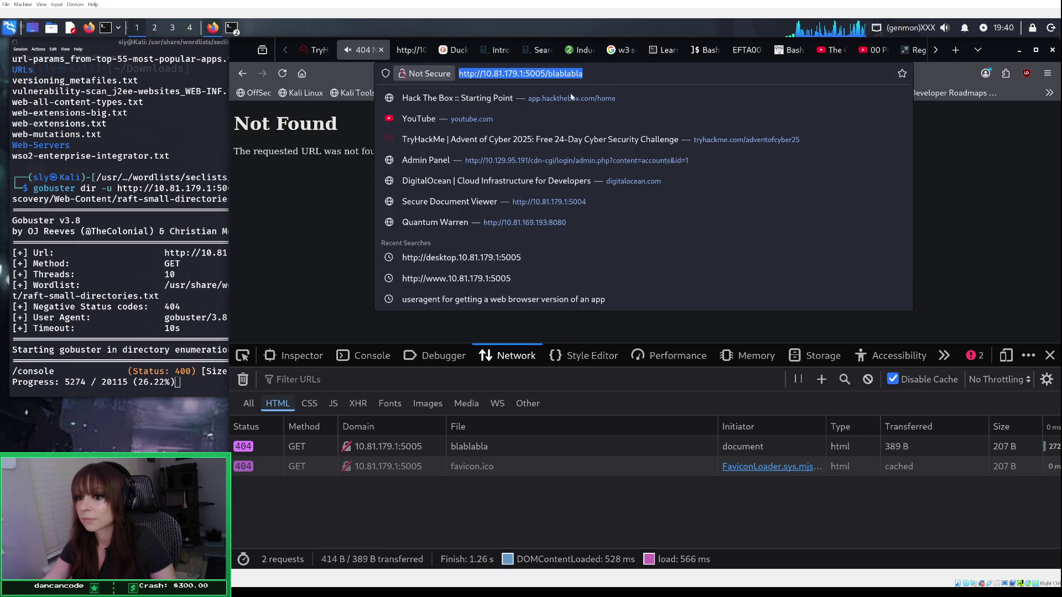
pyautogui.click(212, 308)
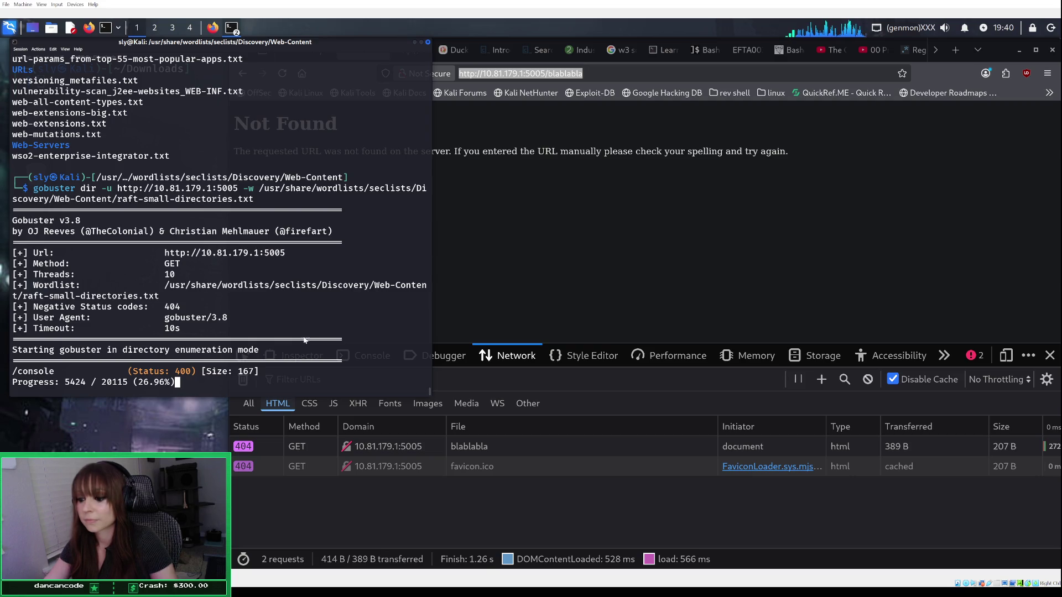
pyautogui.click(555, 197)
# Step: Reload 10.81.179.1:5005/console, still Bad Request, and inspect the favicon request's headers
pyautogui.click(605, 73)
pyautogui.click(605, 73)
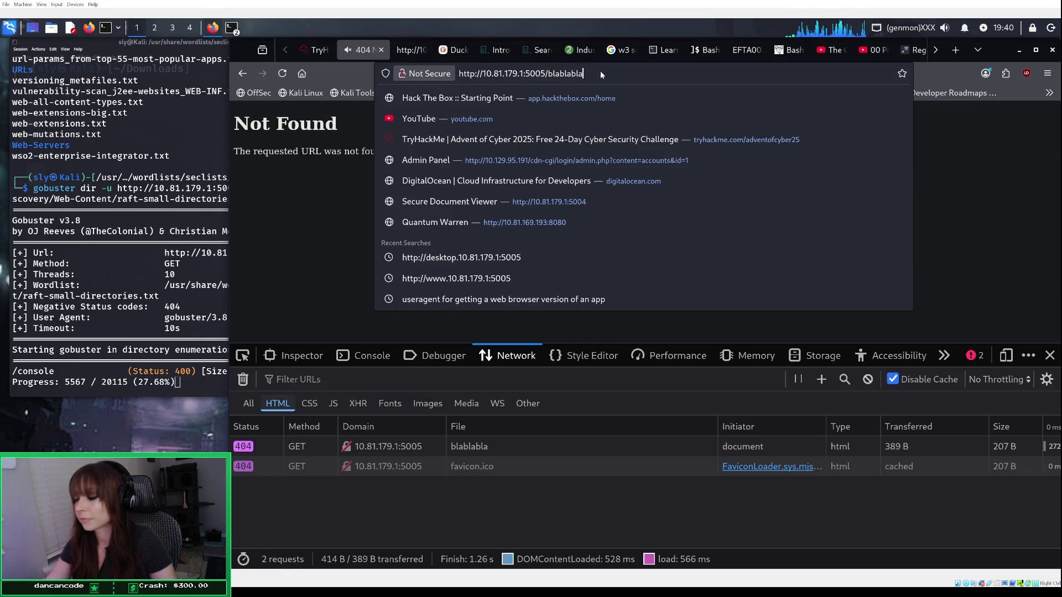
pyautogui.press('BackSpace')
pyautogui.press('BackSpace')
pyautogui.press('BackSpace')
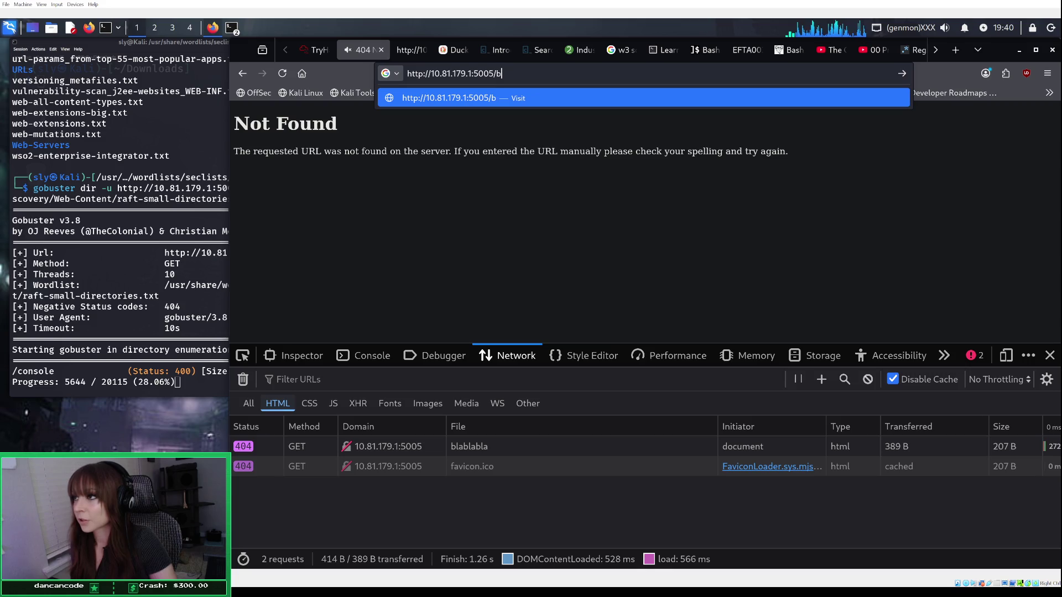
pyautogui.press('BackSpace')
pyautogui.write('console')
pyautogui.press('Return')
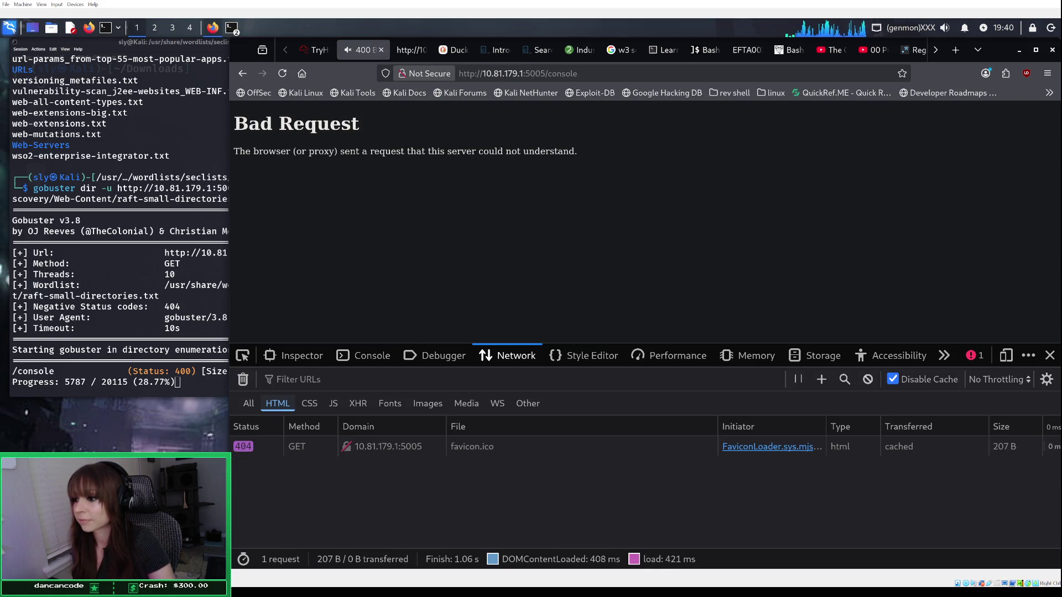
pyautogui.click(629, 449)
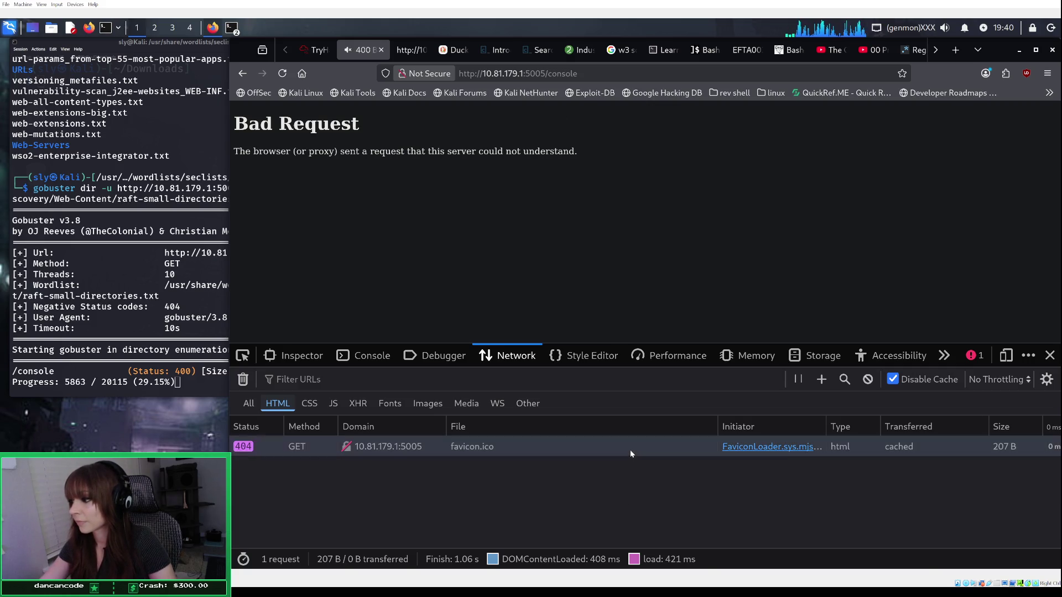
# Step: Dismiss the TryHackMe expiry warning and extend the target machine by one hour
pyautogui.click(313, 50)
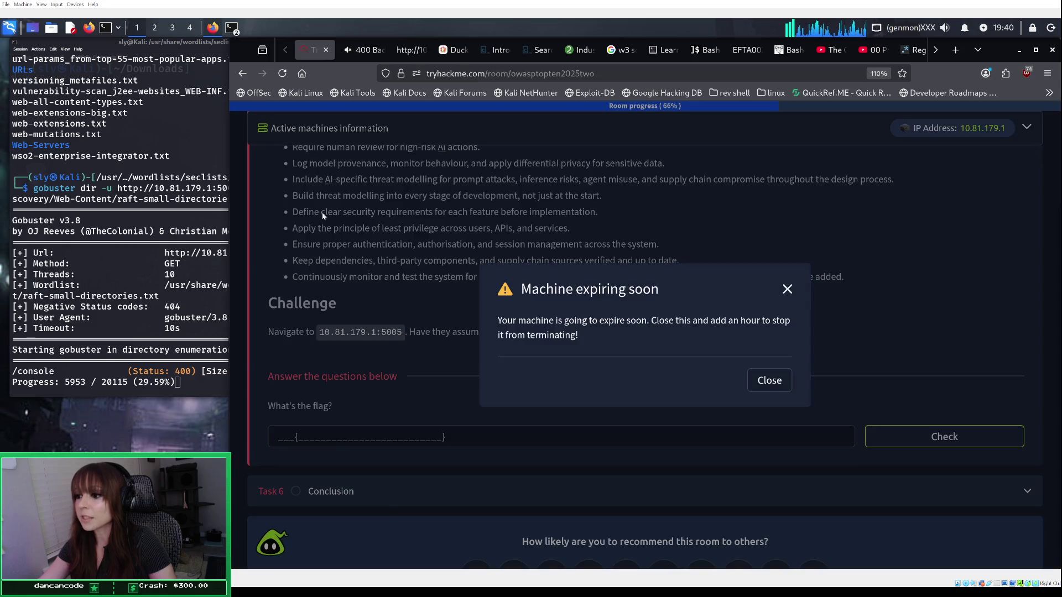
pyautogui.click(769, 380)
pyautogui.scroll(3, 1023, 128)
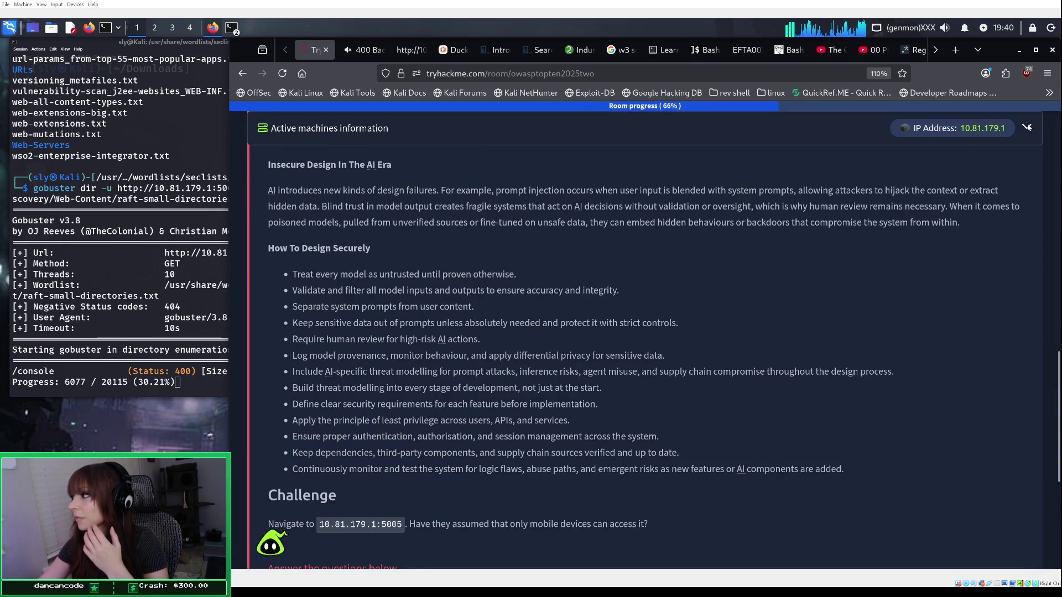
pyautogui.click(1023, 129)
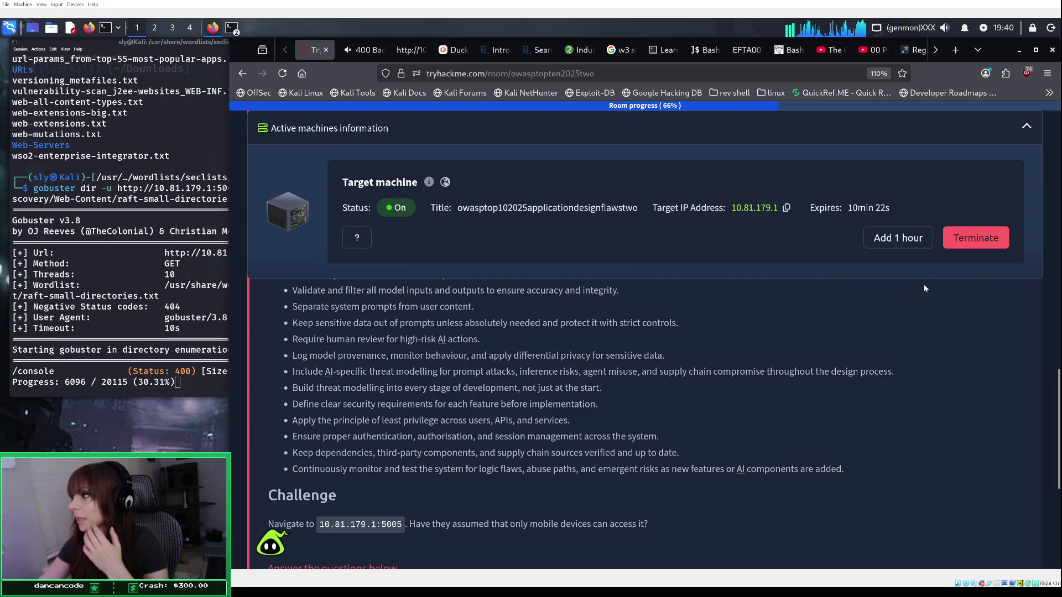
# Step: Collapse the active machine details and open the Echo AI assistant chat
pyautogui.click(1026, 126)
pyautogui.scroll(-4, 500, 463)
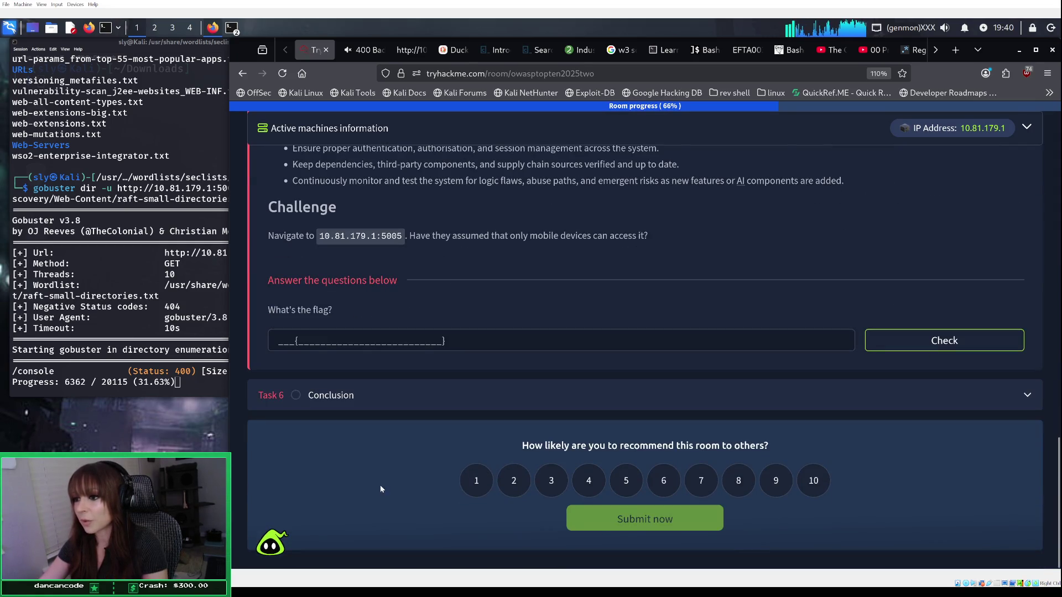
pyautogui.click(268, 548)
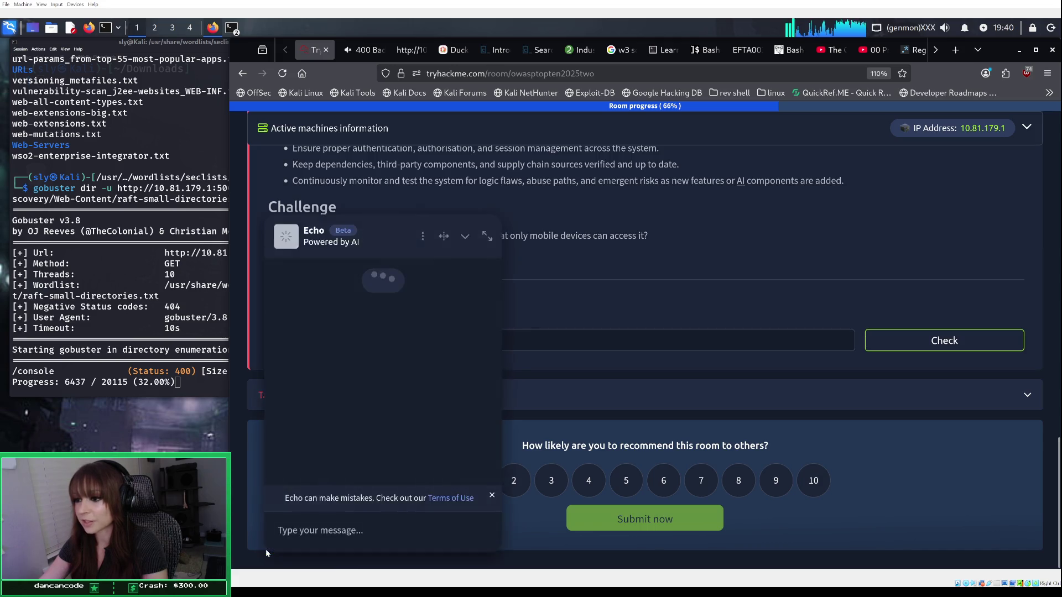
# Step: Tell Echo 'Hey, I'm stuck' and copy its suggested iPhone User-Agent curl command
pyautogui.click(321, 529)
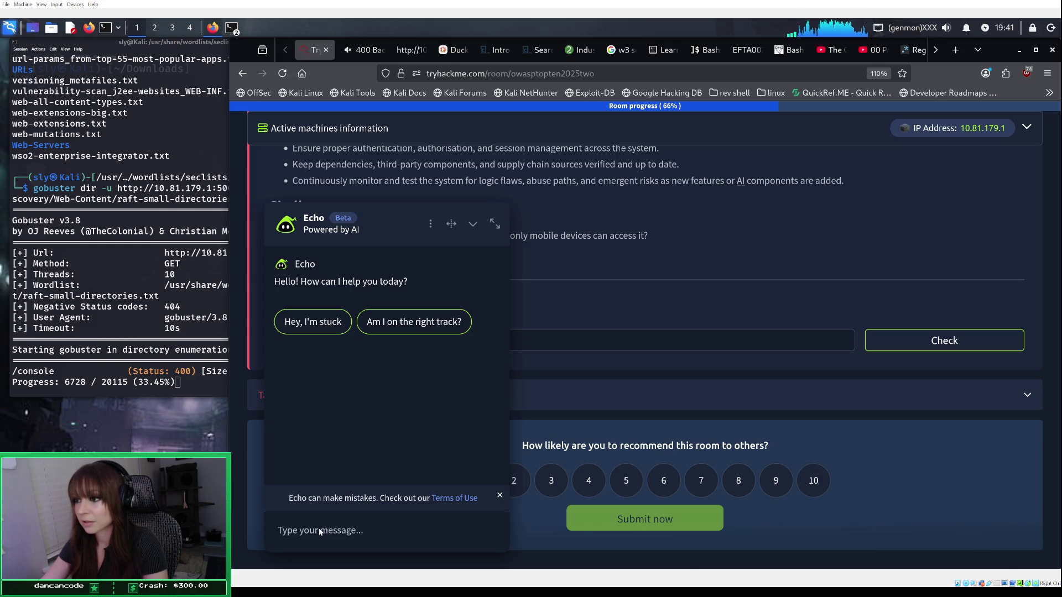
pyautogui.click(312, 330)
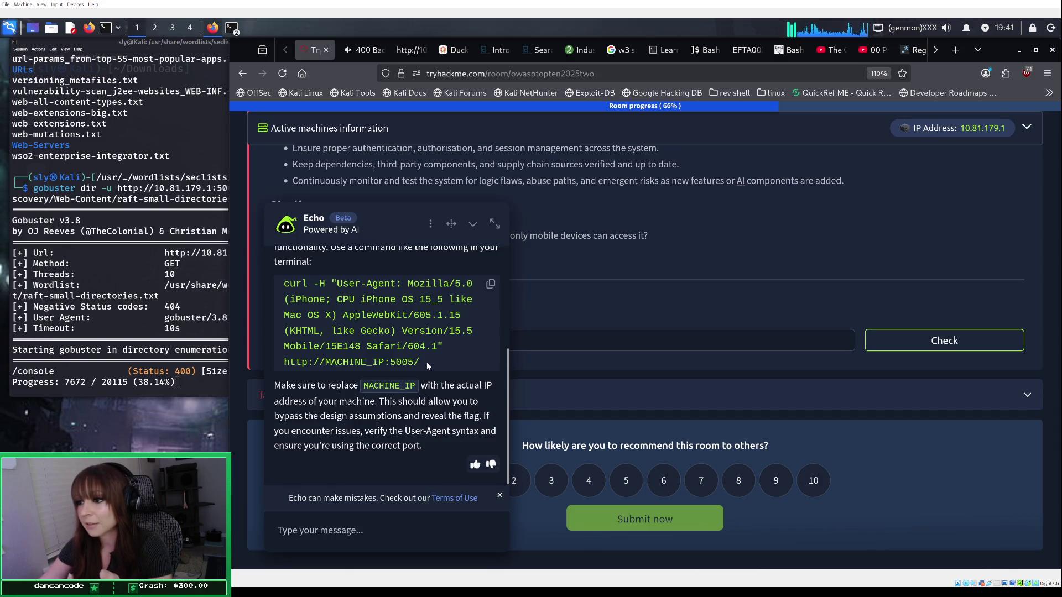
pyautogui.moveTo(424, 365)
pyautogui.mouseDown()
pyautogui.moveTo(352, 340)
pyautogui.moveTo(355, 330)
pyautogui.mouseUp()
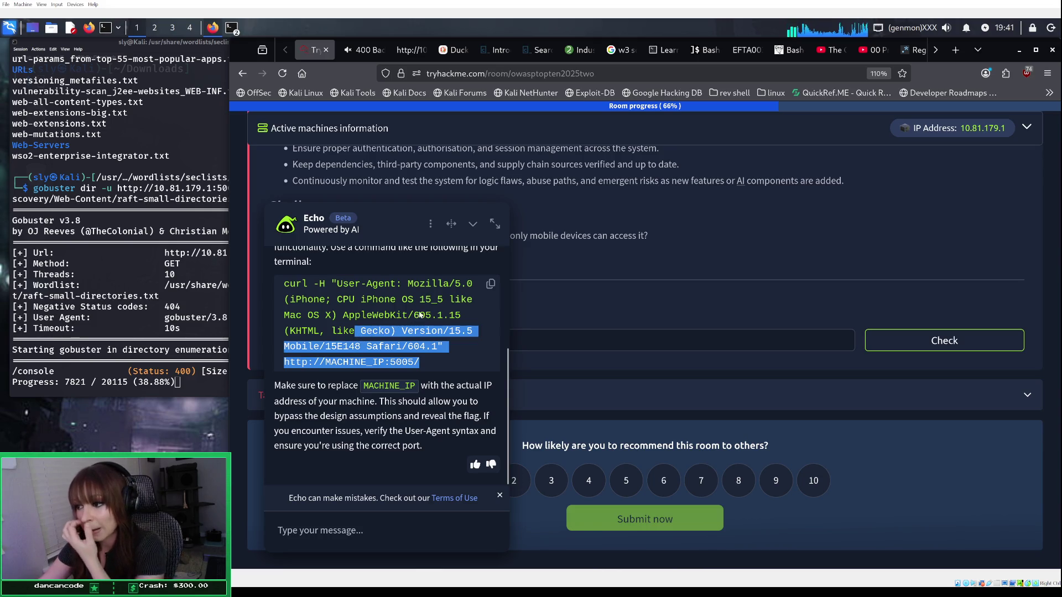
pyautogui.click(493, 286)
# Step: Open a fresh Kali terminal tab with enlarged text
pyautogui.click(223, 382)
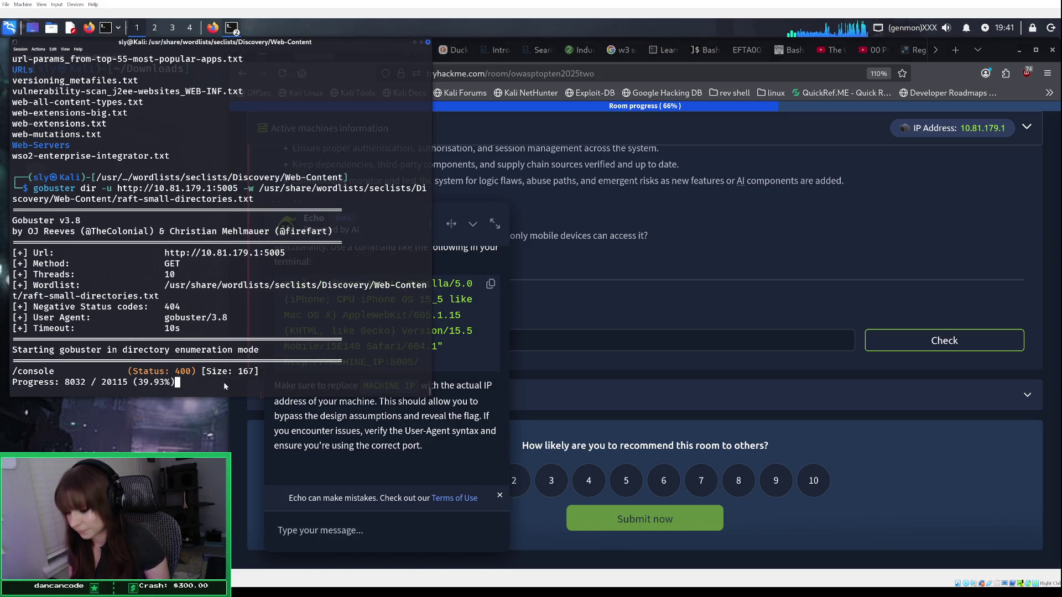
pyautogui.hotkey('ctrl', 'shift', 't')
pyautogui.hotkey('ctrl', '+')
pyautogui.hotkey('ctrl', '+')
pyautogui.hotkey('ctrl', '+')
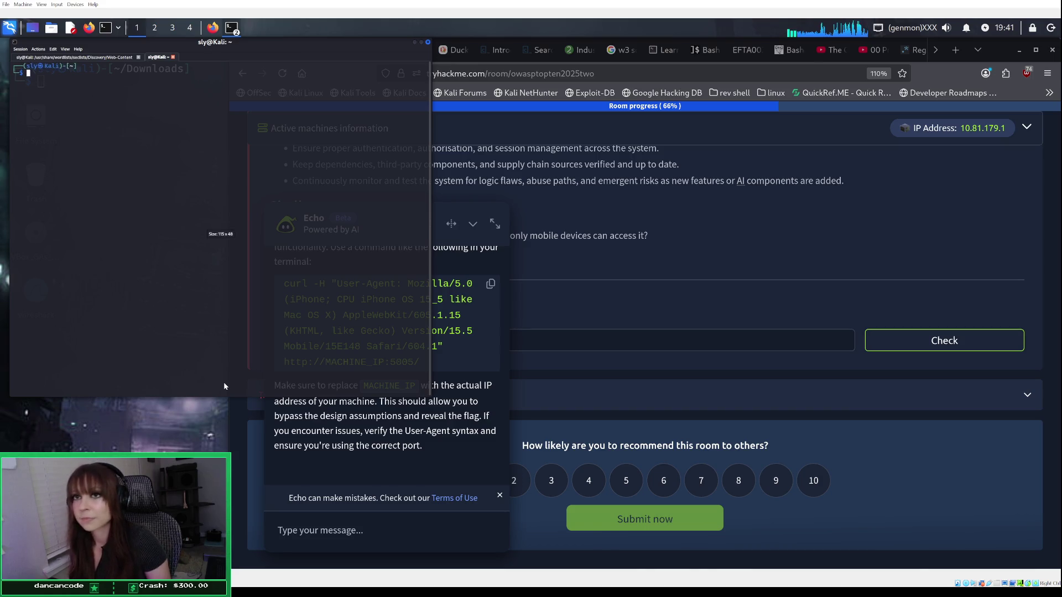
# Step: Adjust terminal zoom, recall the earlier curl command and change its grep pattern to thm
pyautogui.hotkey('ctrl', '+')
pyautogui.hotkey('ctrl', '+')
pyautogui.hotkey('ctrl', '+')
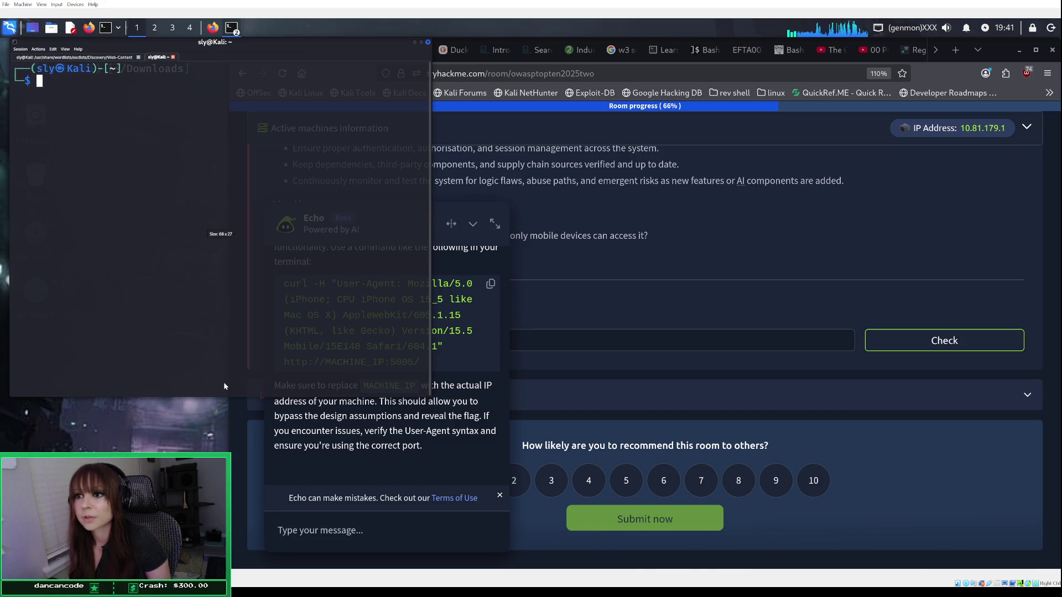
pyautogui.hotkey('ctrl', '-')
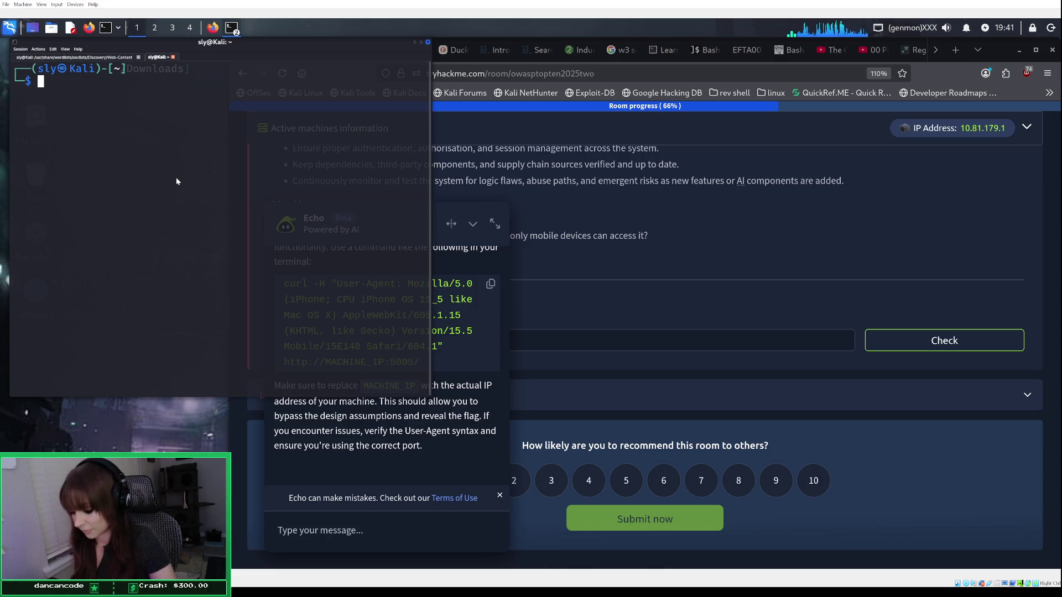
pyautogui.write('cu')
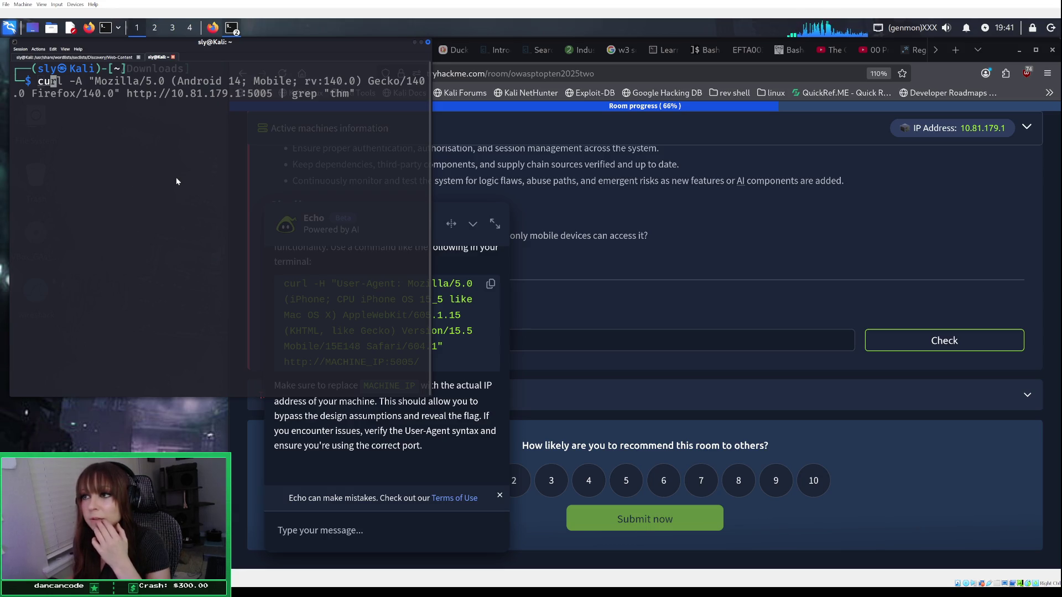
pyautogui.press('Right')
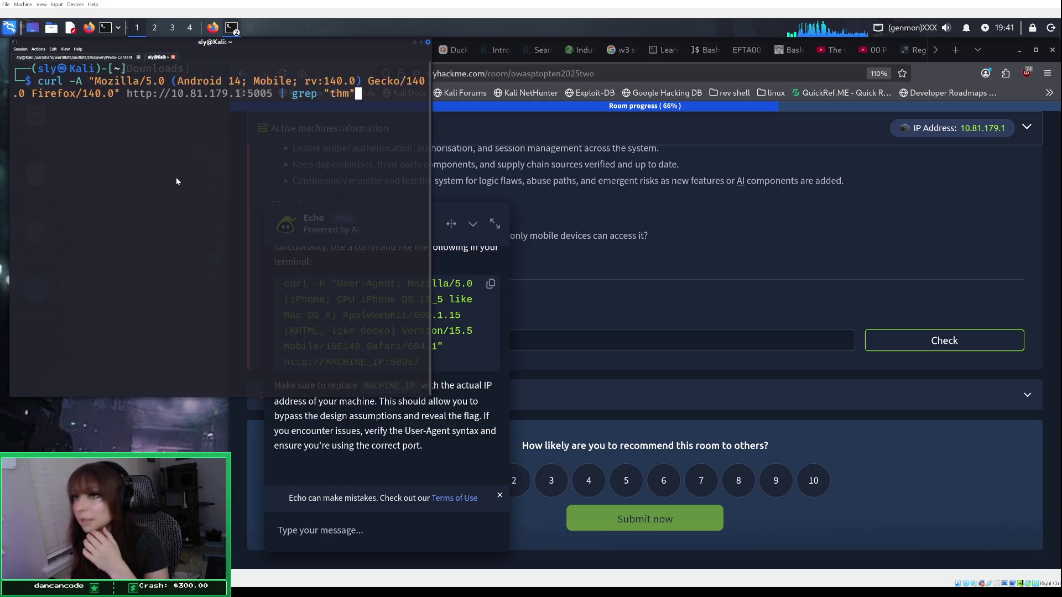
pyautogui.press('Left')
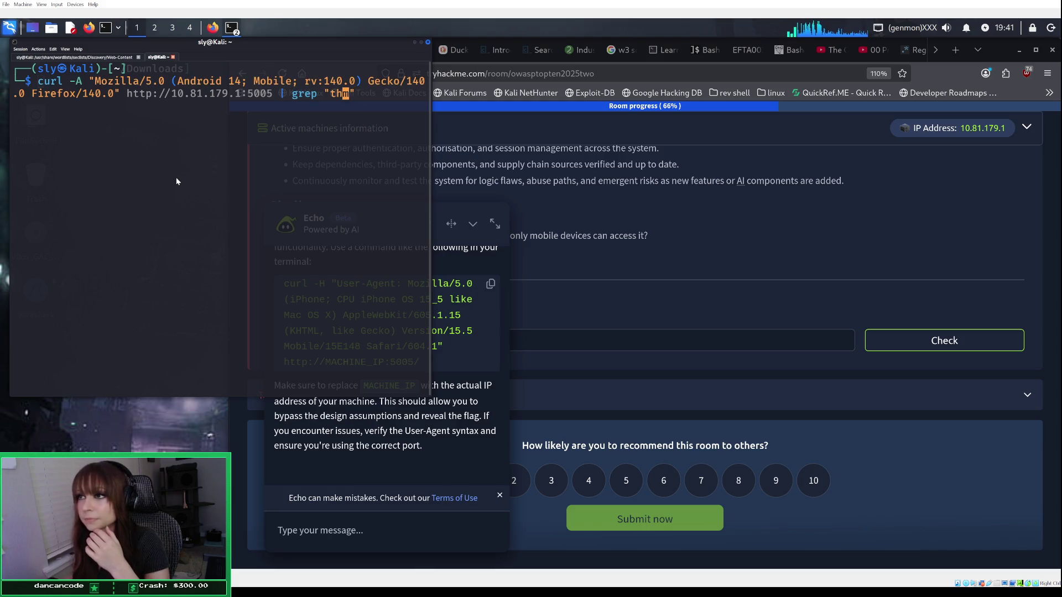
pyautogui.press('BackSpace')
pyautogui.press('BackSpace')
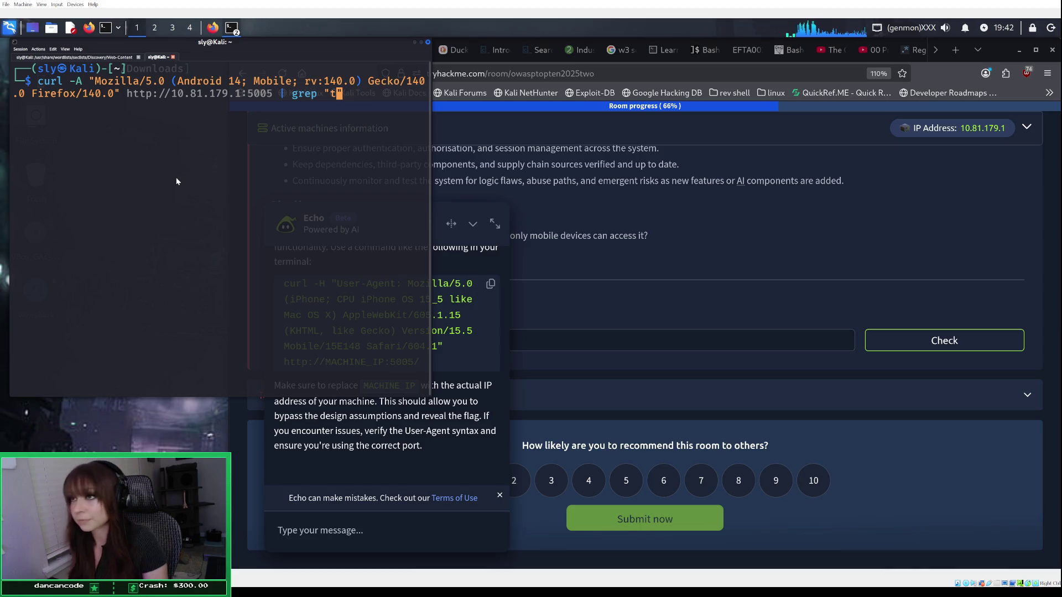
pyautogui.press('BackSpace')
pyautogui.write('thm')
pyautogui.press('Left')
pyautogui.press('Left')
pyautogui.press('Left')
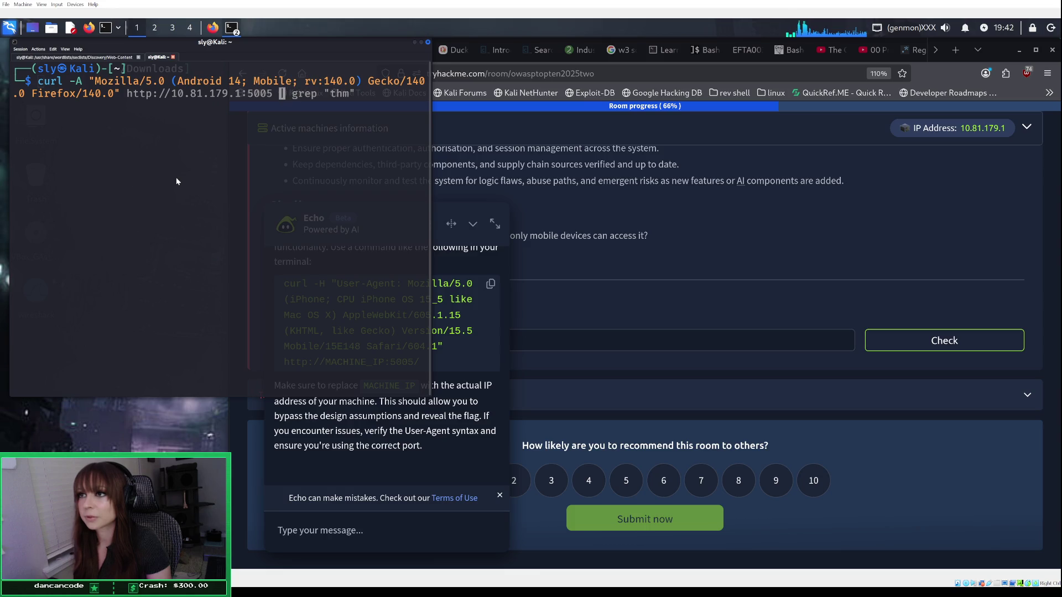
pyautogui.press('Left')
pyautogui.press('Left')
pyautogui.press('Left')
pyautogui.press('Left')
pyautogui.press('Left')
pyautogui.press('Left')
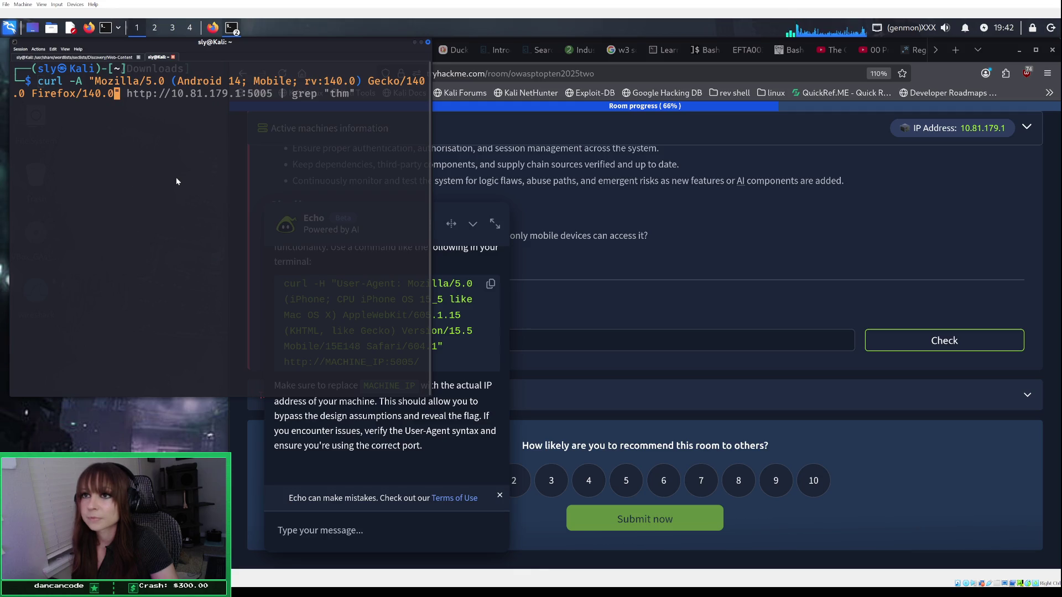
pyautogui.press('BackSpace')
pyautogui.press('BackSpace')
pyautogui.press('BackSpace')
pyautogui.press('BackSpace')
pyautogui.press('BackSpace')
pyautogui.press('BackSpace')
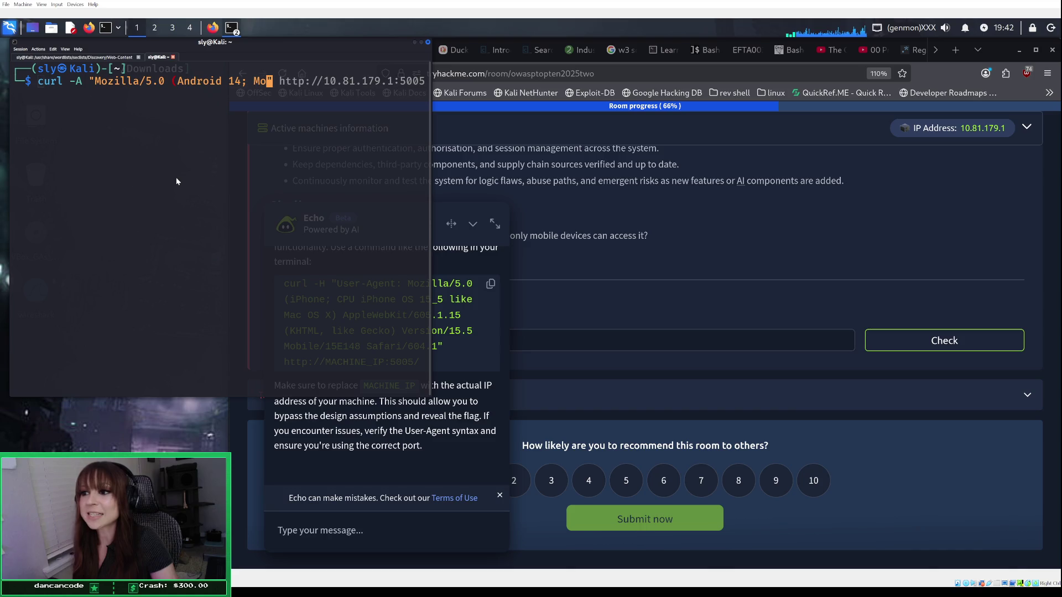
pyautogui.press('BackSpace')
pyautogui.press('BackSpace')
pyautogui.press('BackSpace')
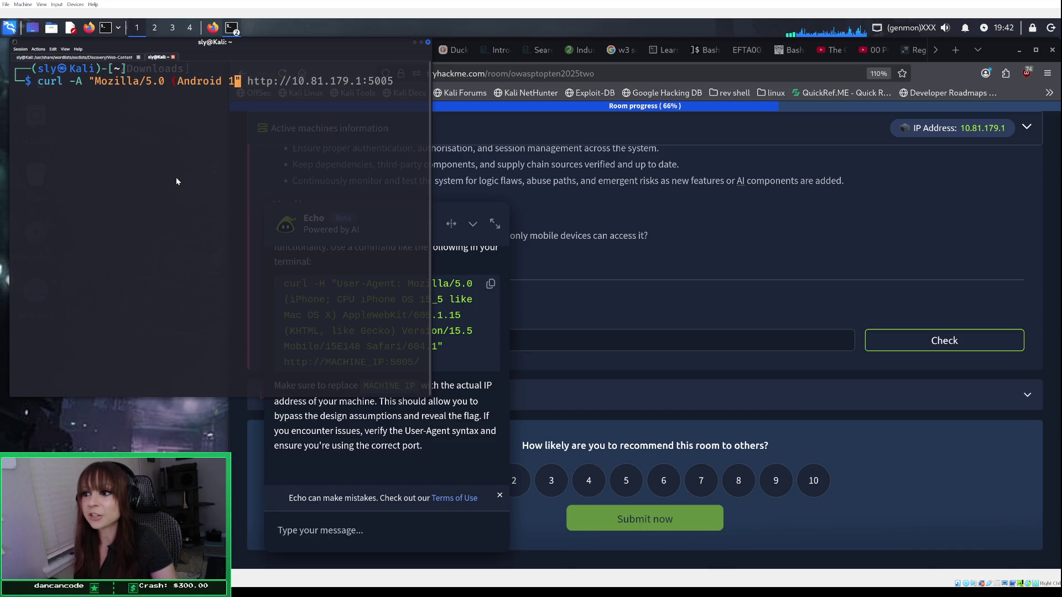
pyautogui.press('BackSpace')
pyautogui.press('BackSpace')
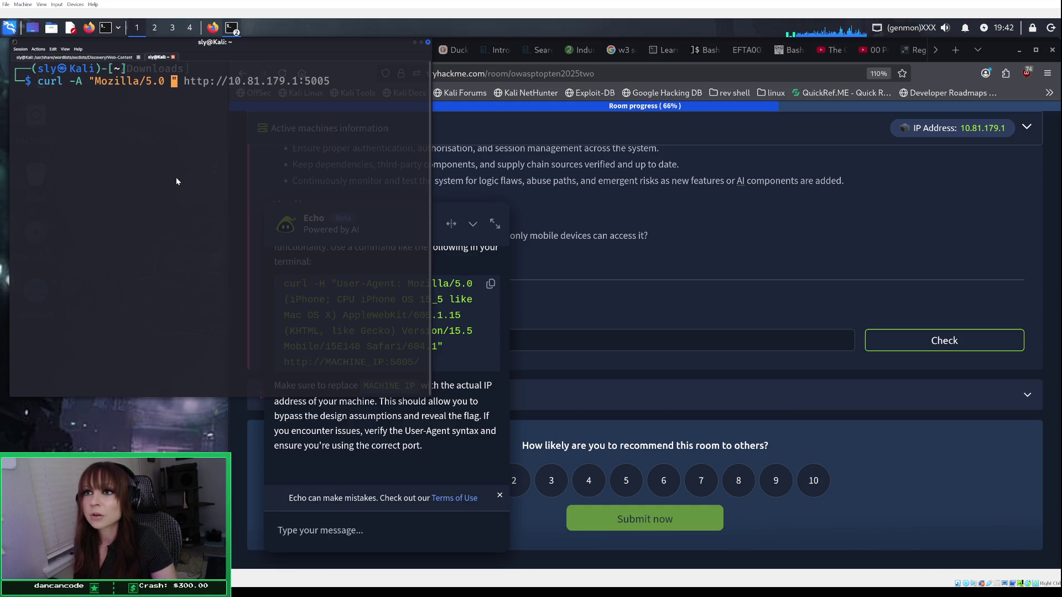
pyautogui.press('BackSpace')
pyautogui.press('BackSpace')
pyautogui.press('BackSpace')
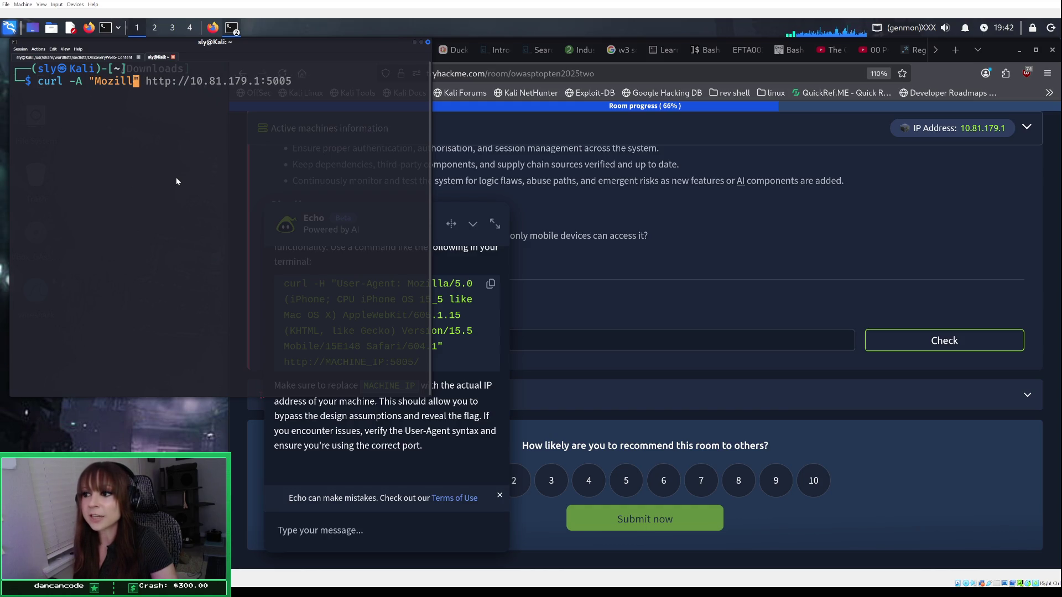
pyautogui.press('BackSpace')
pyautogui.press('BackSpace')
pyautogui.press('BackSpace')
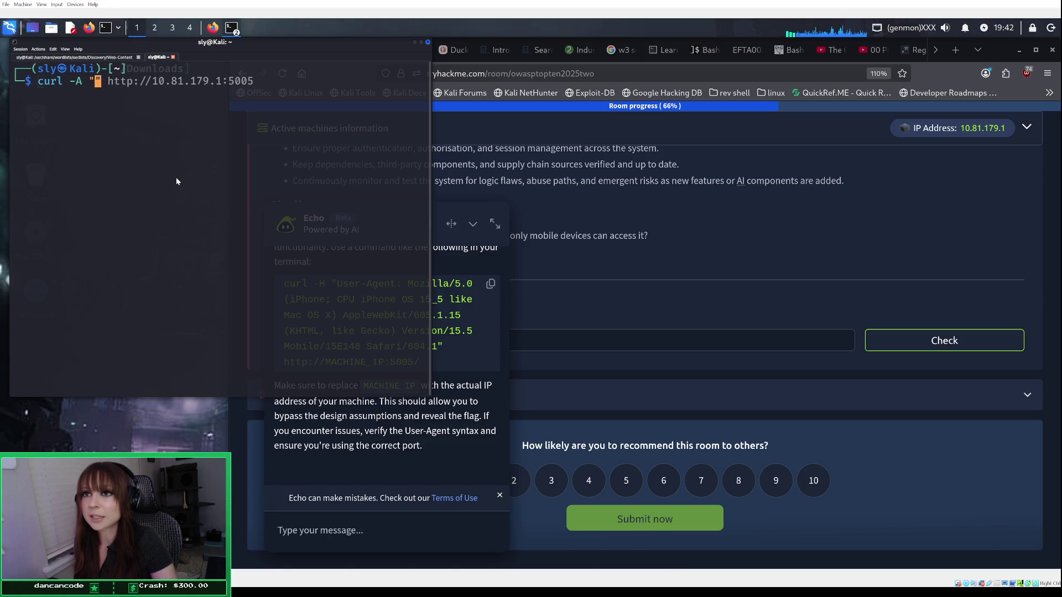
pyautogui.hotkey('ctrl', 'shift', 'v')
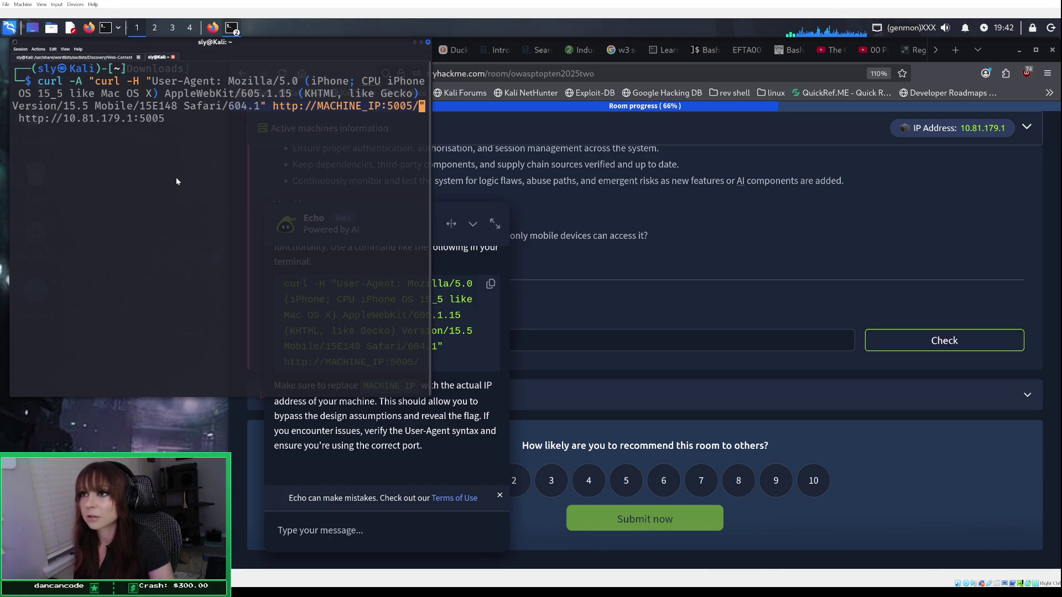
# Step: Remove the placeholder URL and the stray quote before User-Agent from the command
pyautogui.press('BackSpace')
pyautogui.press('BackSpace')
pyautogui.press('BackSpace')
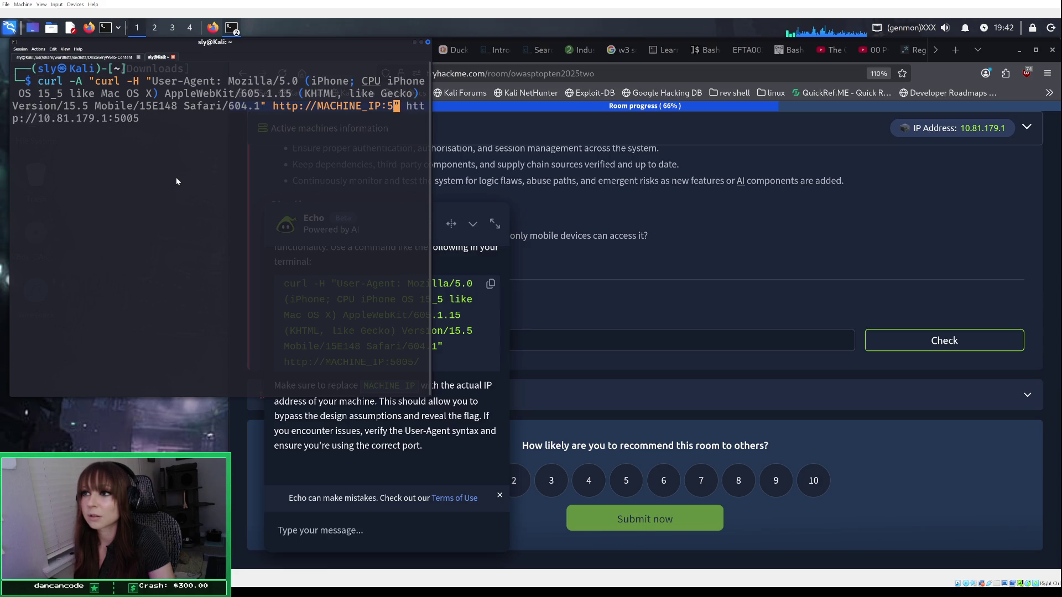
pyautogui.press('BackSpace')
pyautogui.press('BackSpace')
pyautogui.press('BackSpace')
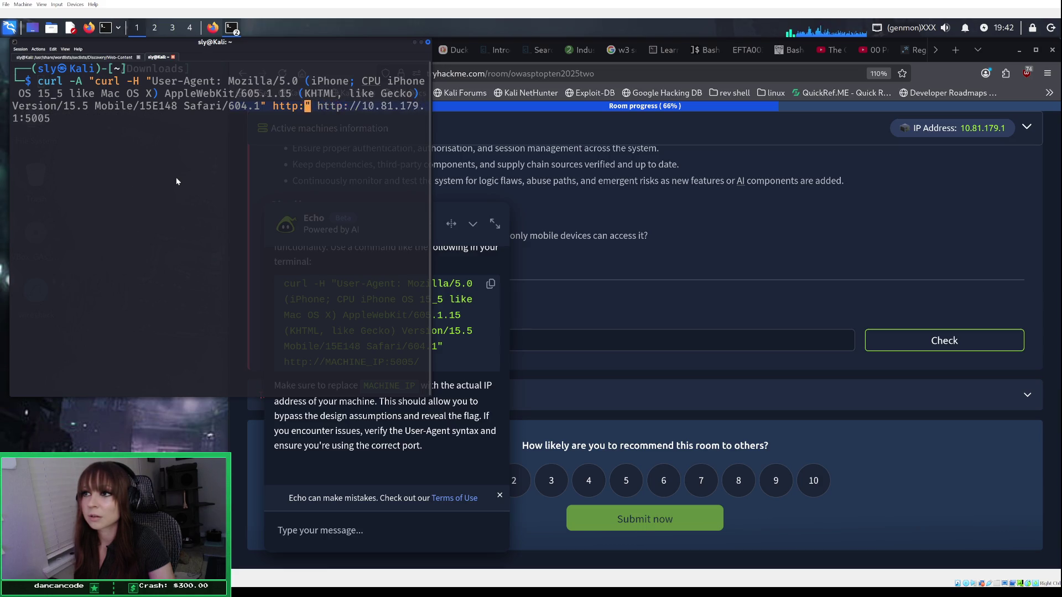
pyautogui.press('BackSpace')
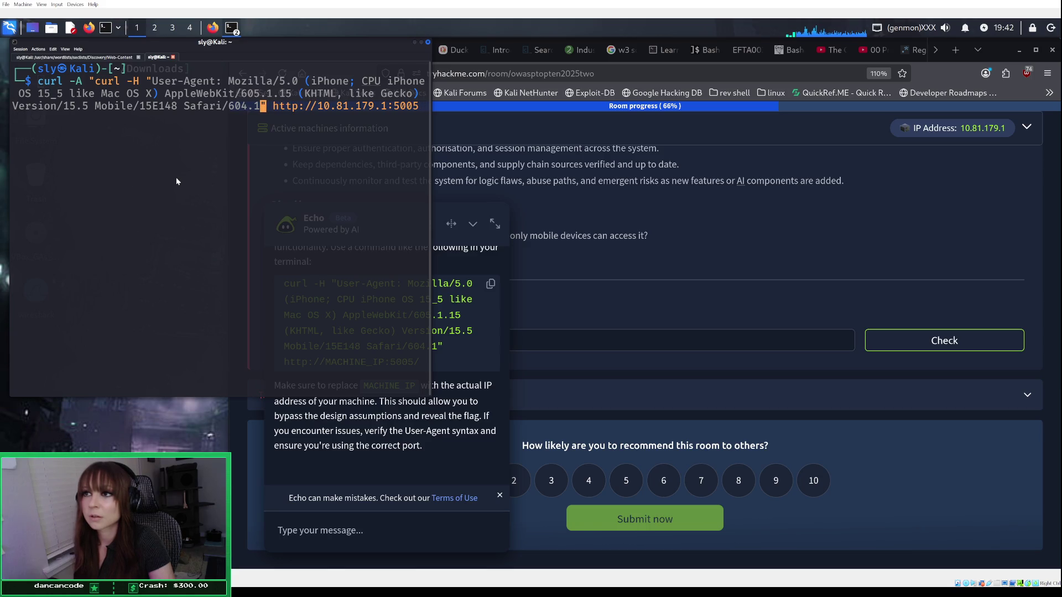
pyautogui.press('Left')
pyautogui.press('Left')
pyautogui.press('Left')
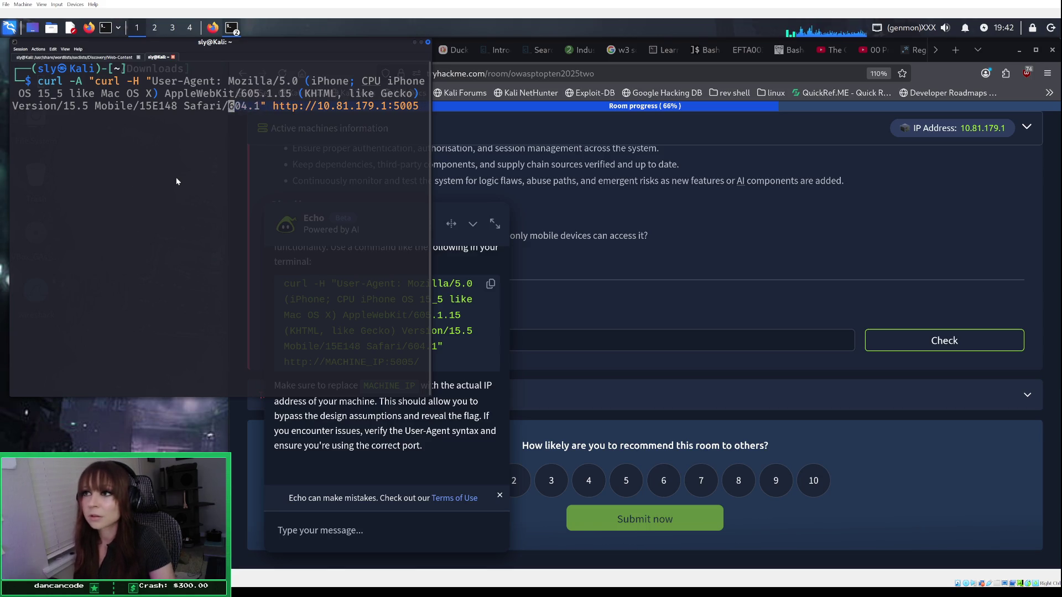
pyautogui.press('Left')
pyautogui.press('Left')
pyautogui.press('Left')
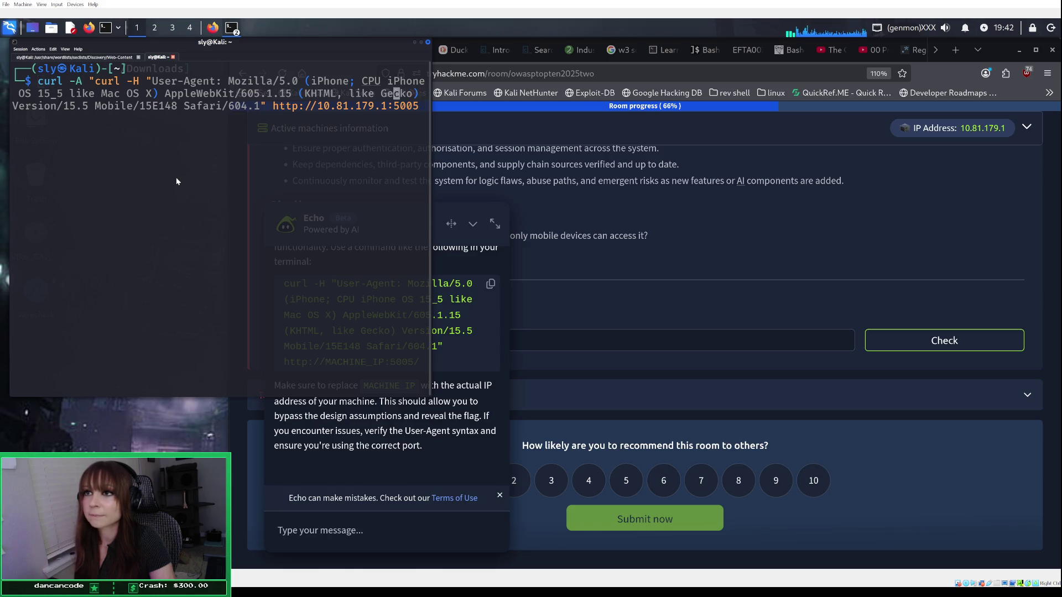
pyautogui.press('Left')
pyautogui.press('Left')
pyautogui.press('Left')
pyautogui.press('Left')
pyautogui.press('Left')
pyautogui.press('Left')
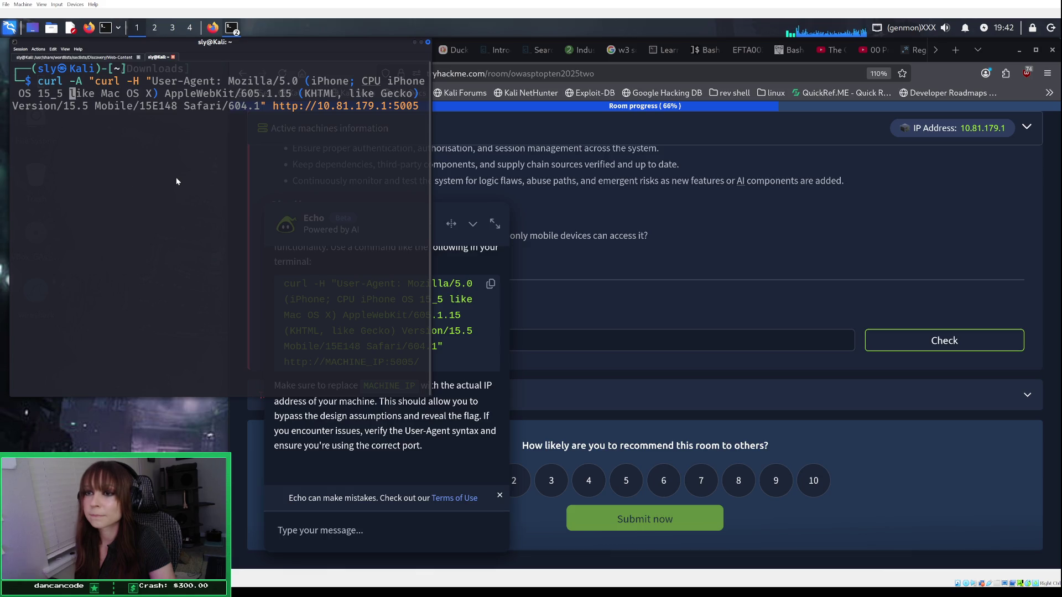
pyautogui.press('Left')
pyautogui.press('Left')
pyautogui.press('Left')
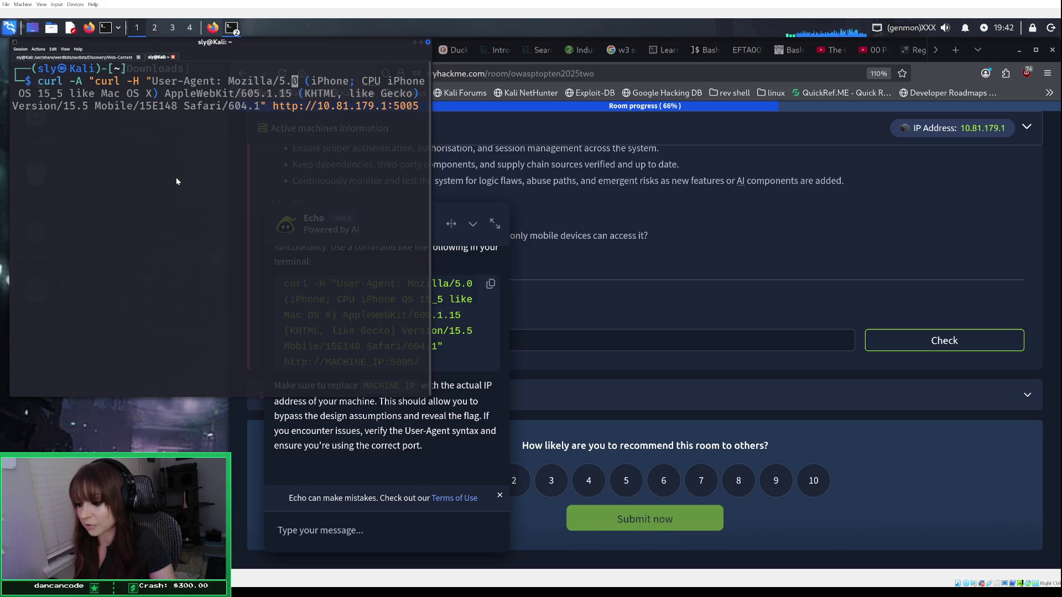
pyautogui.press('Left')
pyautogui.press('Left')
pyautogui.press('Left')
pyautogui.press('Left')
pyautogui.press('Left')
pyautogui.press('Left')
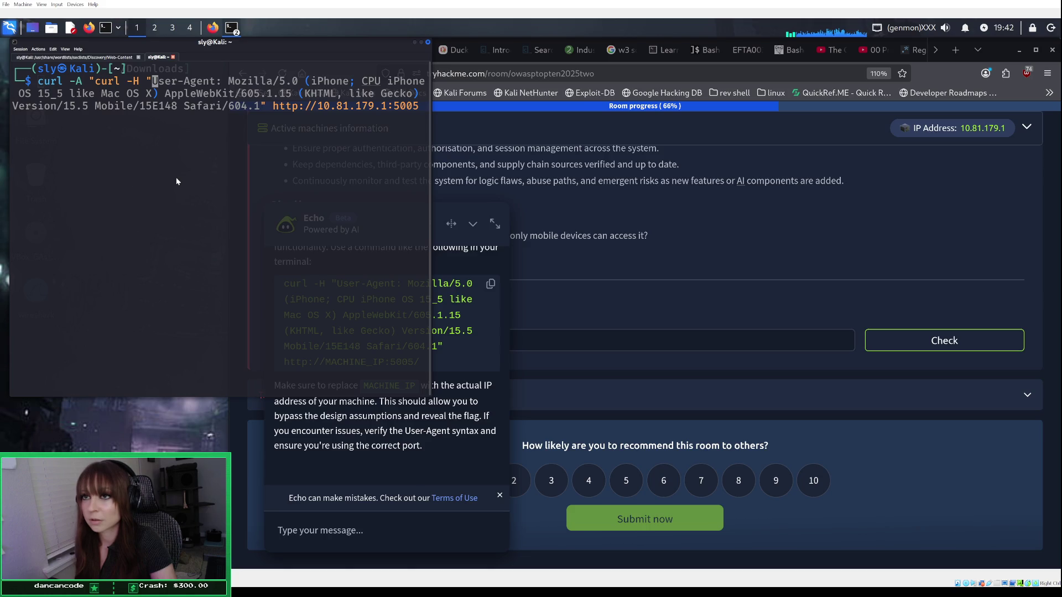
pyautogui.press('BackSpace')
# Step: Drop the nested -A "curl, quote the header value and run curl -H, getting SecureChat's "Download the App" HTML
pyautogui.press('Left')
pyautogui.press('Left')
pyautogui.press('Left')
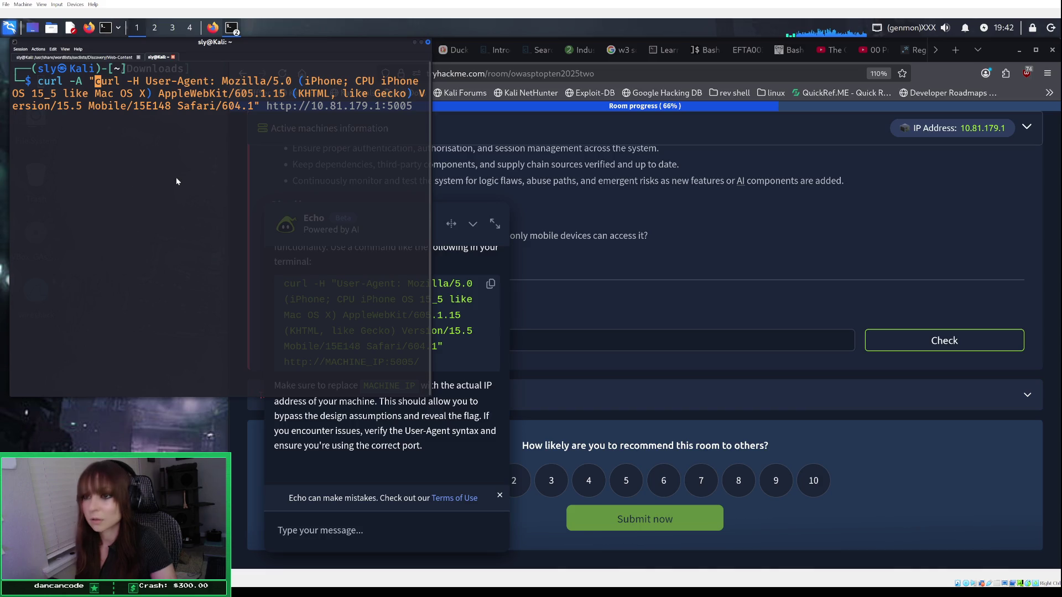
pyautogui.press('Right')
pyautogui.press('Right')
pyautogui.press('Right')
pyautogui.press('BackSpace')
pyautogui.press('BackSpace')
pyautogui.press('BackSpace')
pyautogui.press('BackSpace')
pyautogui.press('BackSpace')
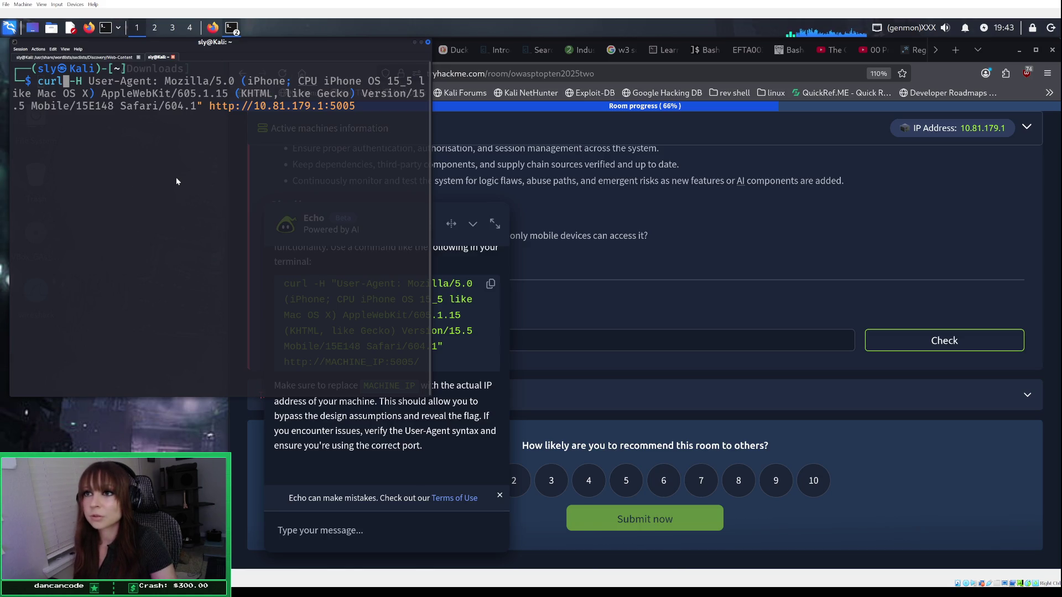
pyautogui.press('Right')
pyautogui.press('Right')
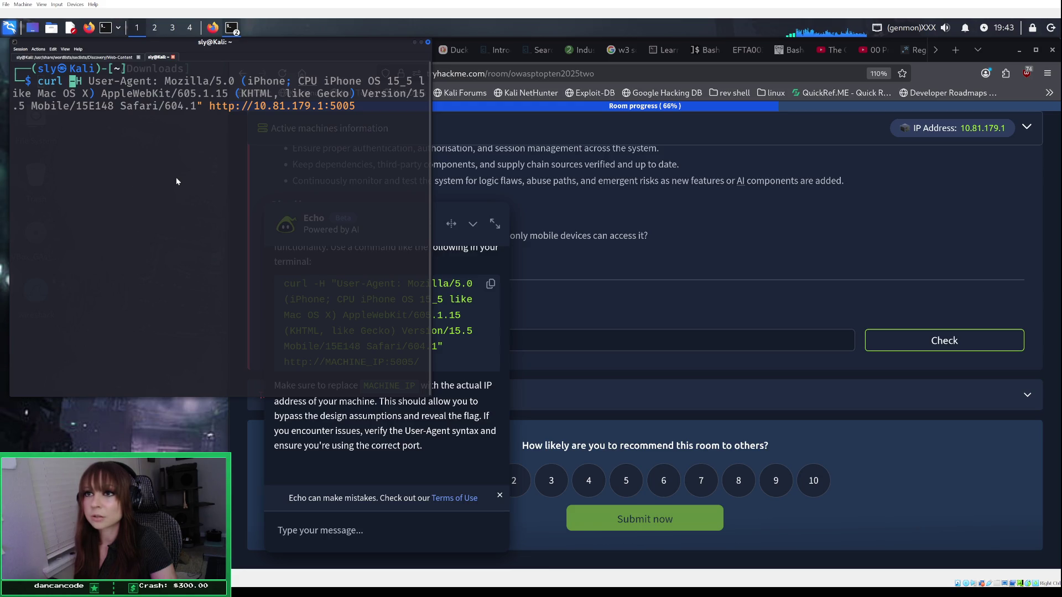
pyautogui.press('Right')
pyautogui.press('Right')
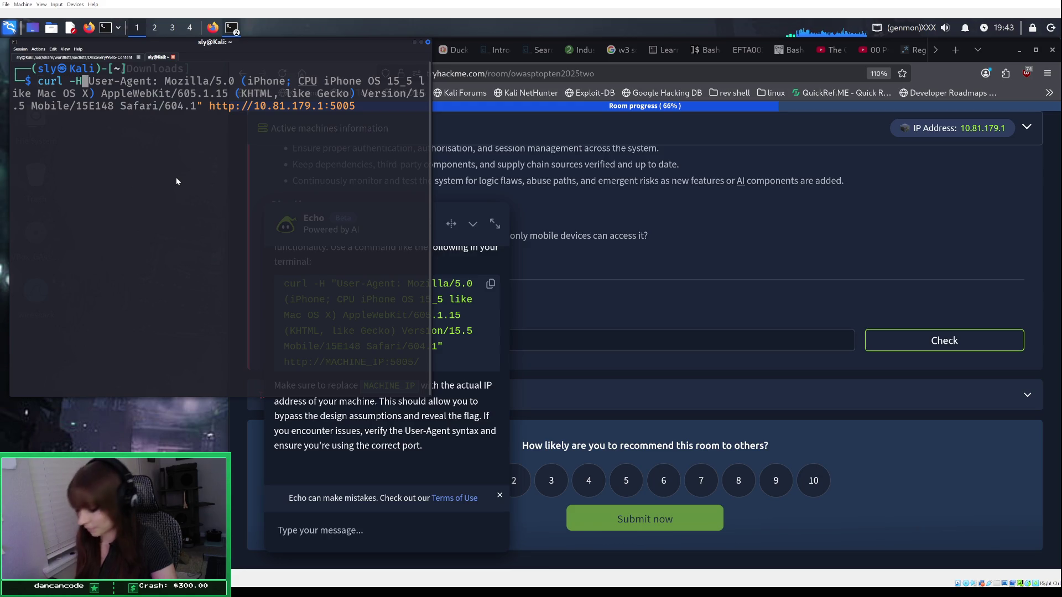
pyautogui.write('"')
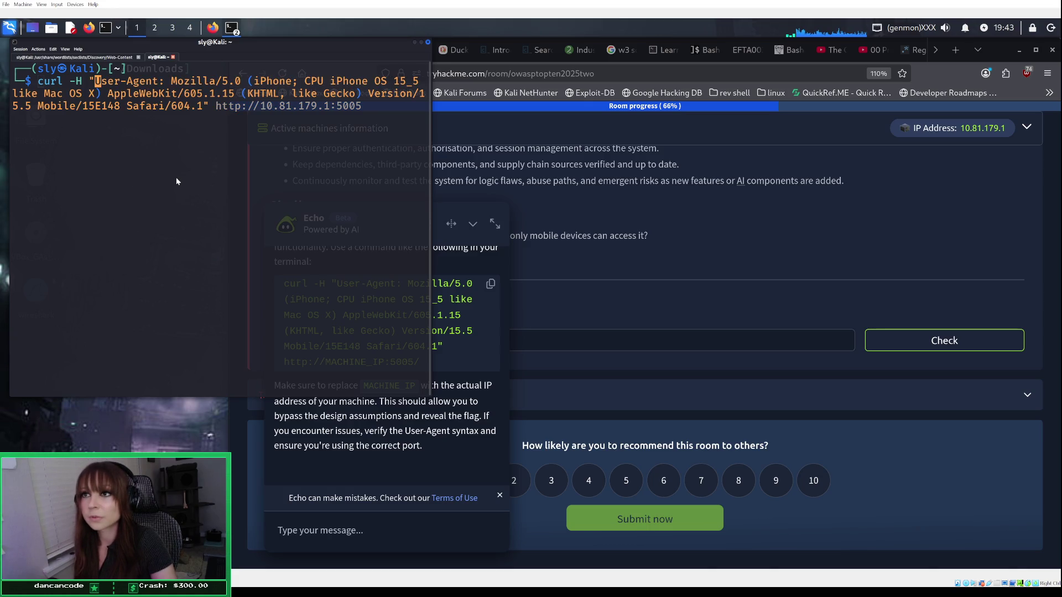
pyautogui.press('Return')
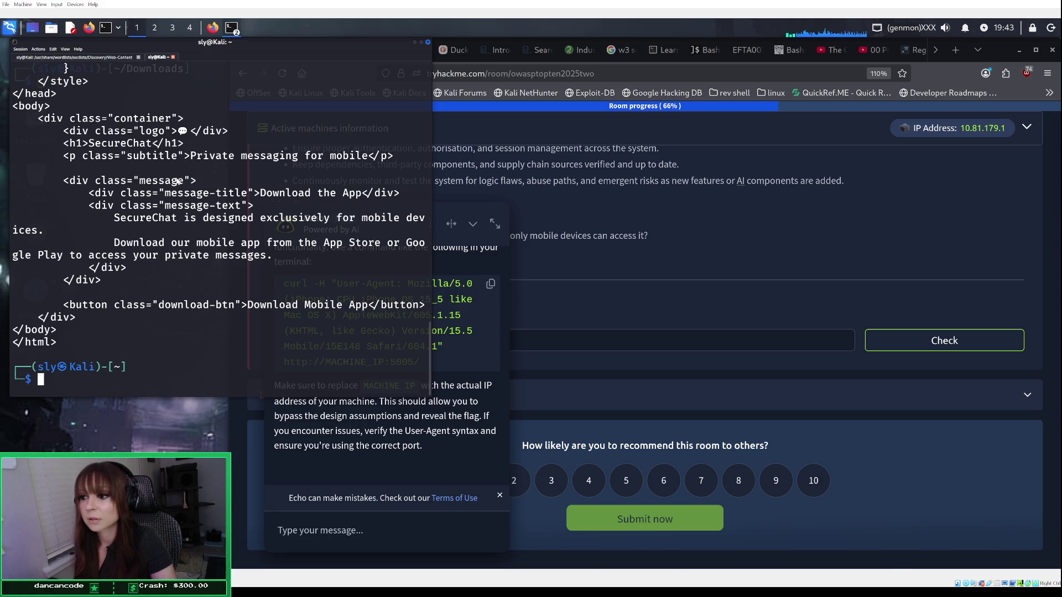
pyautogui.click(335, 433)
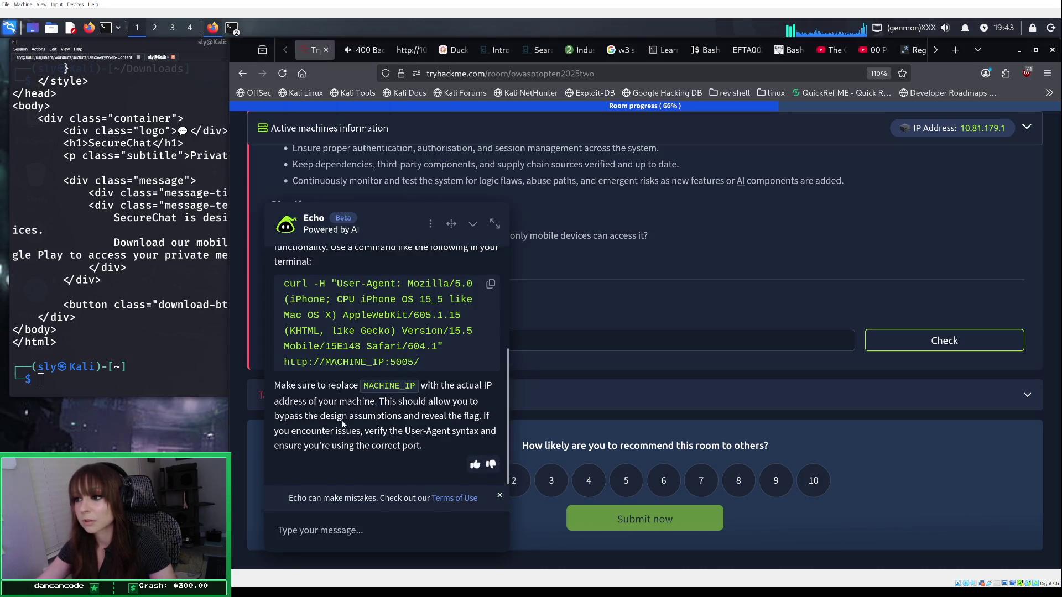
pyautogui.scroll(5, 346, 418)
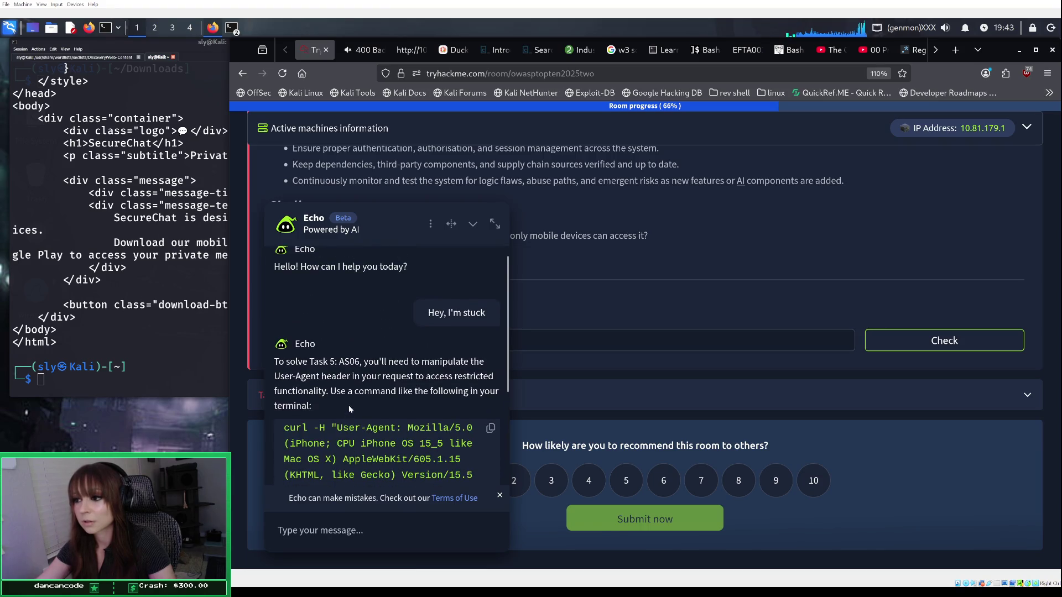
pyautogui.scroll(-2, 349, 405)
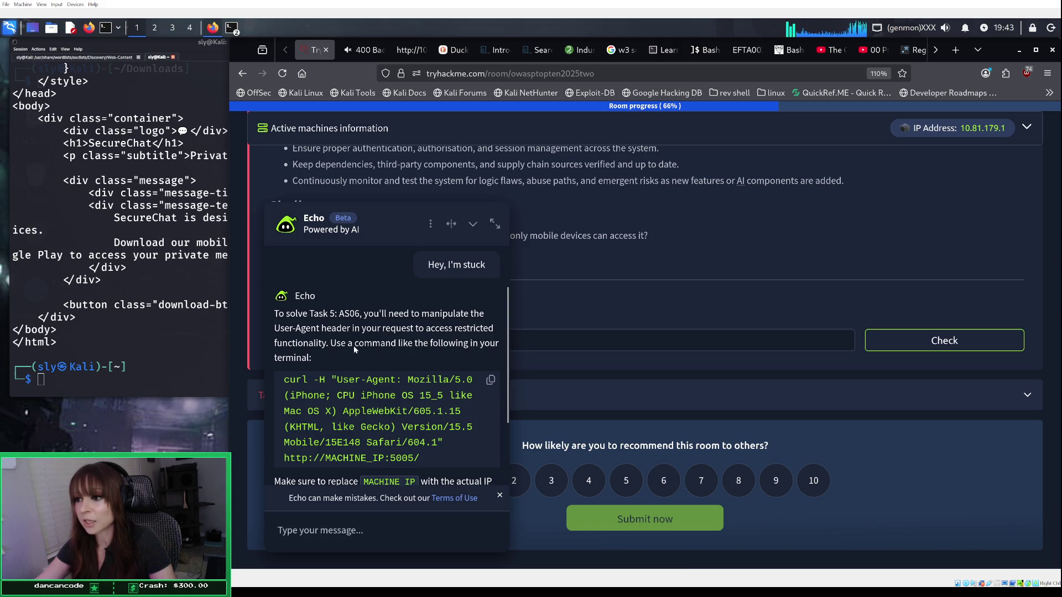
pyautogui.scroll(-2, 339, 357)
pyautogui.scroll(-2, 301, 362)
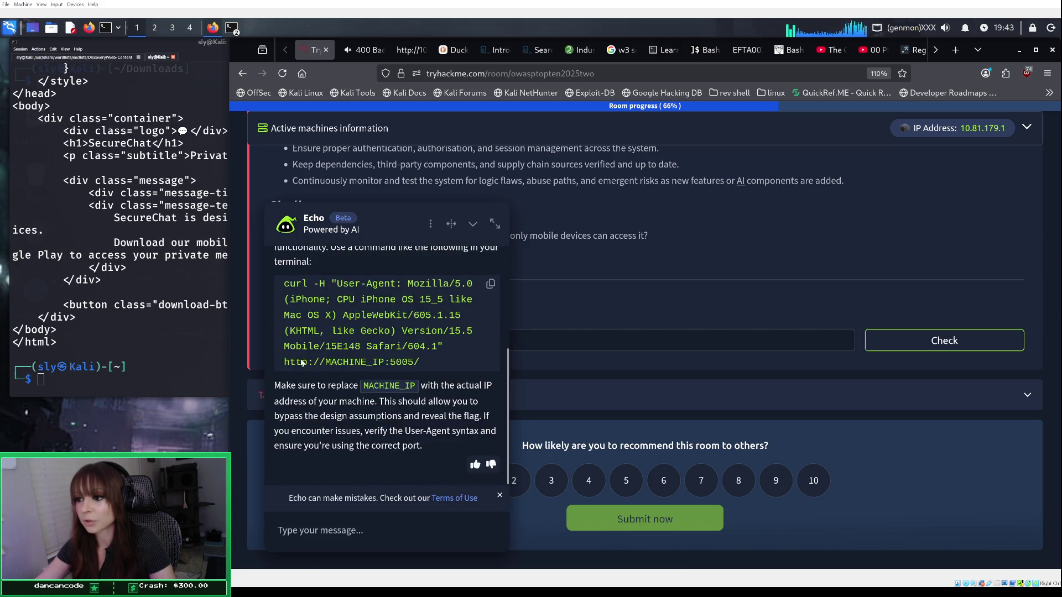
pyautogui.click(192, 361)
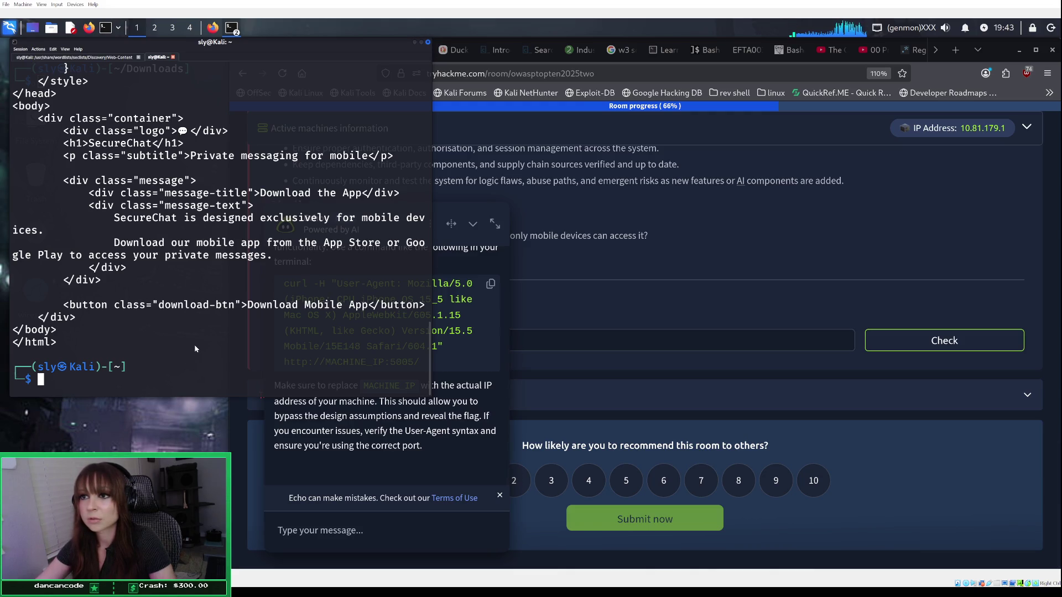
pyautogui.scroll(5, 194, 348)
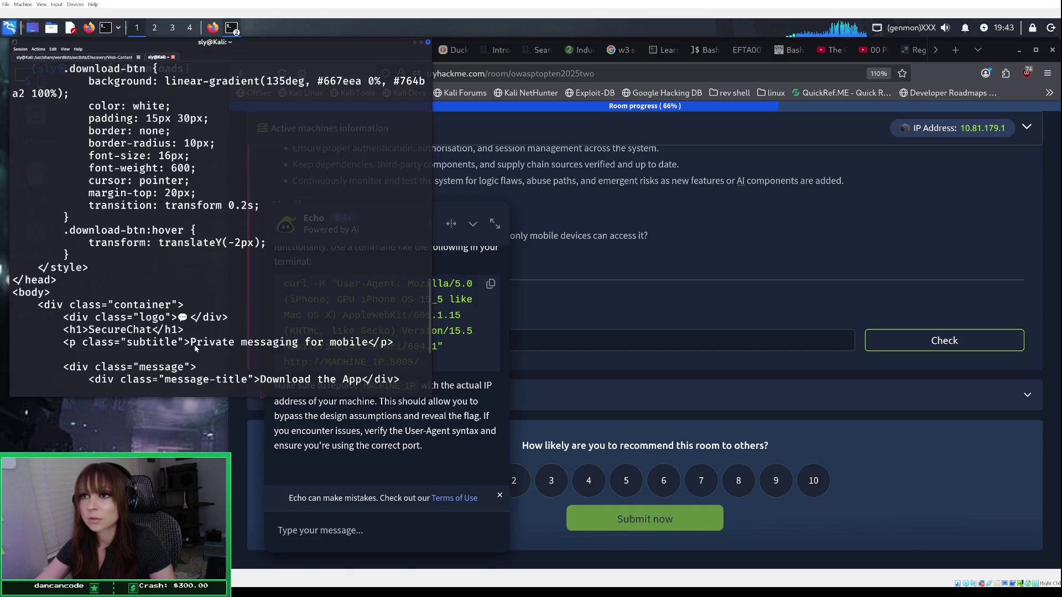
pyautogui.scroll(15, 195, 349)
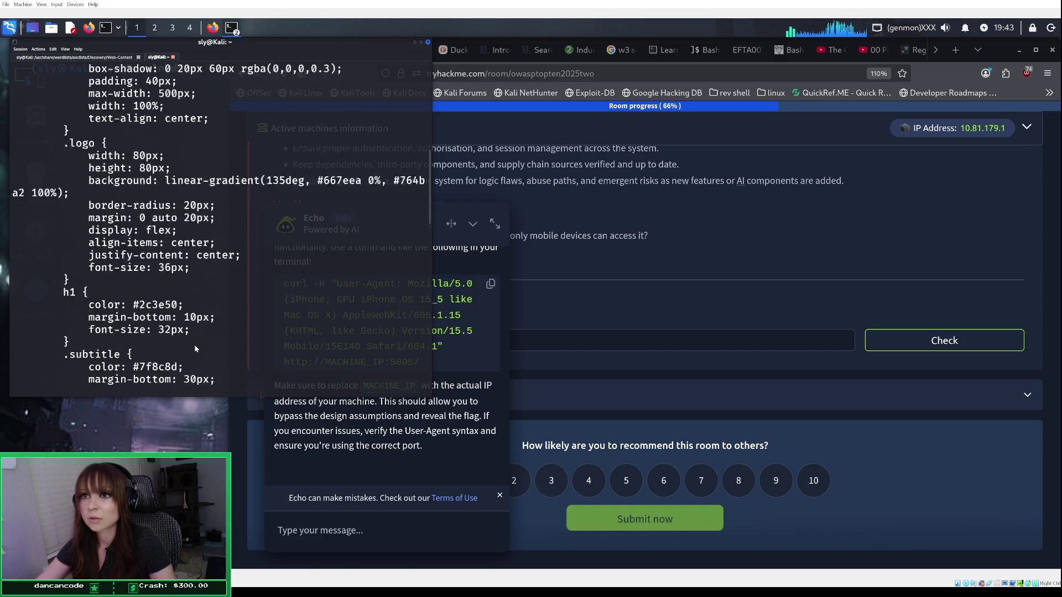
pyautogui.scroll(5, 195, 348)
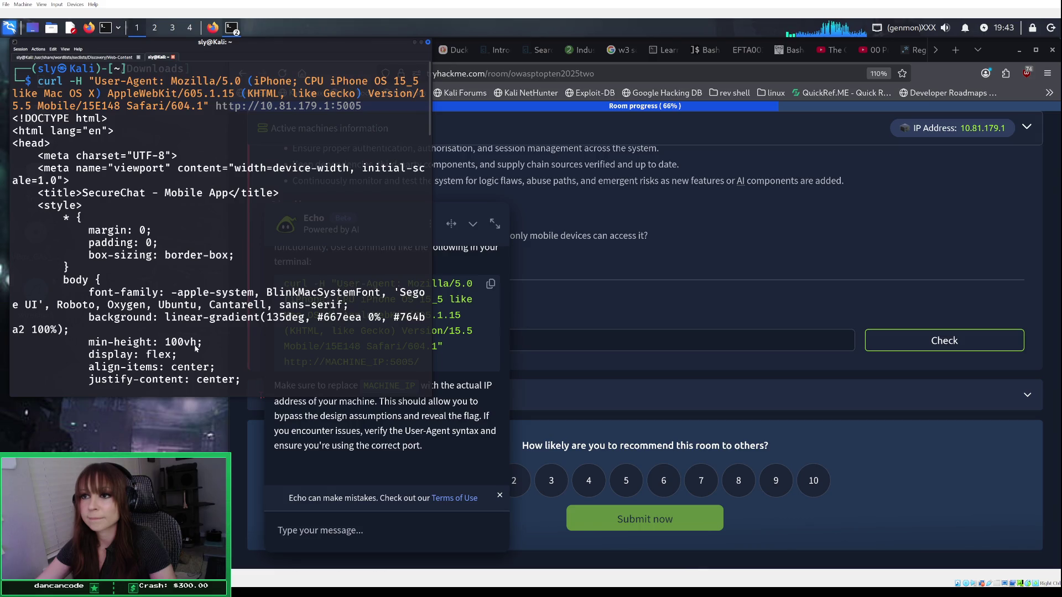
pyautogui.scroll(-2, 194, 347)
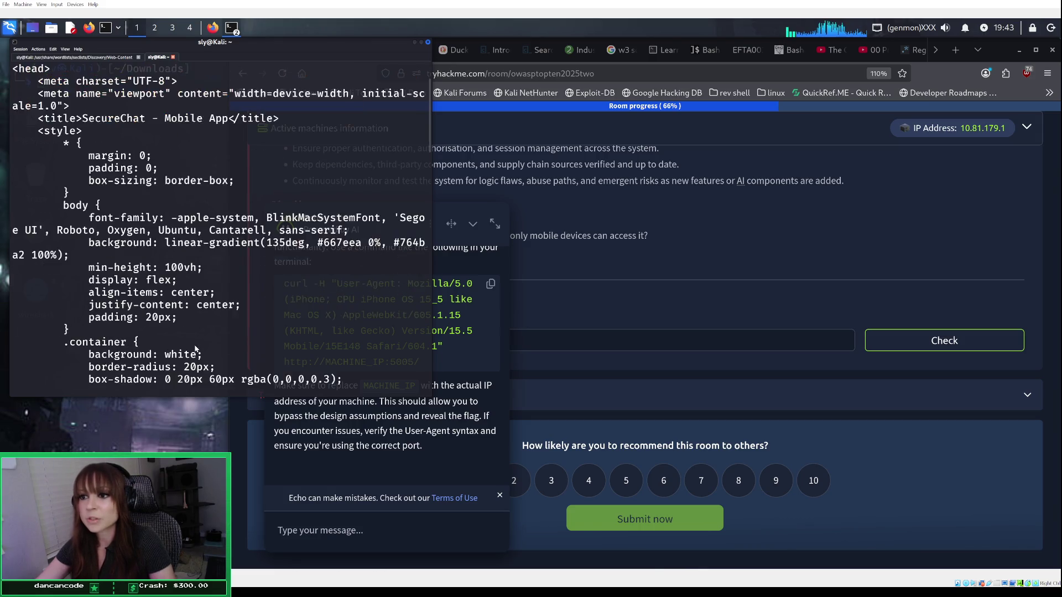
pyautogui.scroll(-13, 195, 349)
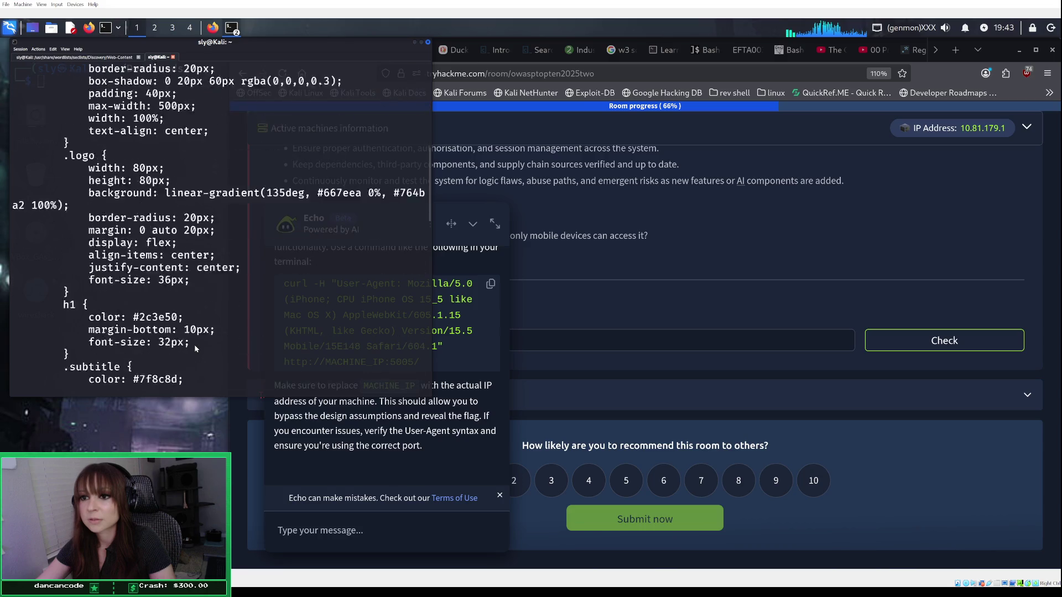
pyautogui.scroll(-15, 195, 350)
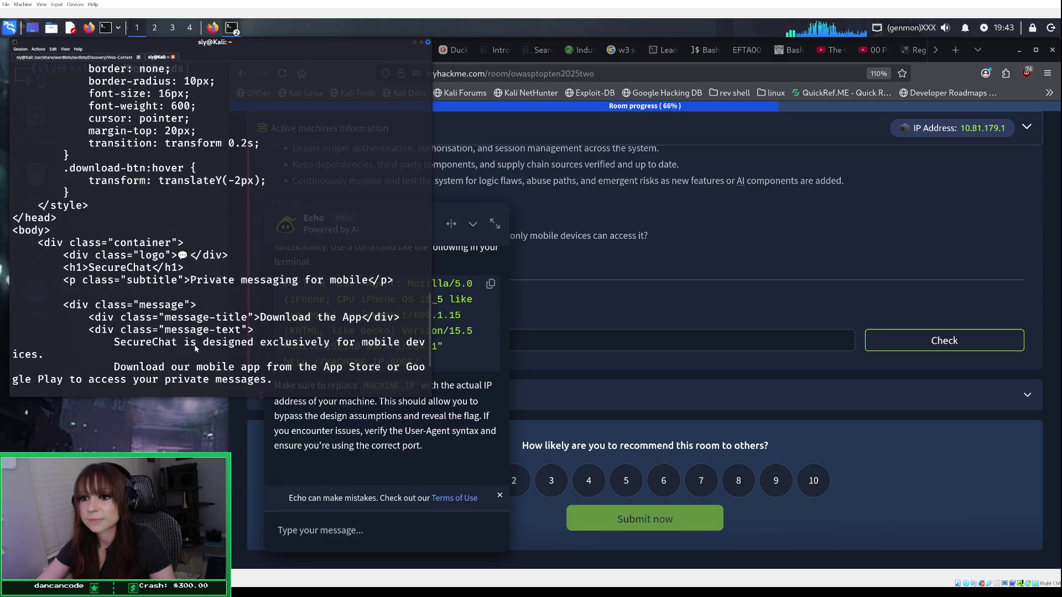
pyautogui.scroll(-1, 195, 348)
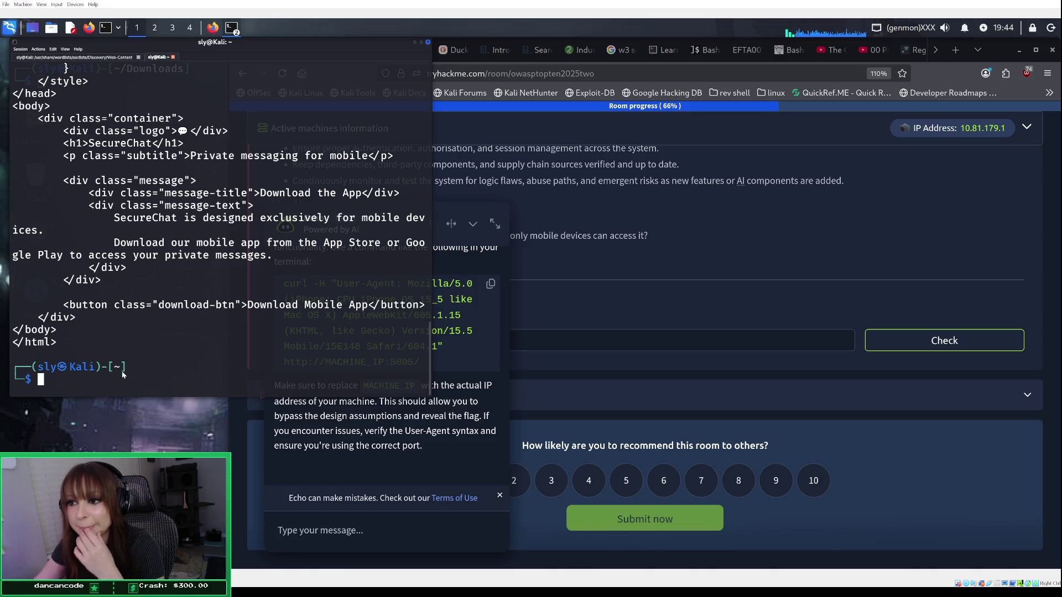
pyautogui.click(122, 58)
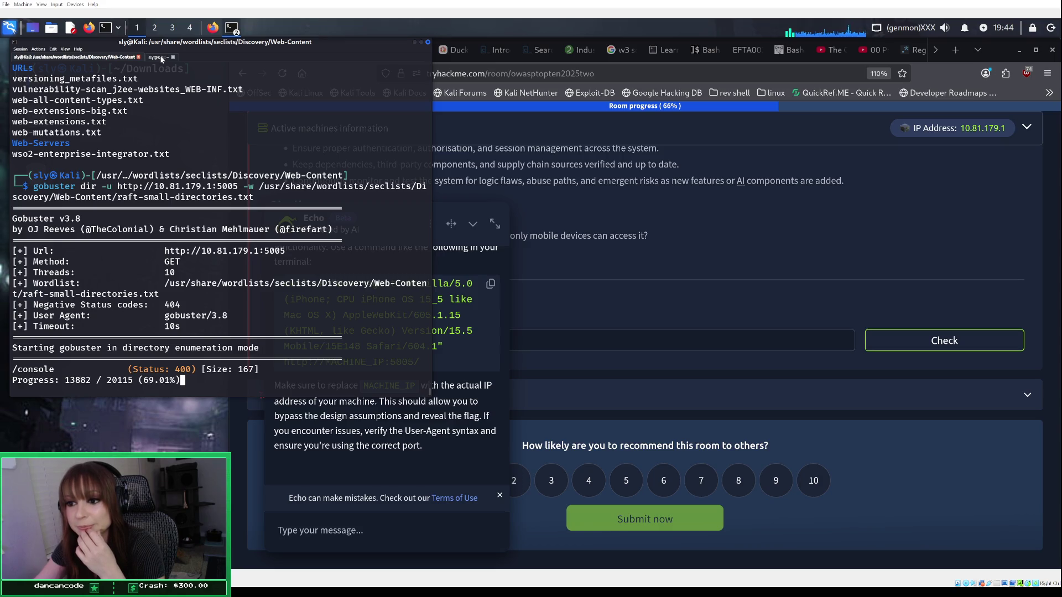
pyautogui.click(160, 58)
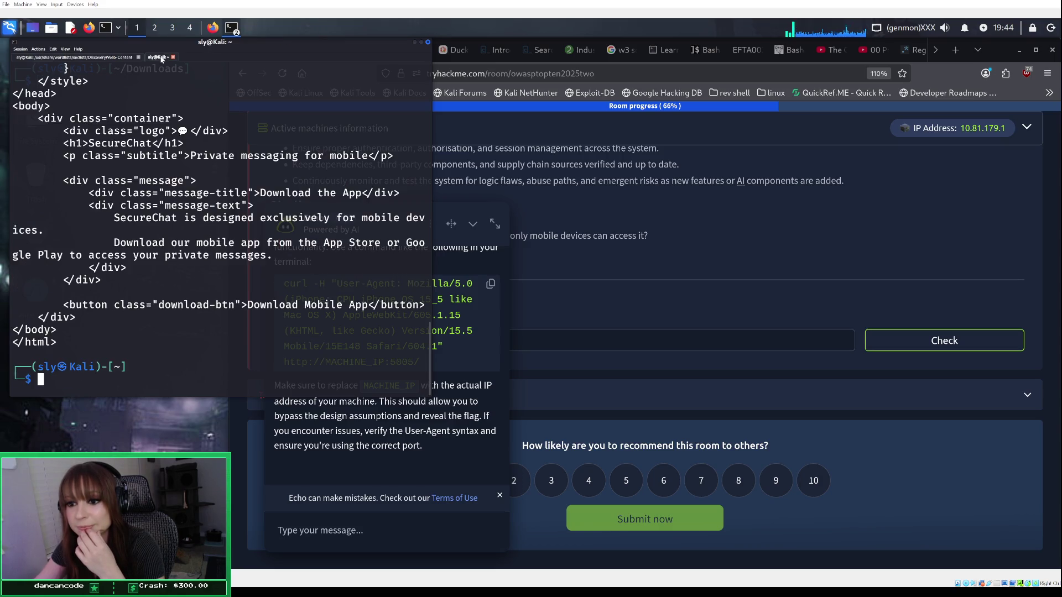
pyautogui.click(111, 59)
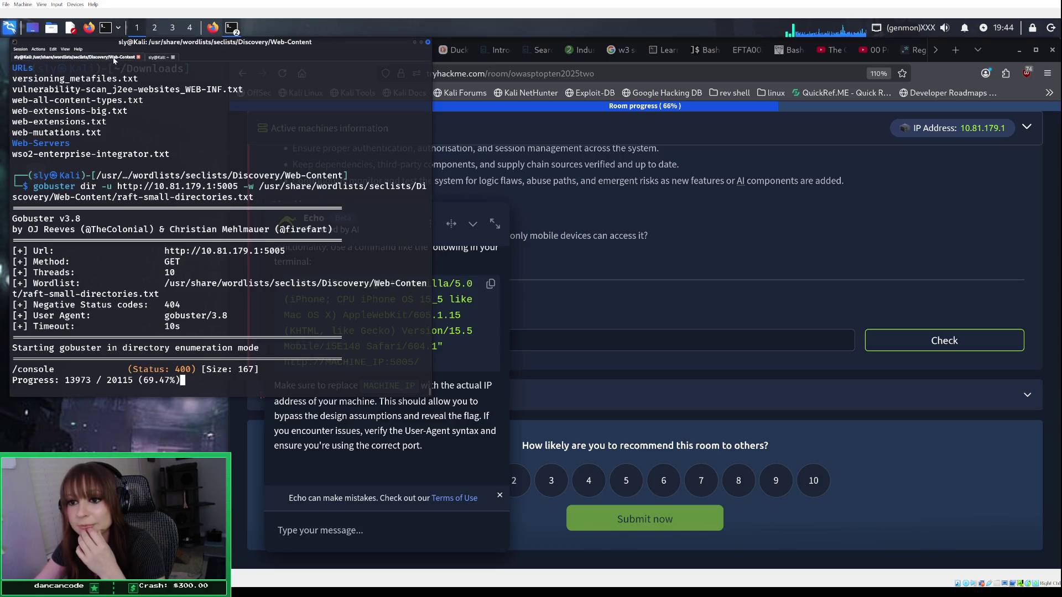
pyautogui.click(162, 57)
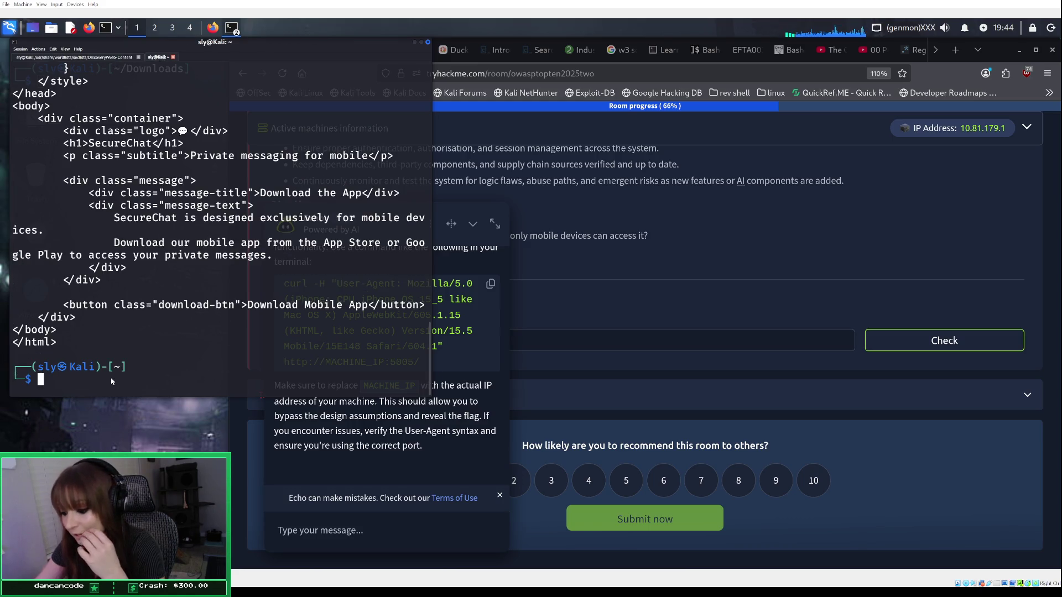
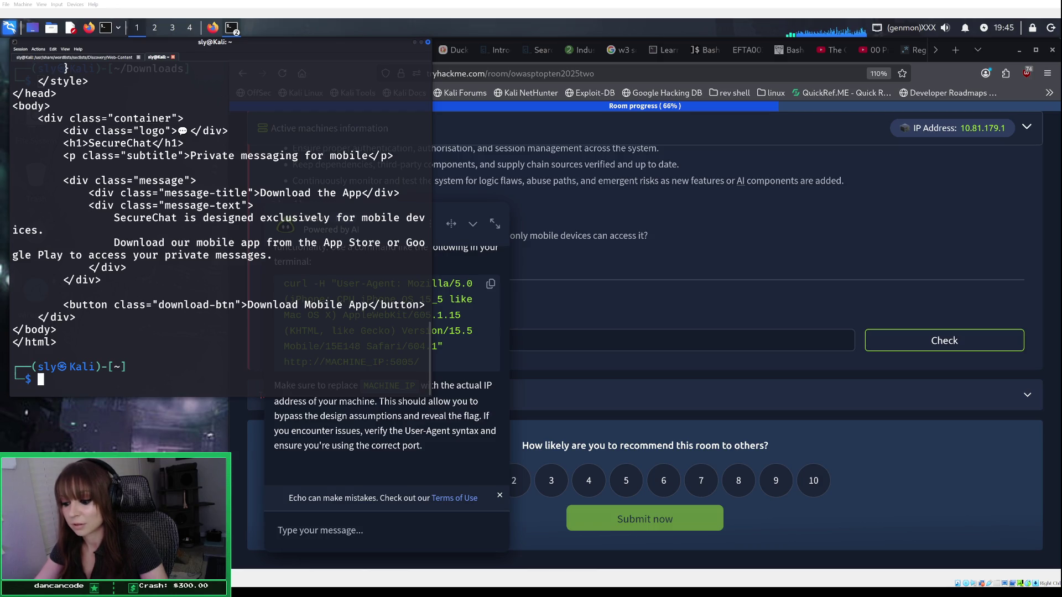
# Step: Tell Echo the iPhone curl still returns the same HTML as browsing to the IP
pyautogui.scroll(9, 221, 221)
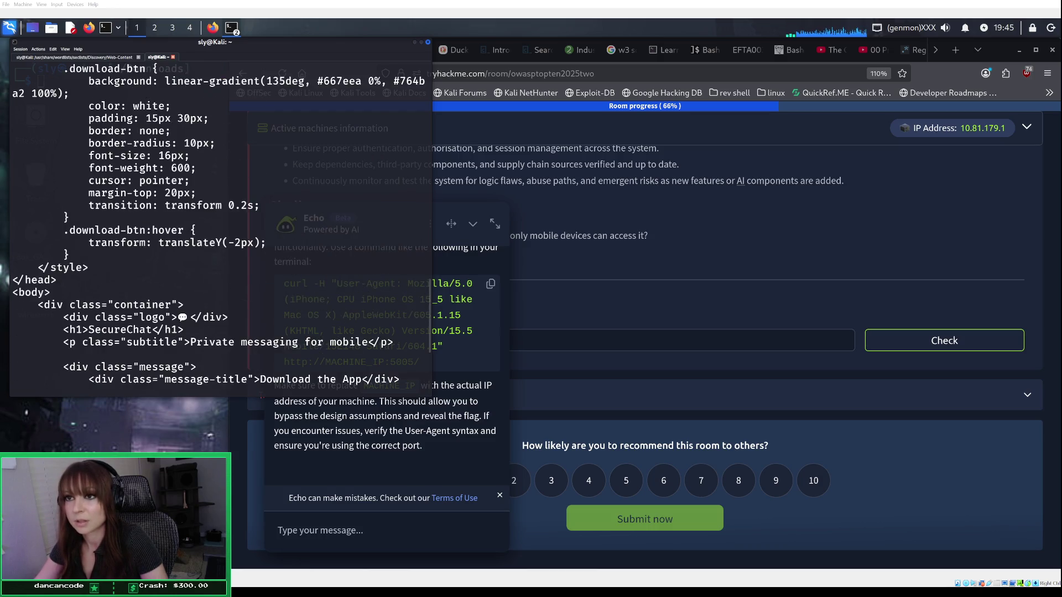
pyautogui.scroll(10, 221, 221)
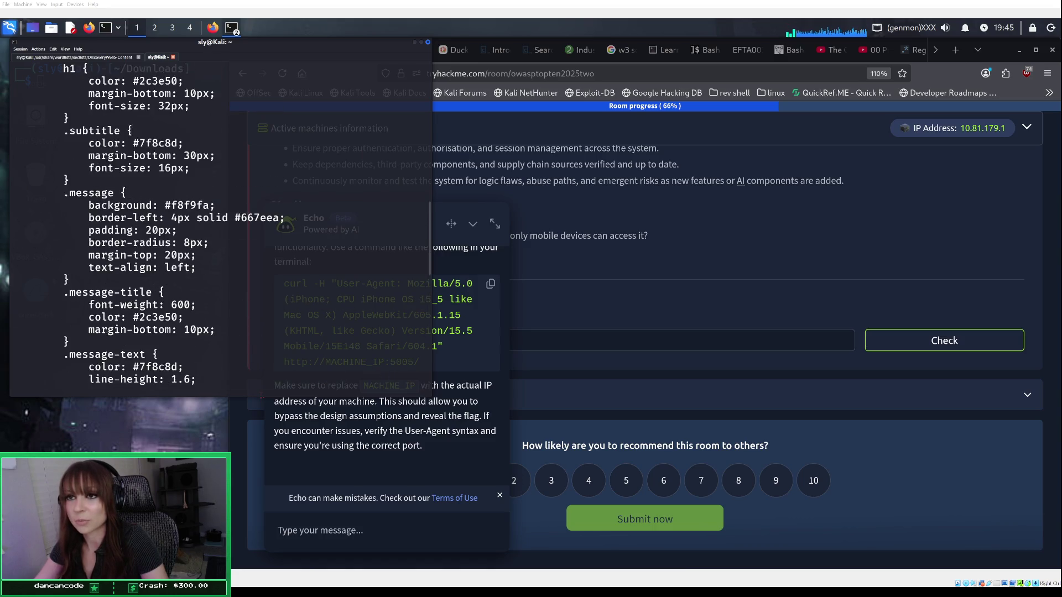
pyautogui.scroll(10, 222, 222)
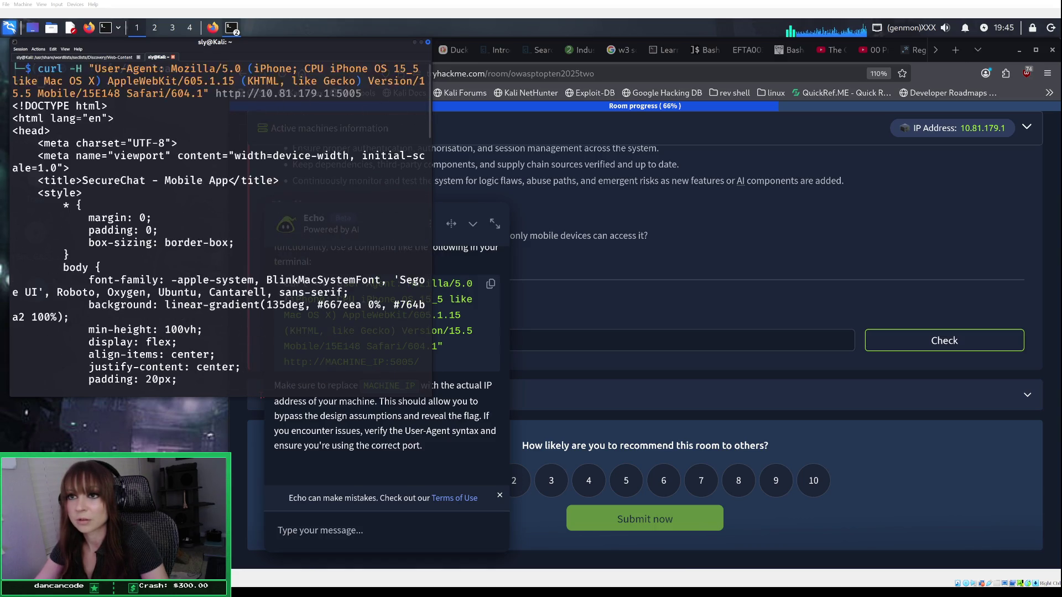
pyautogui.scroll(1, 222, 221)
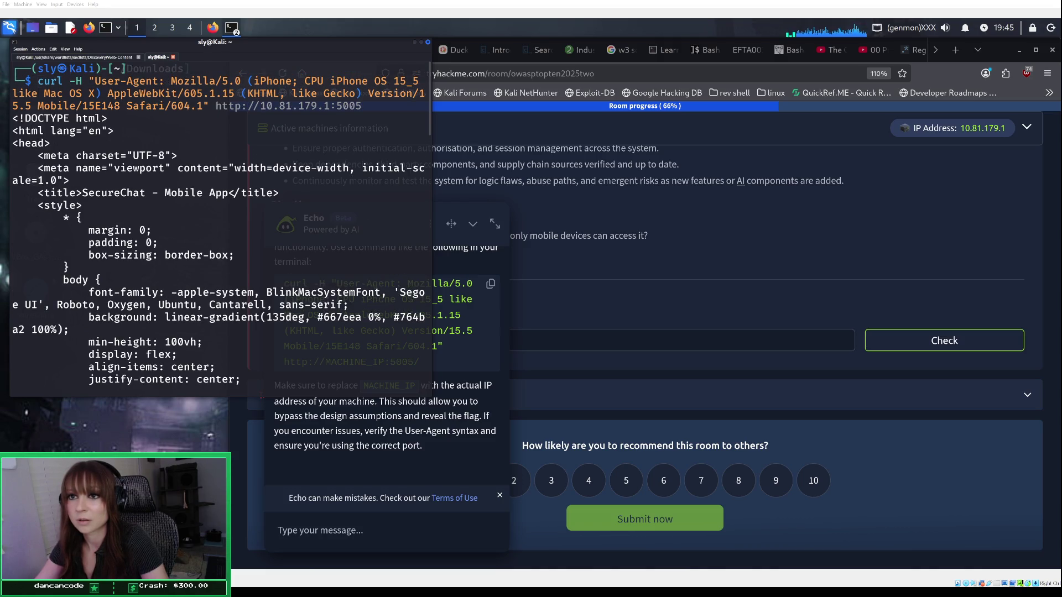
pyautogui.scroll(-2, 222, 221)
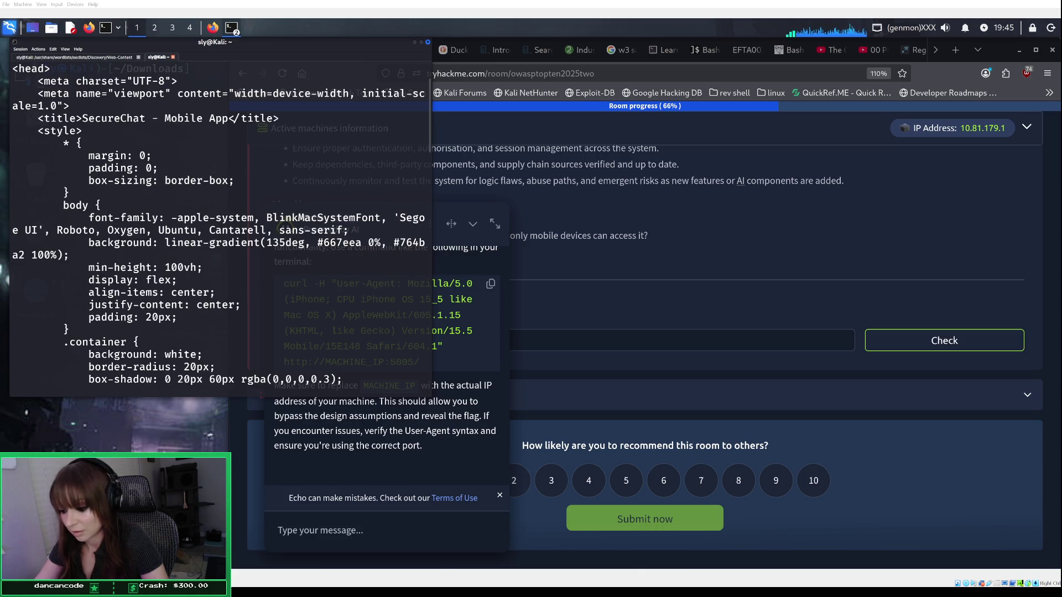
pyautogui.scroll(-20, 222, 221)
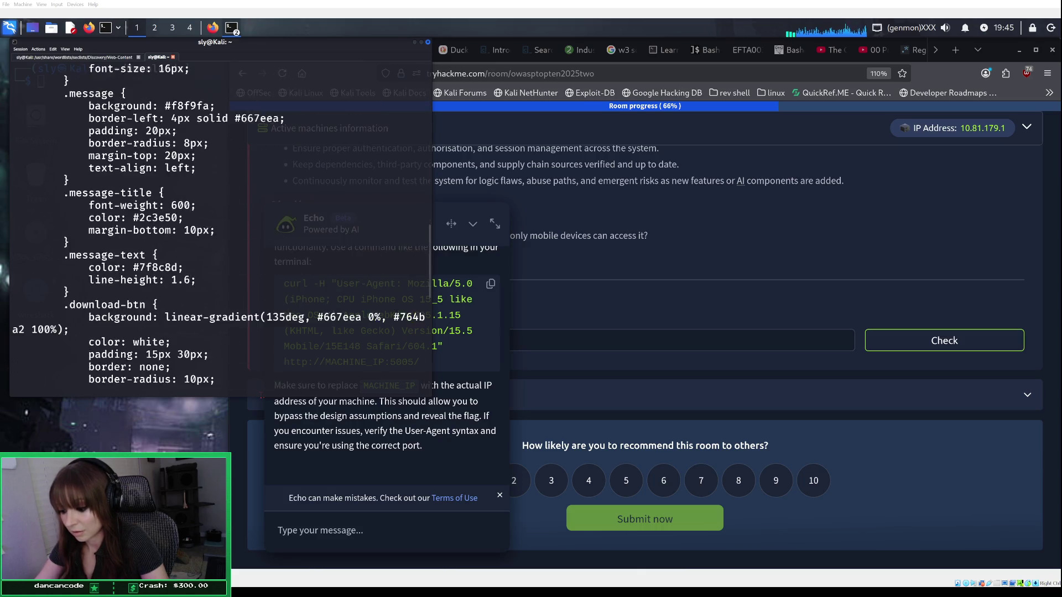
pyautogui.scroll(-7, 221, 222)
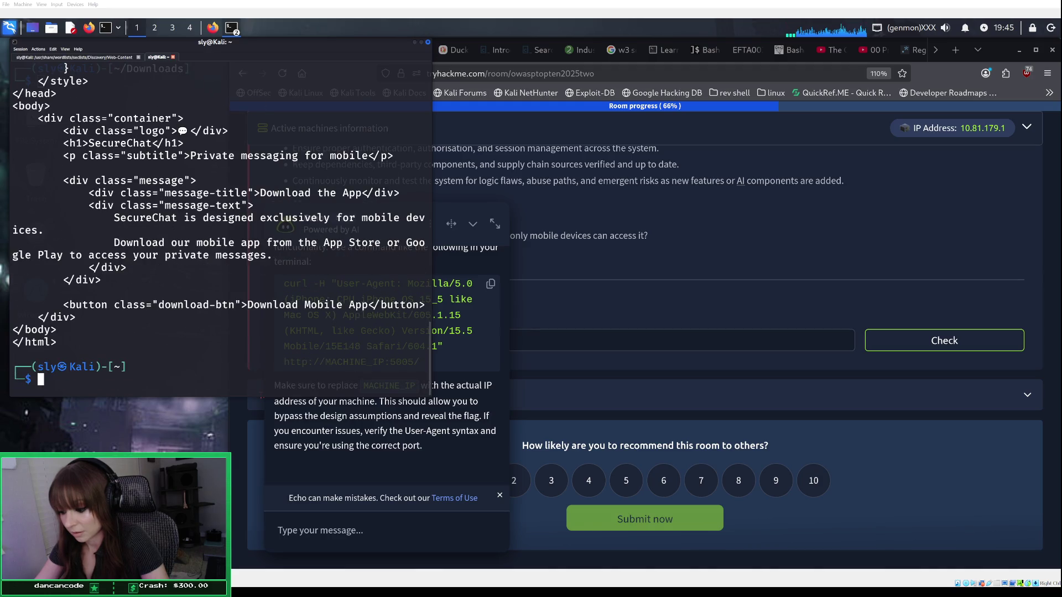
pyautogui.click(351, 561)
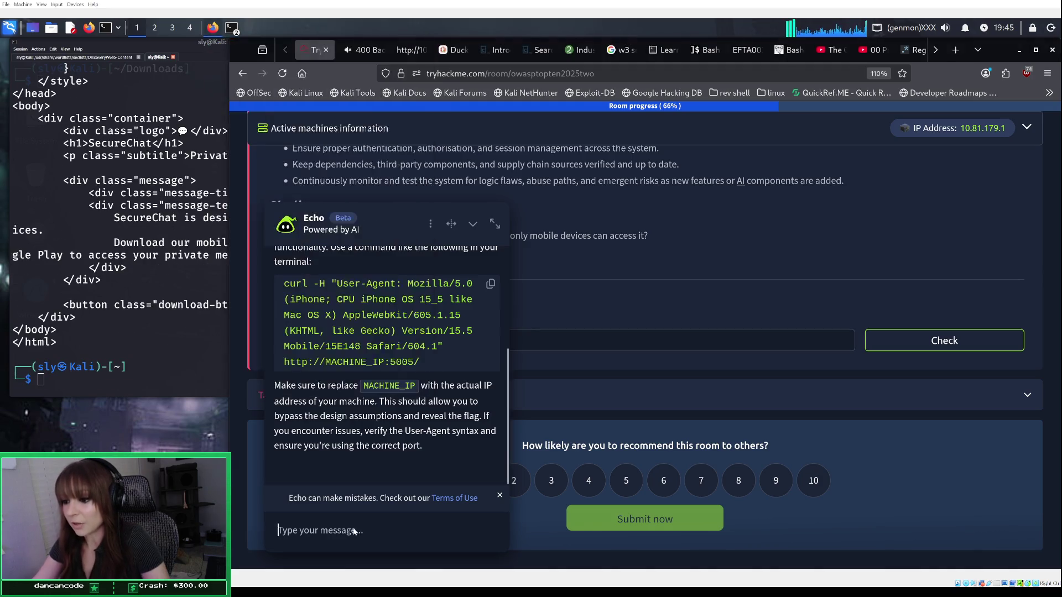
pyautogui.write('o')
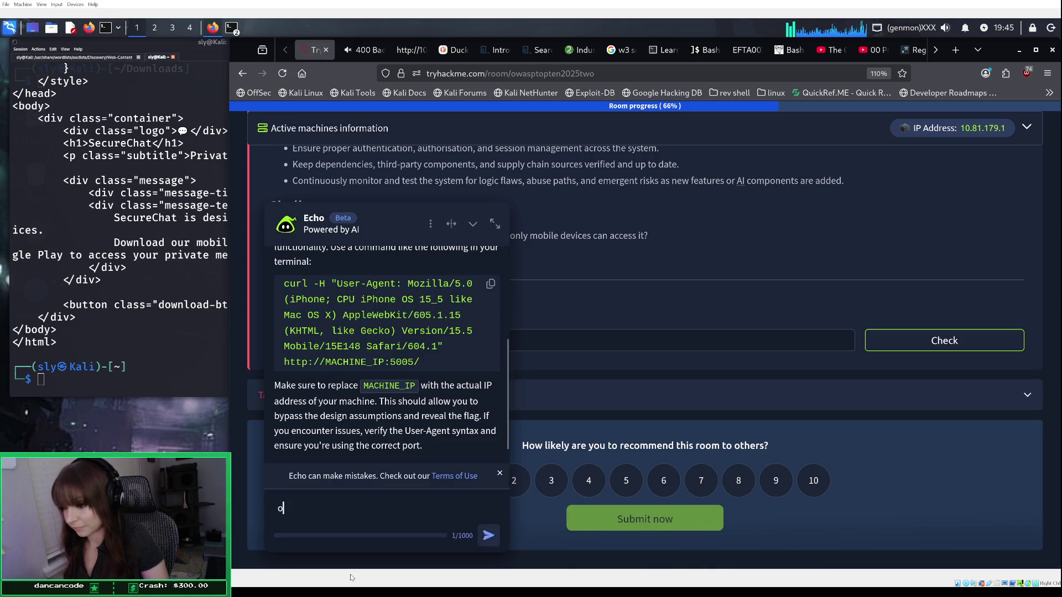
pyautogui.write('k i al')
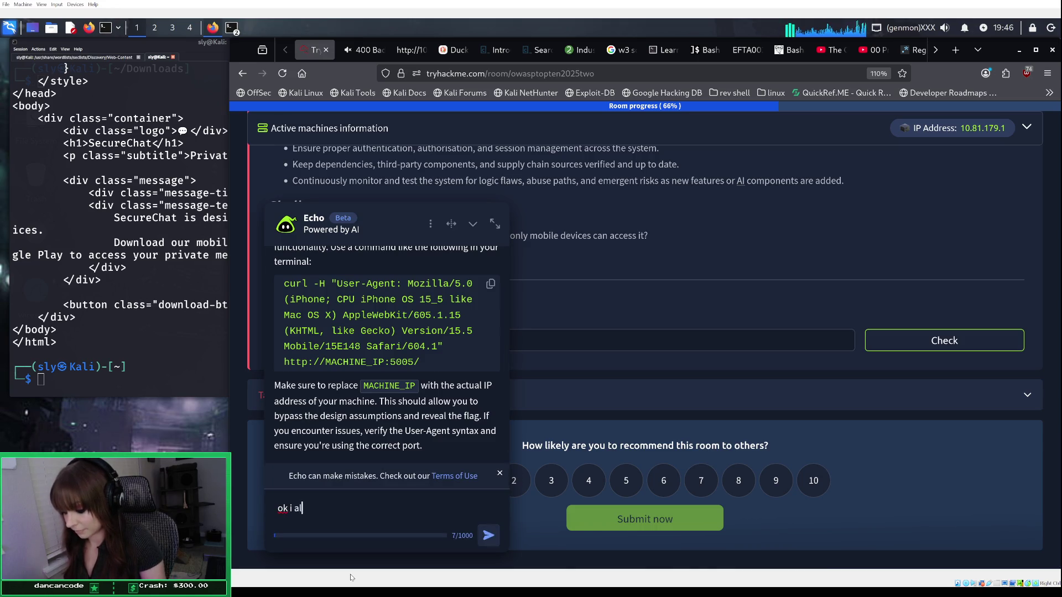
pyautogui.write('ready did th')
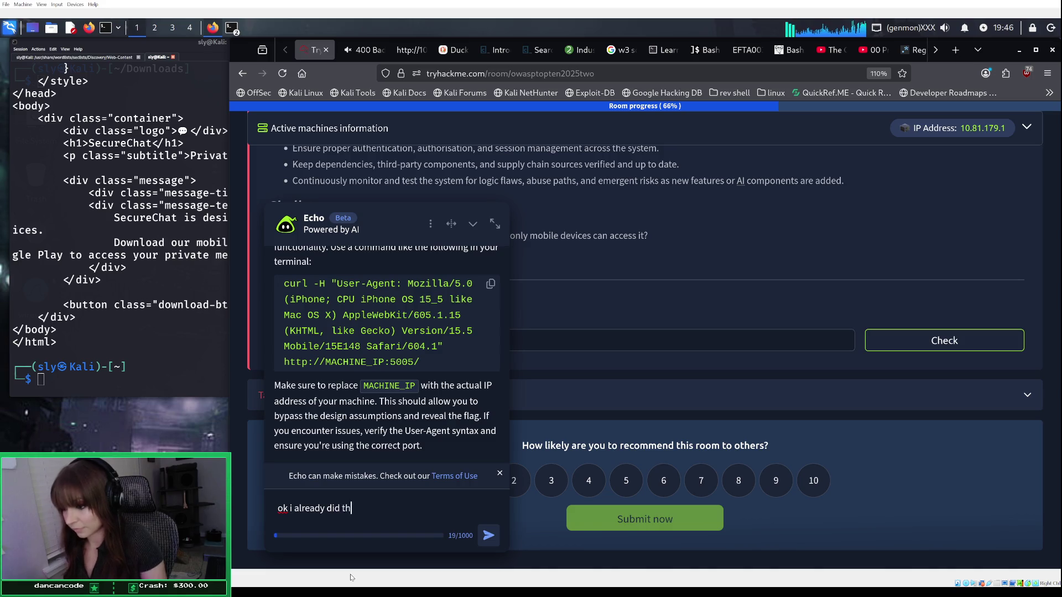
pyautogui.write('at and ')
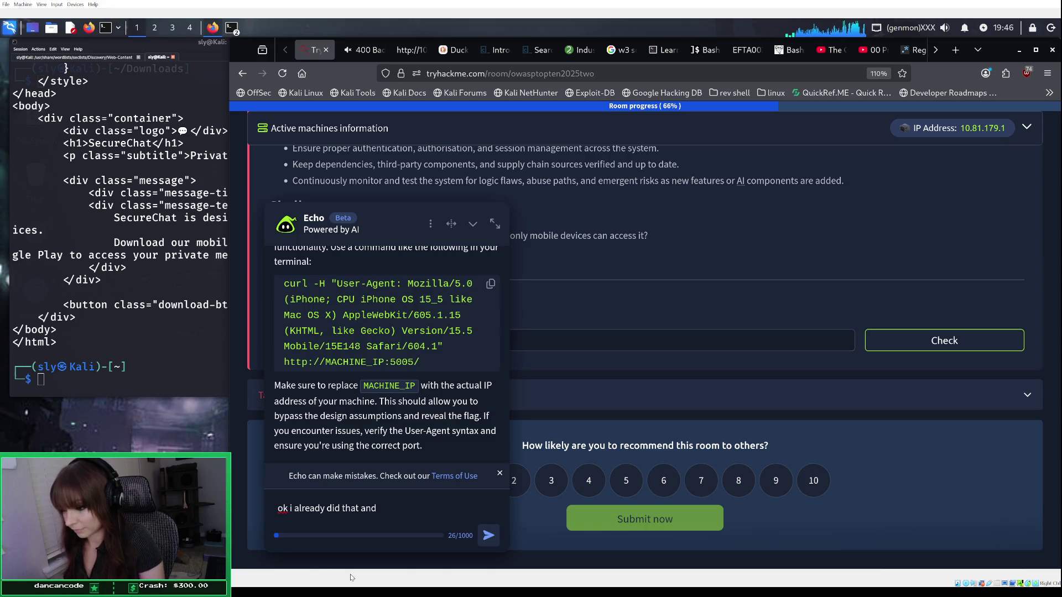
pyautogui.write('it')
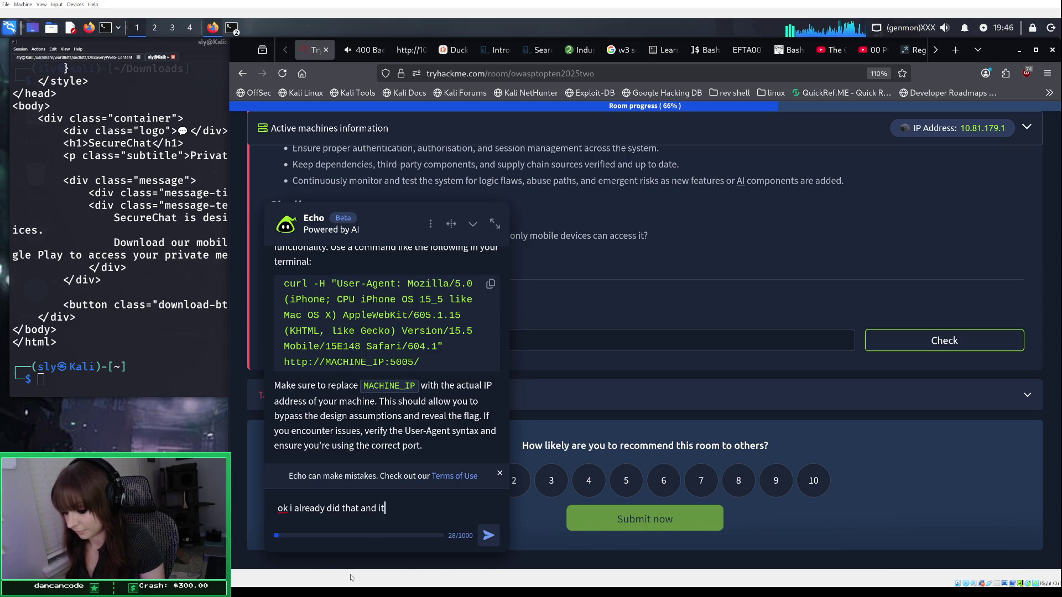
pyautogui.write(' still gi')
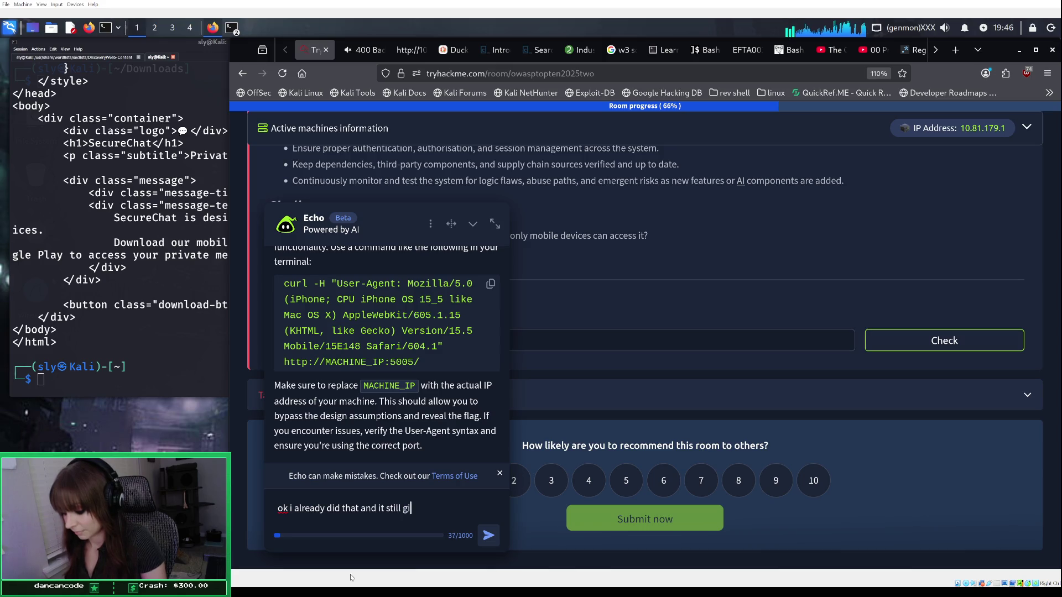
pyautogui.write('ves me th')
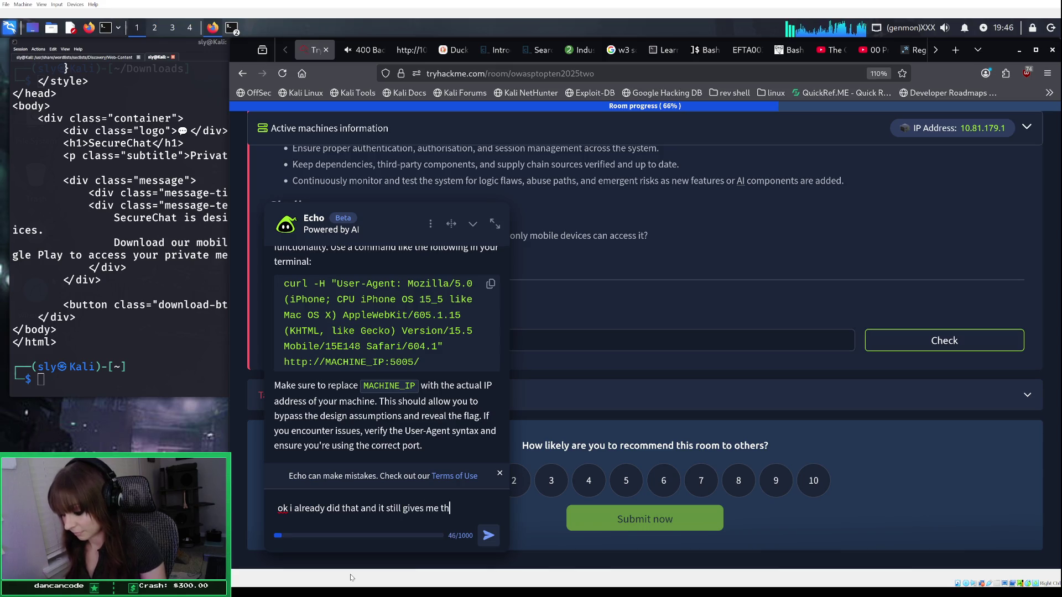
pyautogui.write('e html ')
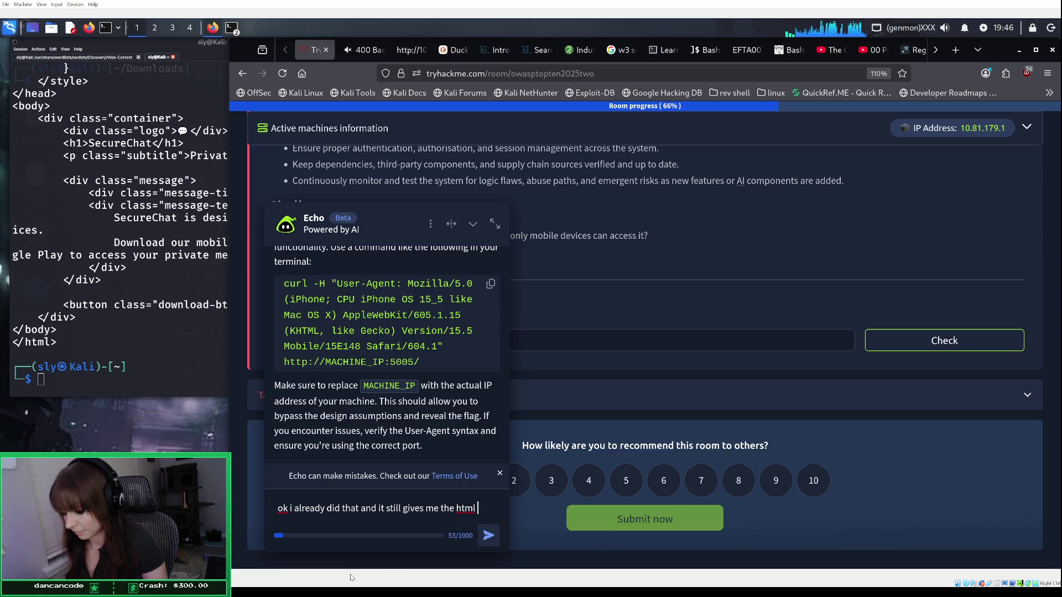
pyautogui.write('it ')
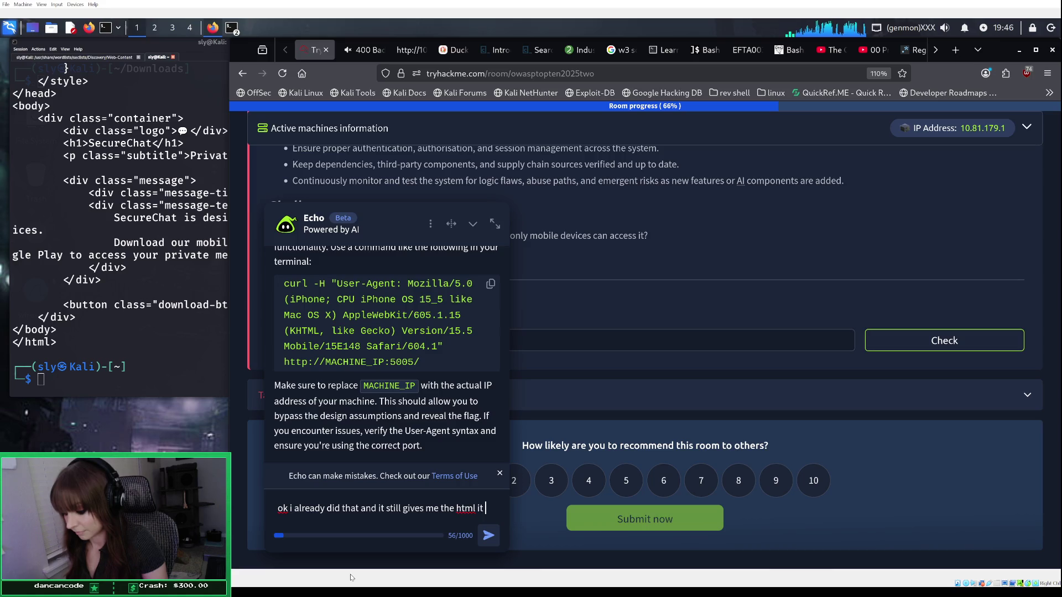
pyautogui.write('gives ')
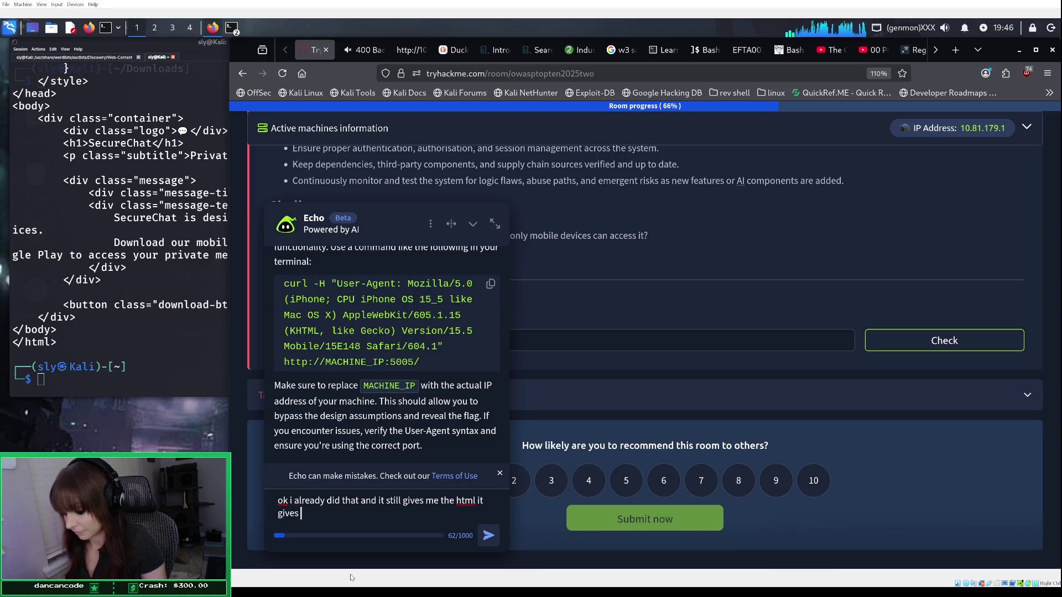
pyautogui.write('when you ')
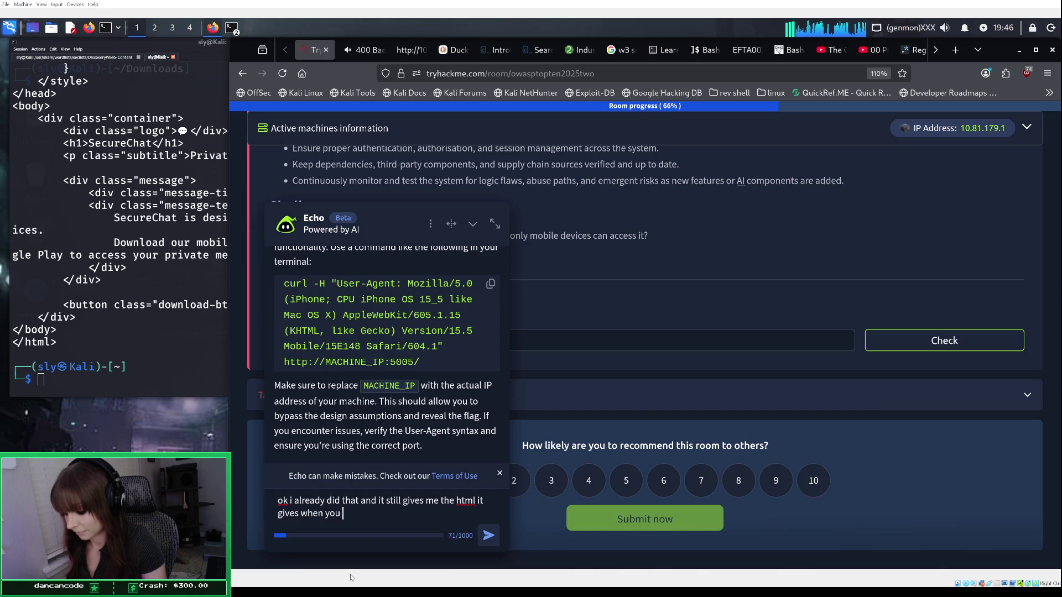
pyautogui.write('go to the')
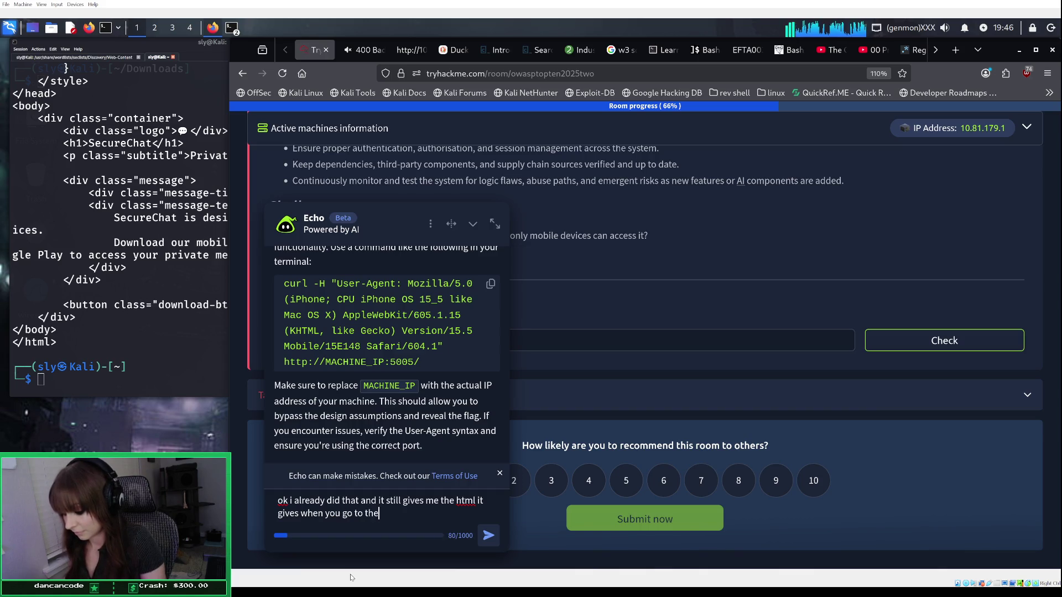
pyautogui.write(' ip address')
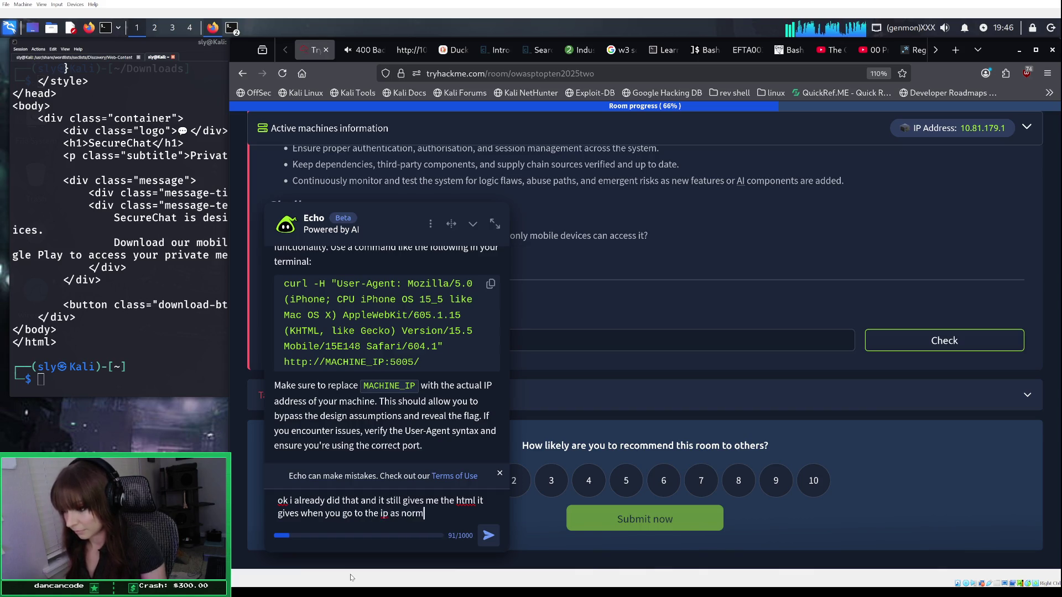
pyautogui.press('Return')
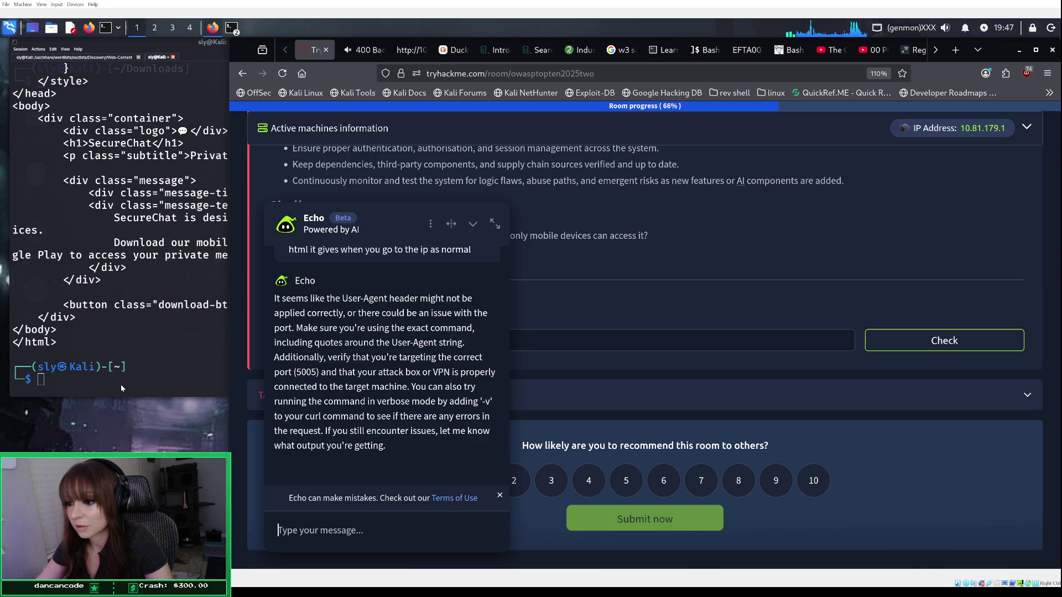
# Step: Change the /console URL to /api on 10.81.179.1:5005 and load it, getting 404 Not Found
pyautogui.click(100, 384)
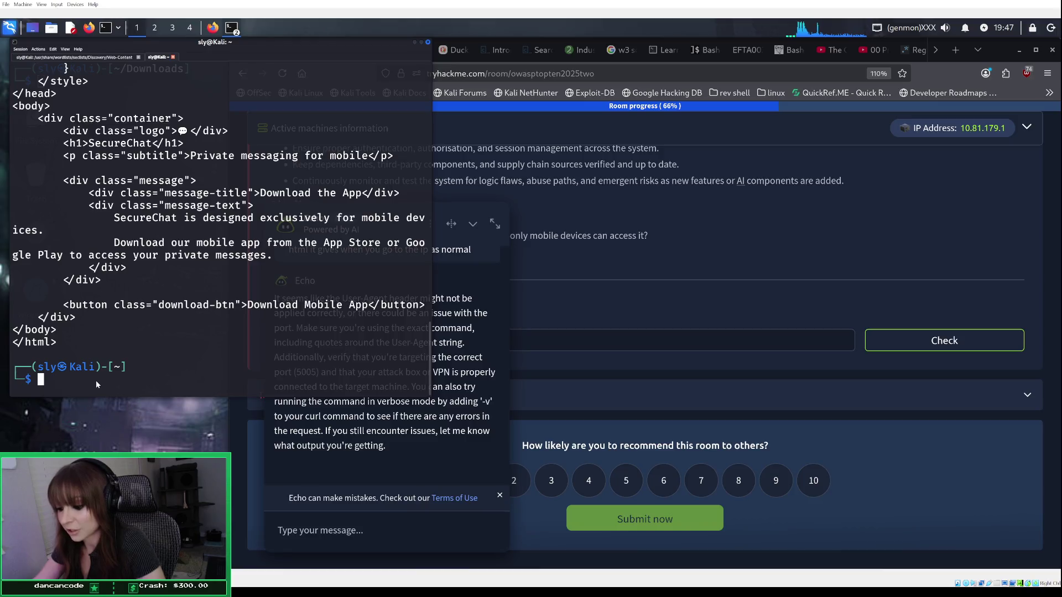
pyautogui.click(443, 111)
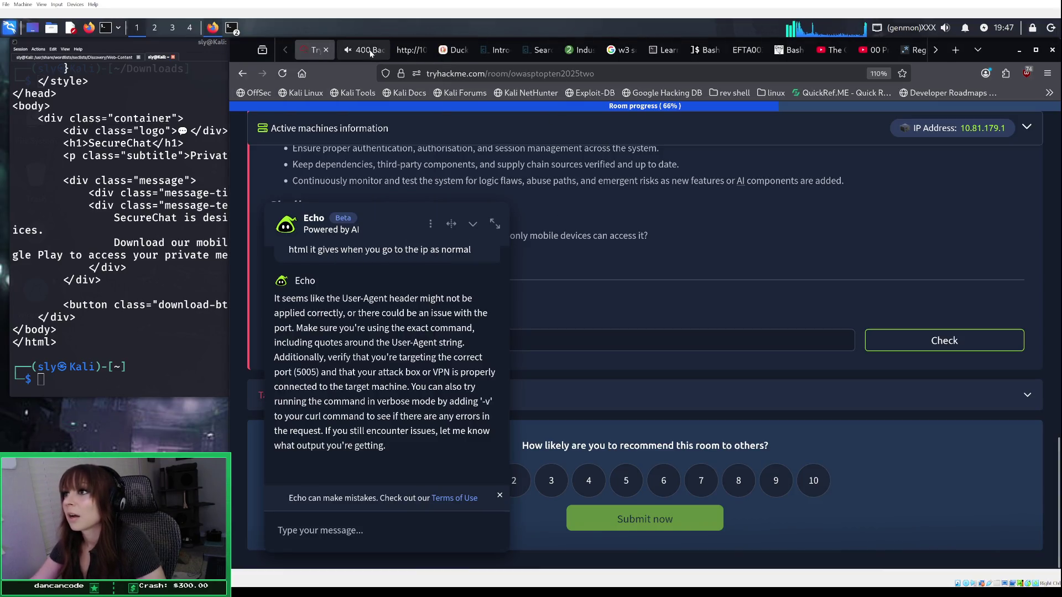
pyautogui.click(412, 50)
pyautogui.click(365, 50)
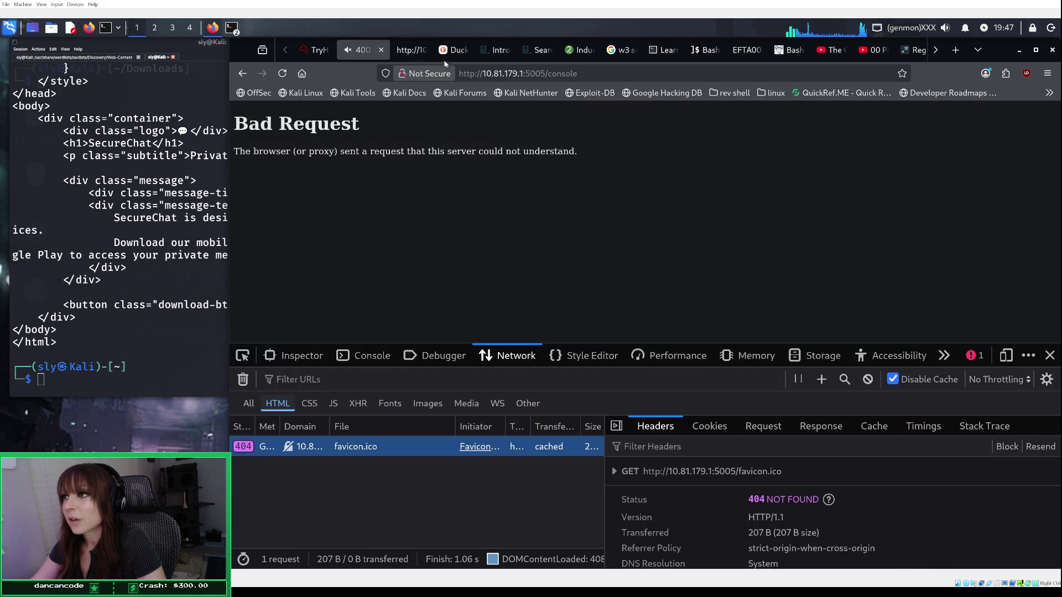
pyautogui.click(602, 76)
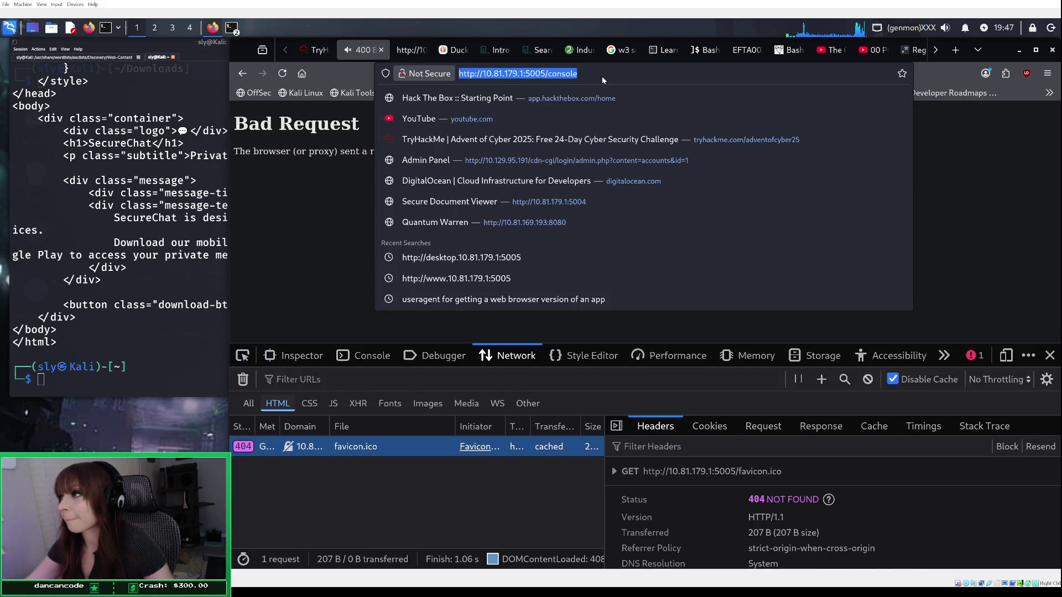
pyautogui.click(601, 76)
pyautogui.press('BackSpace')
pyautogui.press('BackSpace')
pyautogui.press('BackSpace')
pyautogui.press('BackSpace')
pyautogui.press('BackSpace')
pyautogui.write('api')
pyautogui.press('Return')
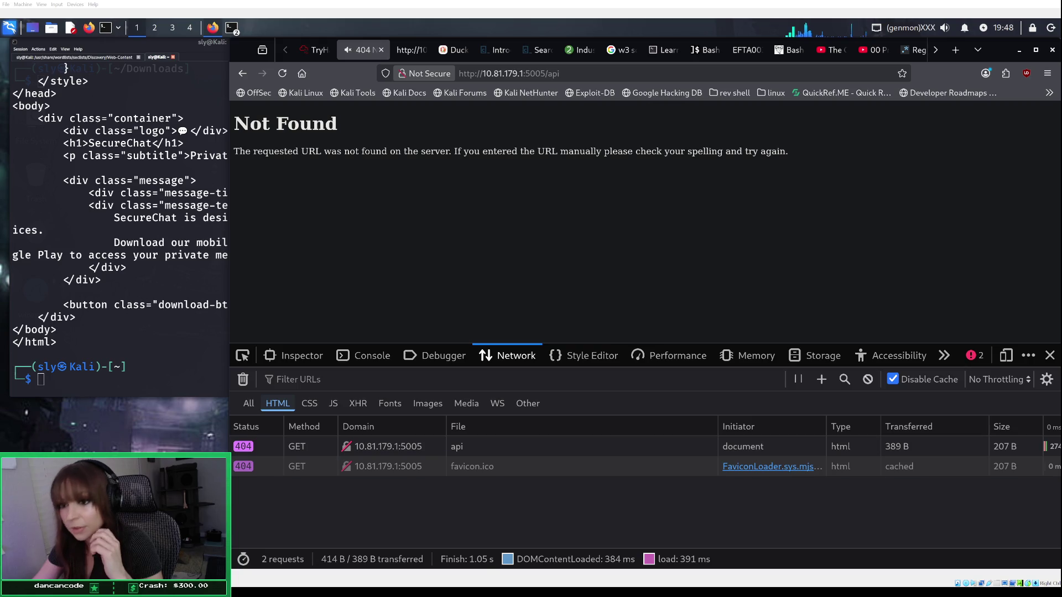
pyautogui.click(110, 166)
pyautogui.click(110, 59)
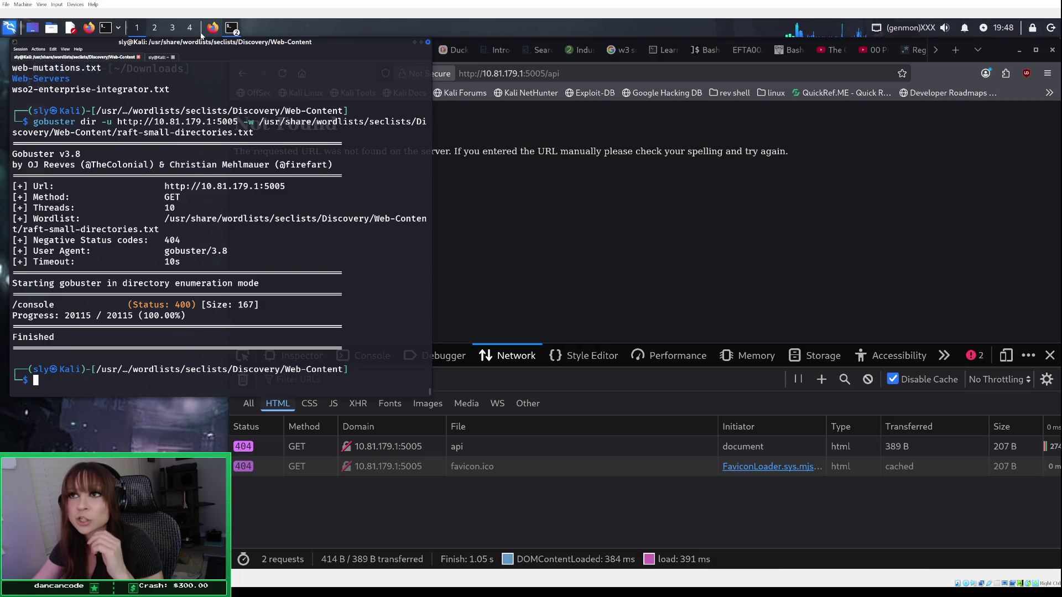
pyautogui.click(156, 57)
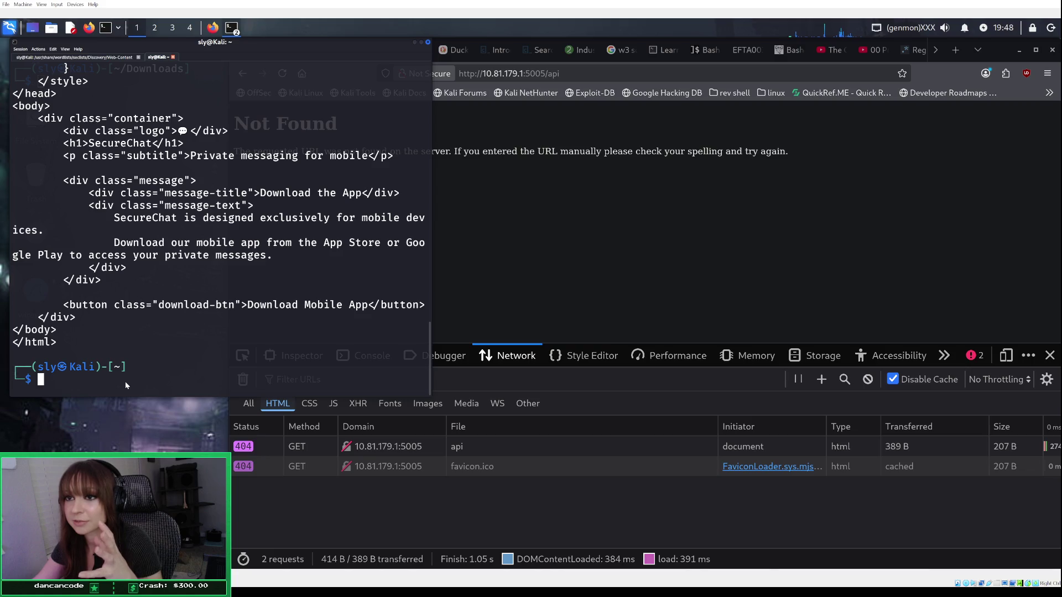
pyautogui.scroll(3, 125, 351)
pyautogui.scroll(-3, 125, 351)
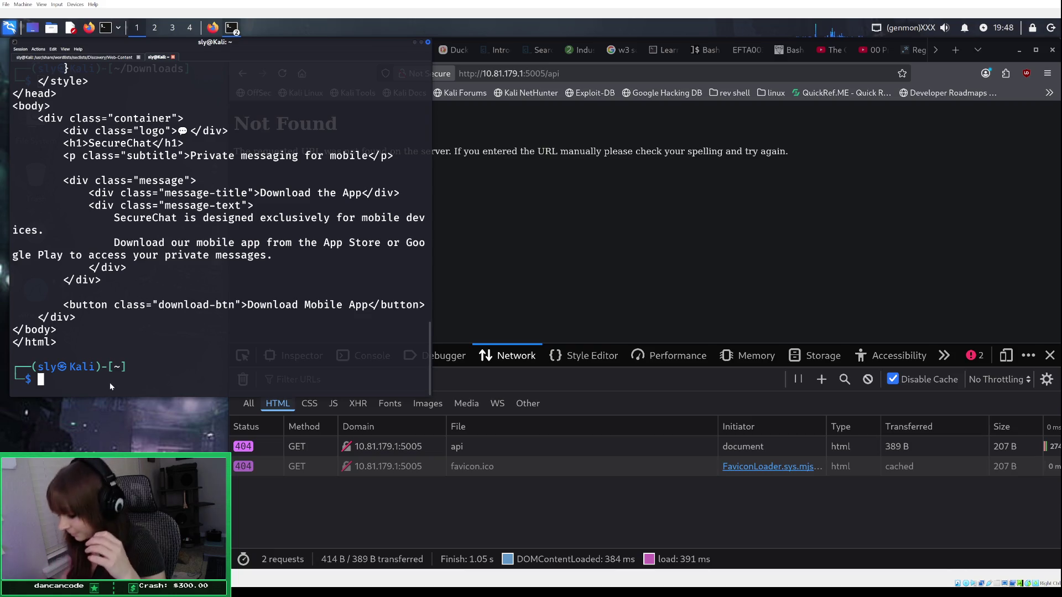
pyautogui.write('curl -H "User-Agent: Mozilla/5.0 (iPhone; CPU iPhone OS 15_5 like Mac OS X) AppleWebKit/605.1.15 (KHTML, like Gecko) Version/15.5 Mobile/15E148 Safari/604.1" http://10.81.179.1:5005')
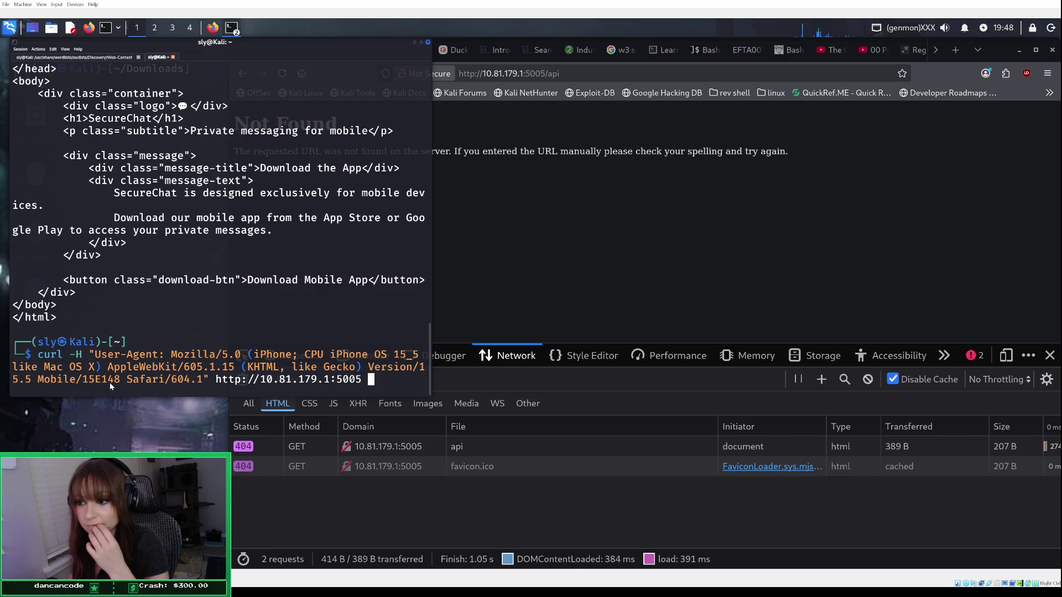
# Step: Run the iPhone User-Agent curl request against the target on port 5005
pyautogui.click(517, 280)
pyautogui.click(316, 51)
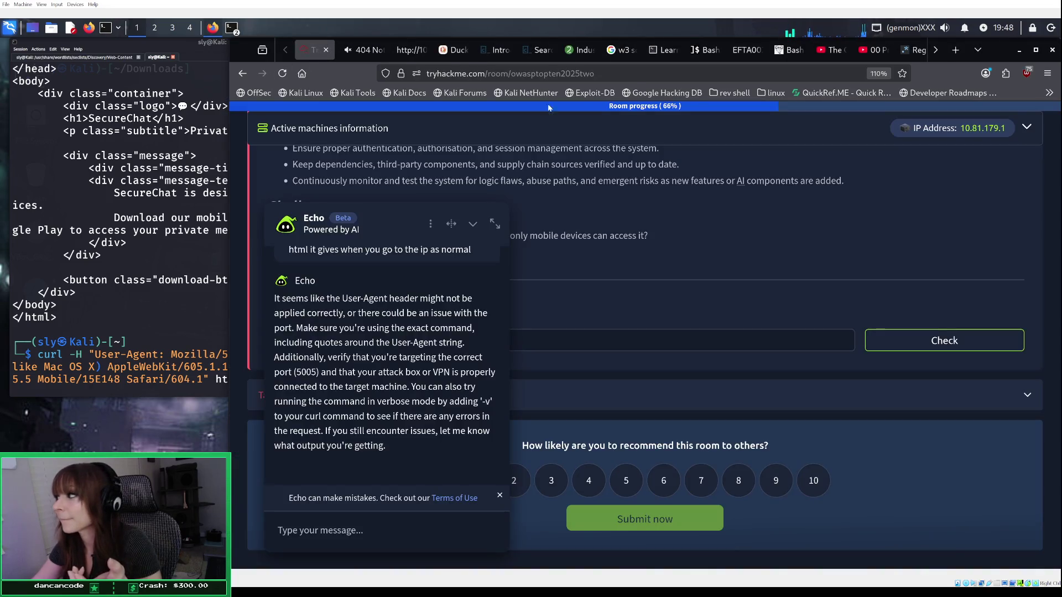
pyautogui.click(135, 301)
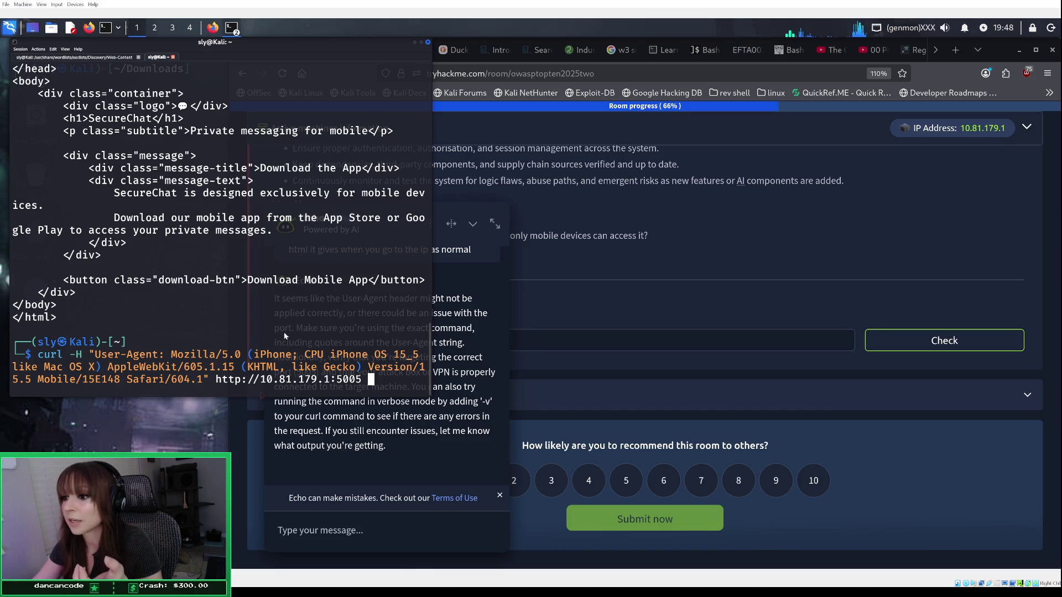
pyautogui.click(479, 183)
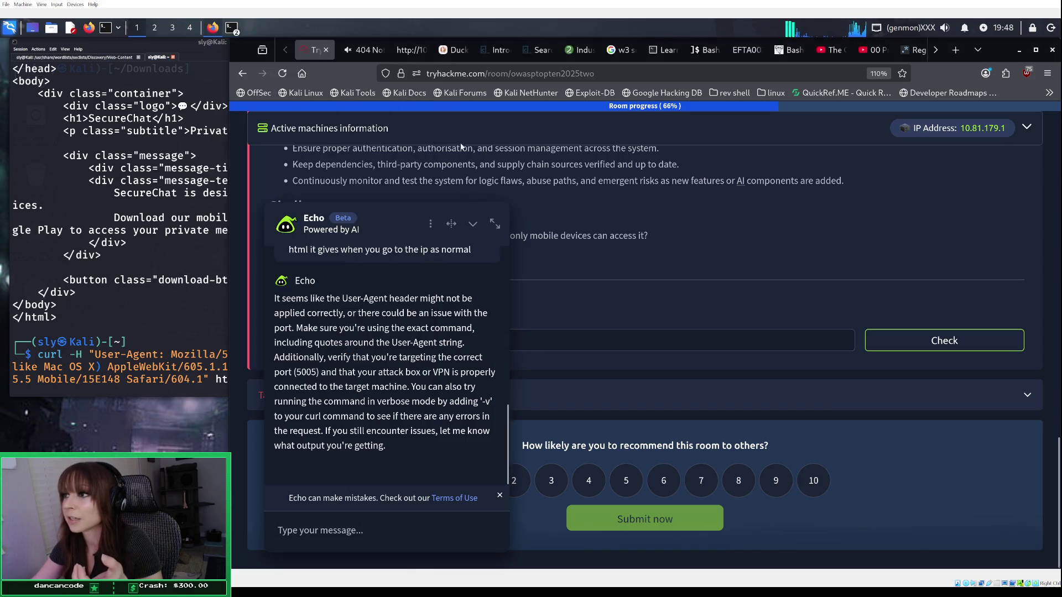
pyautogui.click(365, 51)
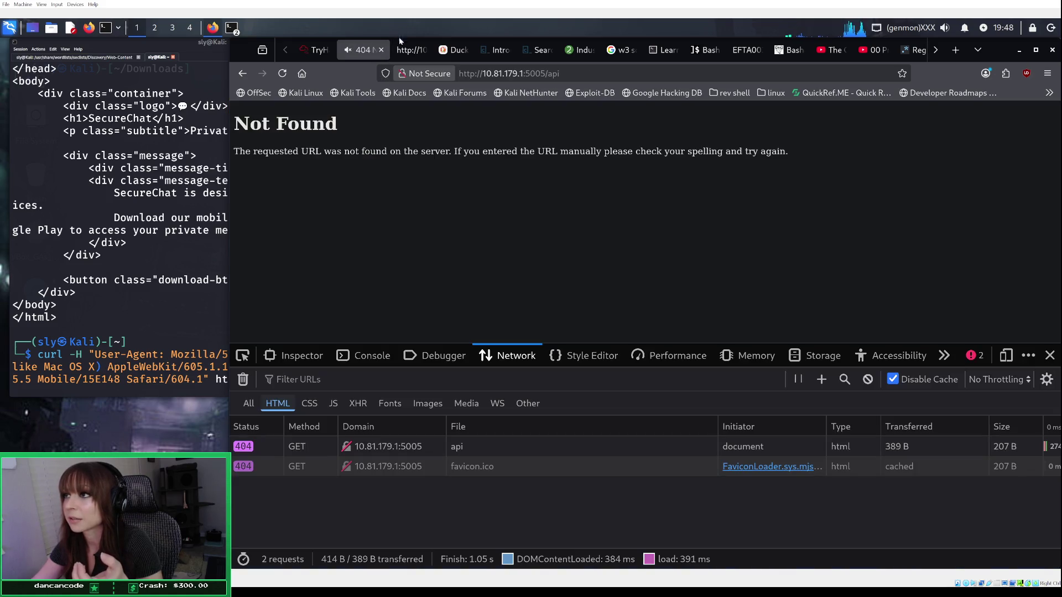
pyautogui.click(411, 50)
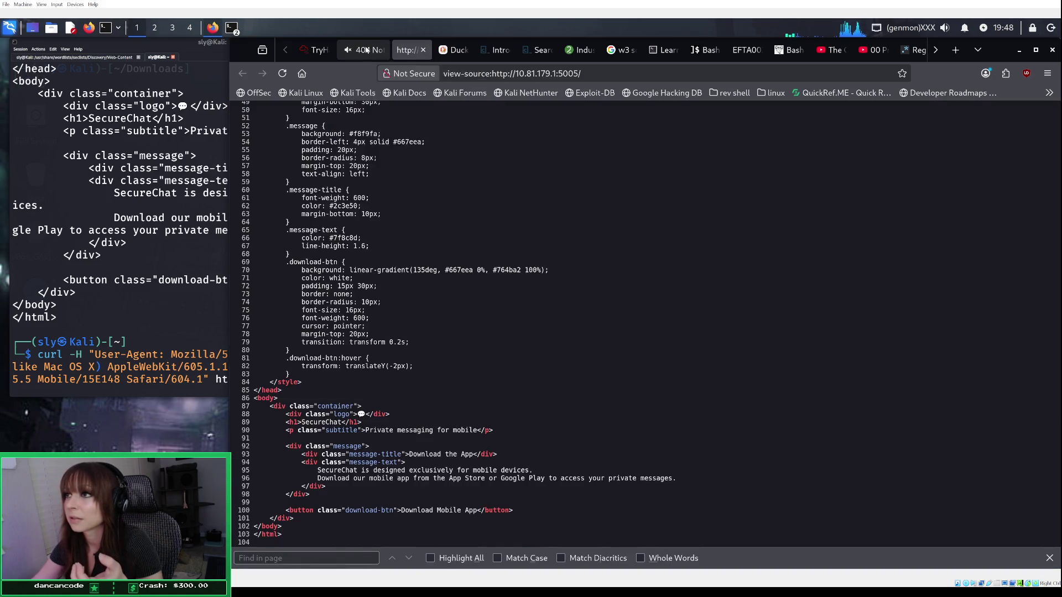
pyautogui.click(366, 49)
pyautogui.click(225, 291)
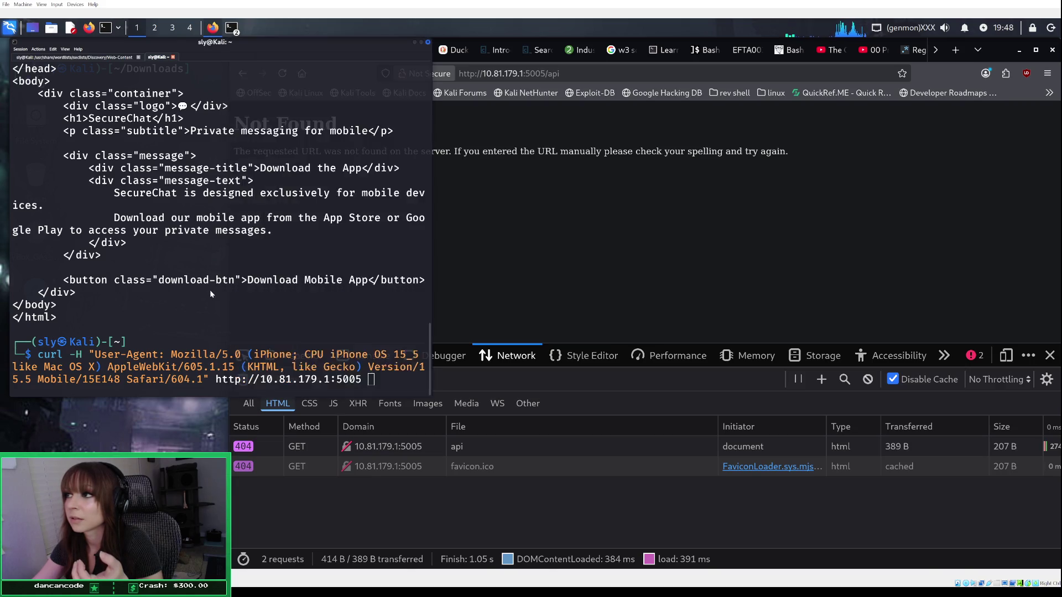
pyautogui.click(525, 98)
pyautogui.click(210, 333)
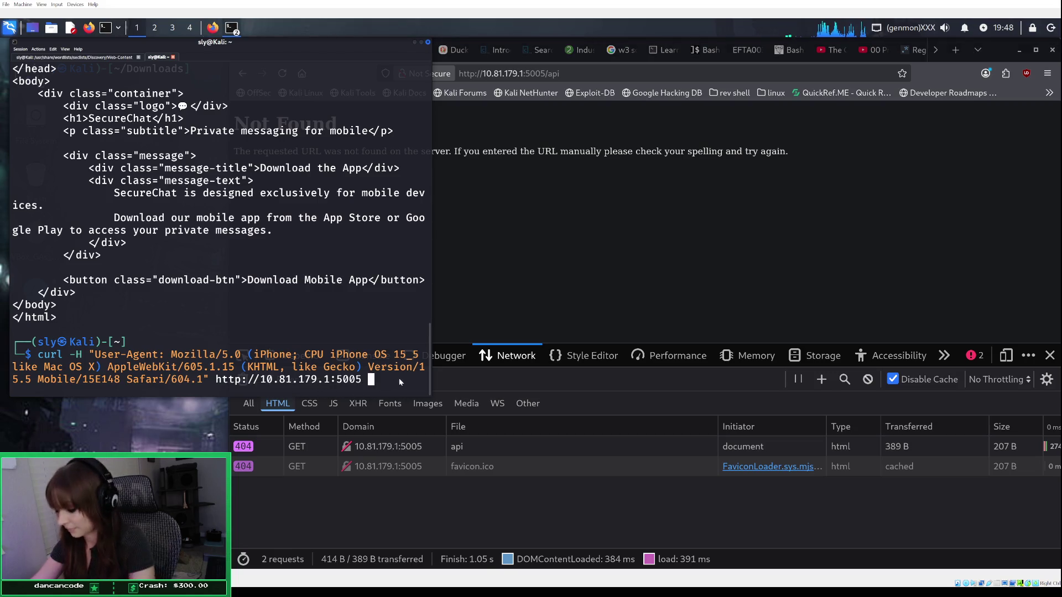
pyautogui.press('Return')
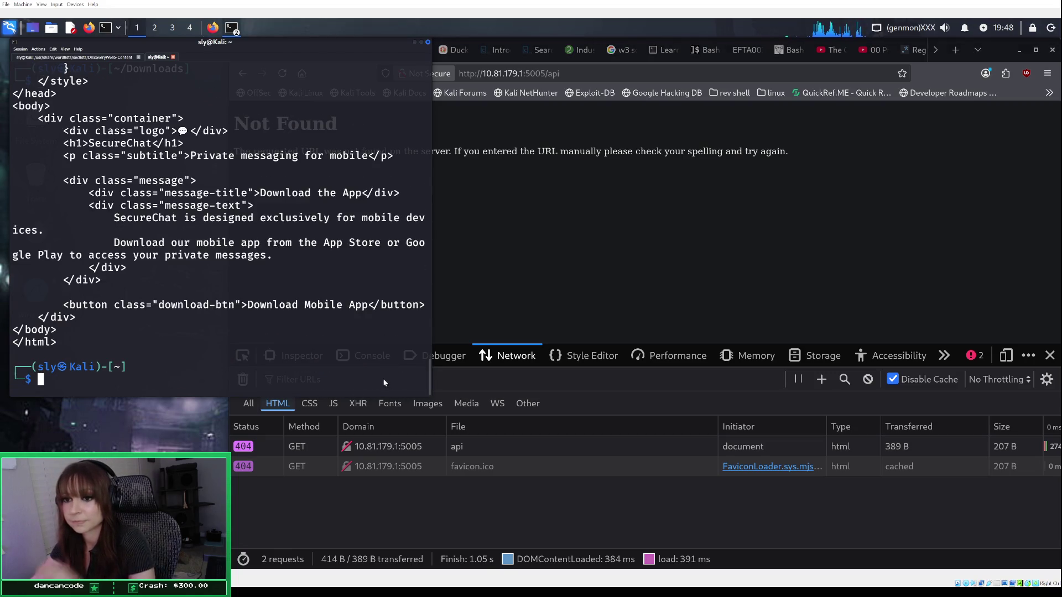
# Step: Select and copy the SecureChat HTML returned by the curl request
pyautogui.moveTo(107, 354)
pyautogui.mouseDown()
pyautogui.moveTo(79, 341)
pyautogui.moveTo(39, 157)
pyautogui.mouseUp()
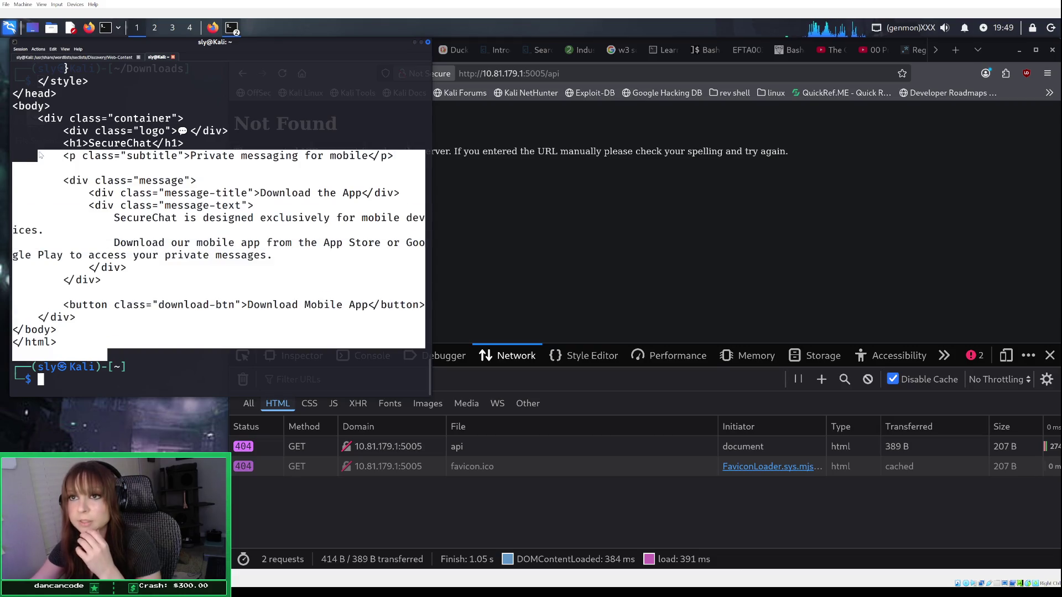
pyautogui.scroll(20, 44, 154)
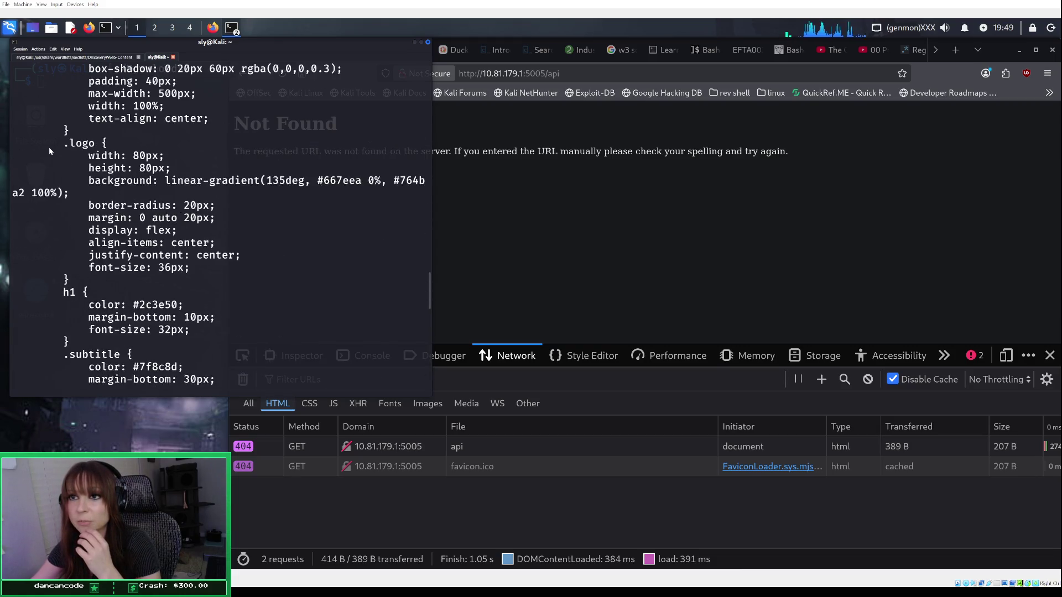
pyautogui.scroll(10, 49, 150)
pyautogui.scroll(1, 56, 129)
pyautogui.moveTo(57, 128)
pyautogui.mouseDown()
pyautogui.moveTo(33, 145)
pyautogui.moveTo(19, 193)
pyautogui.moveTo(17, 183)
pyautogui.mouseUp()
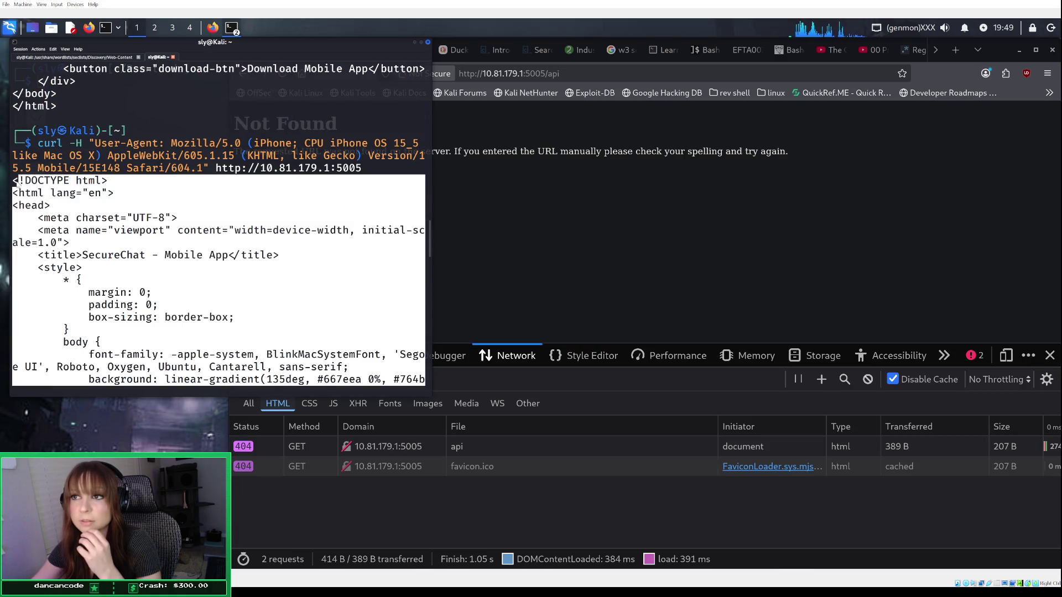
pyautogui.press('Return')
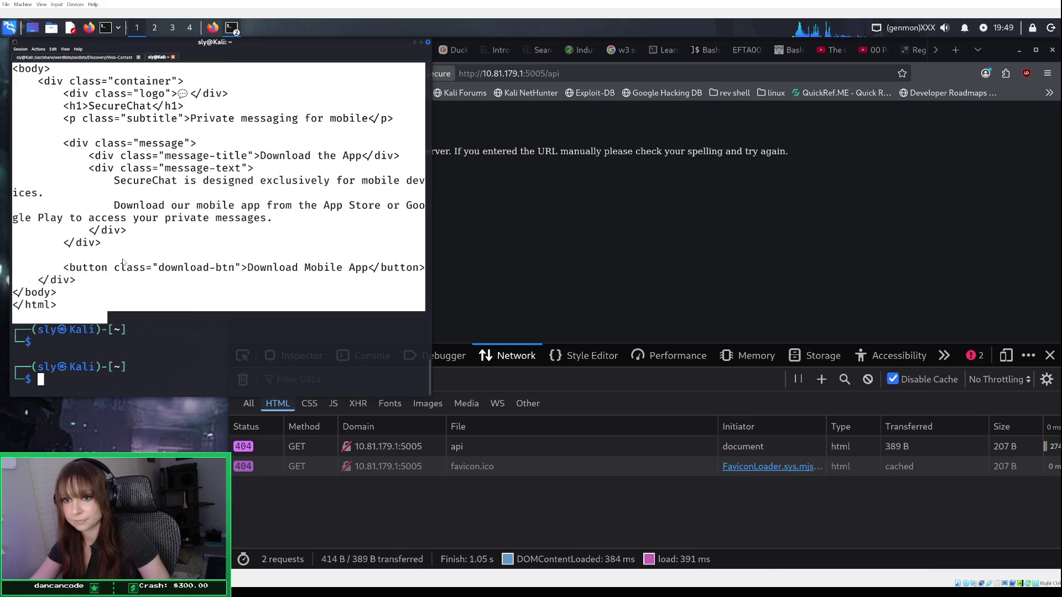
pyautogui.rightClick(126, 265)
pyautogui.click(130, 271)
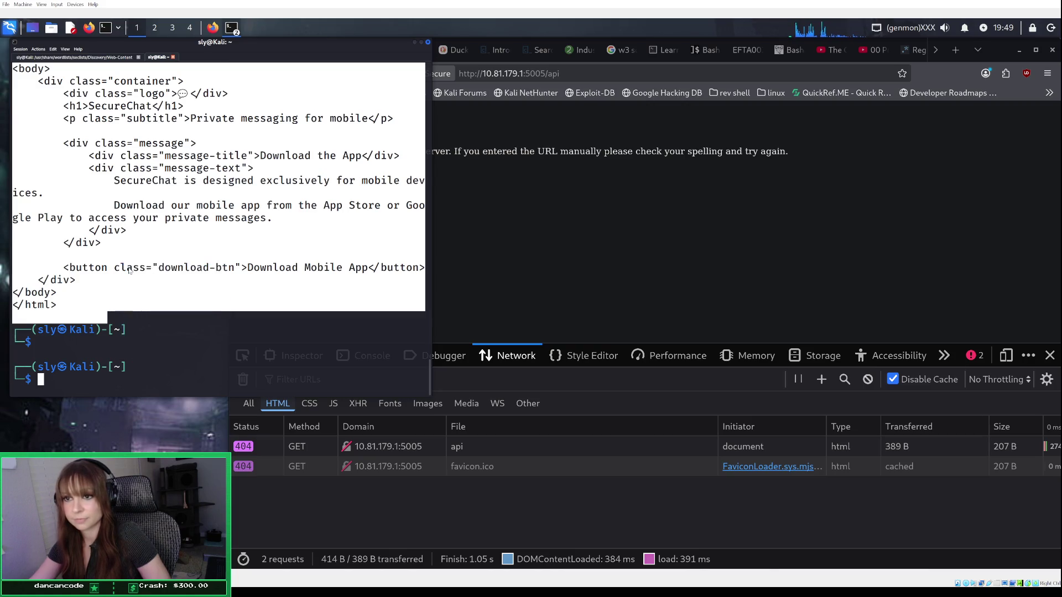
pyautogui.click(456, 172)
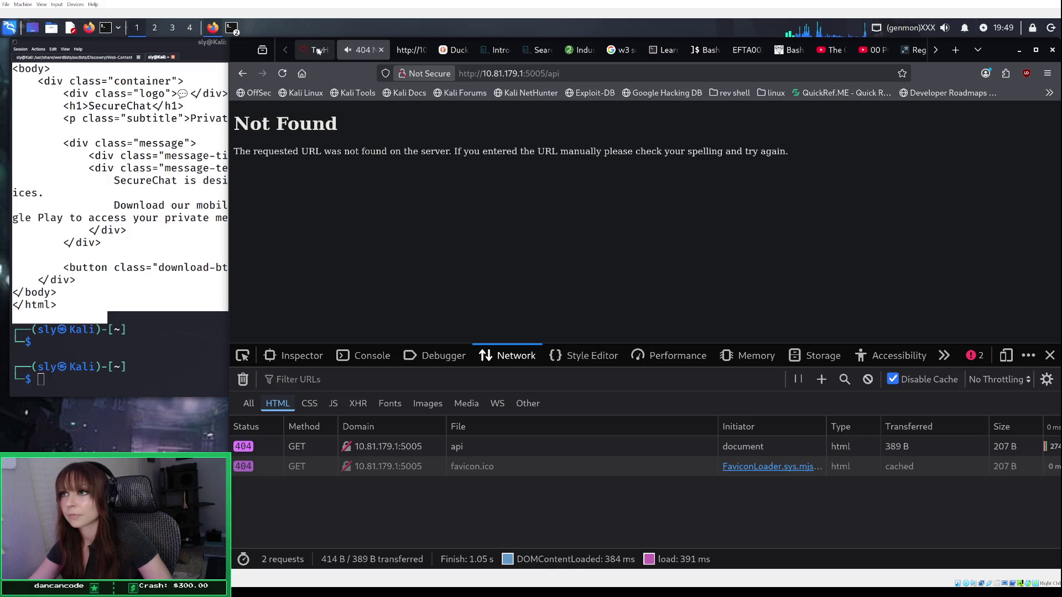
# Step: Discard the oversized HTML paste and send Echo 'i am still getting the same output'
pyautogui.click(313, 50)
pyautogui.click(353, 531)
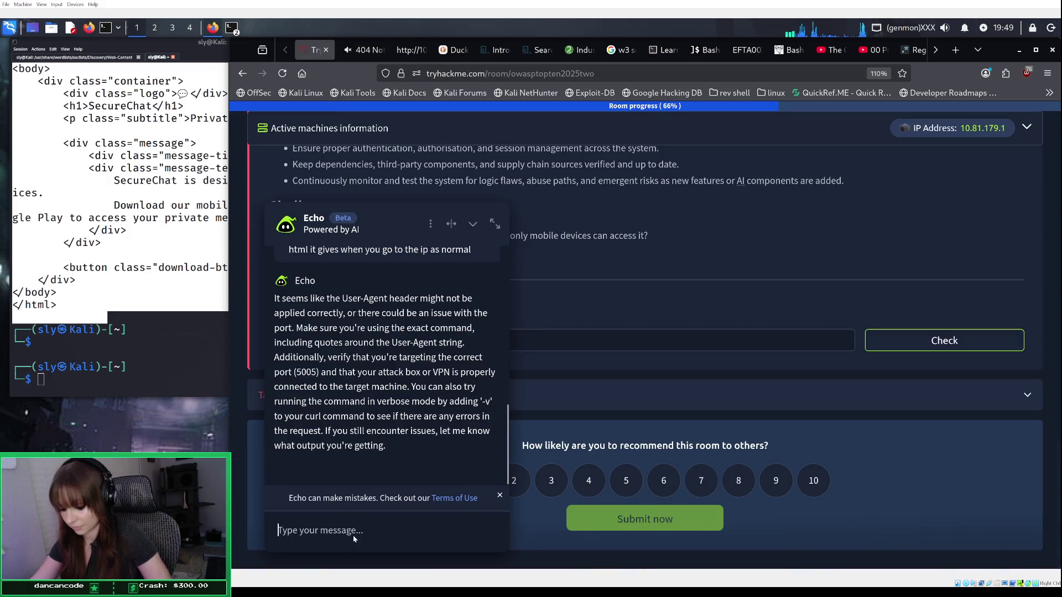
pyautogui.hotkey('ctrl', 'v')
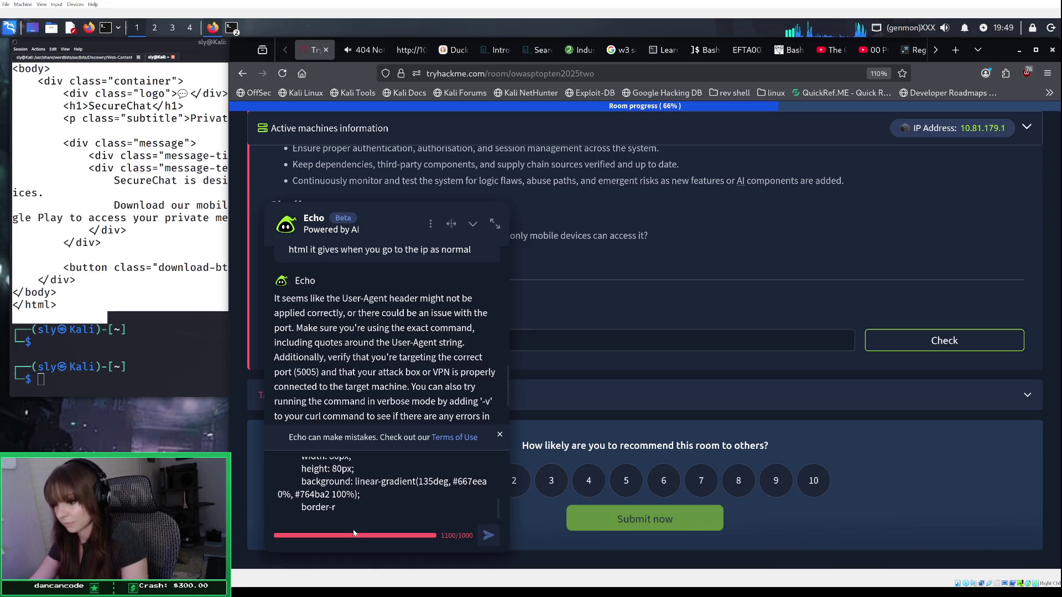
pyautogui.moveTo(363, 509)
pyautogui.mouseDown()
pyautogui.moveTo(274, 453)
pyautogui.moveTo(277, 430)
pyautogui.mouseUp()
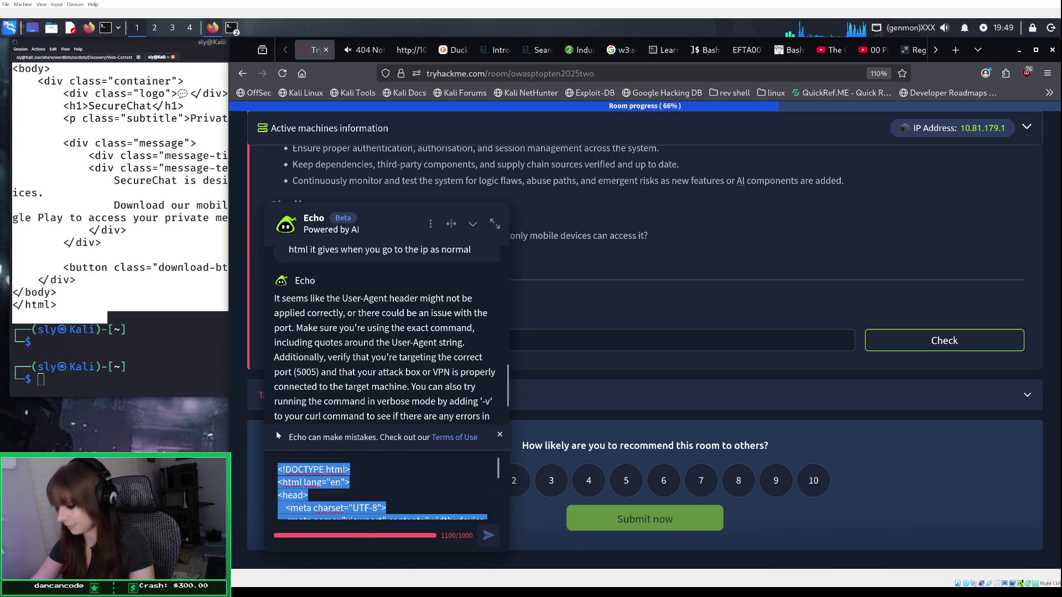
pyautogui.press('BackSpace')
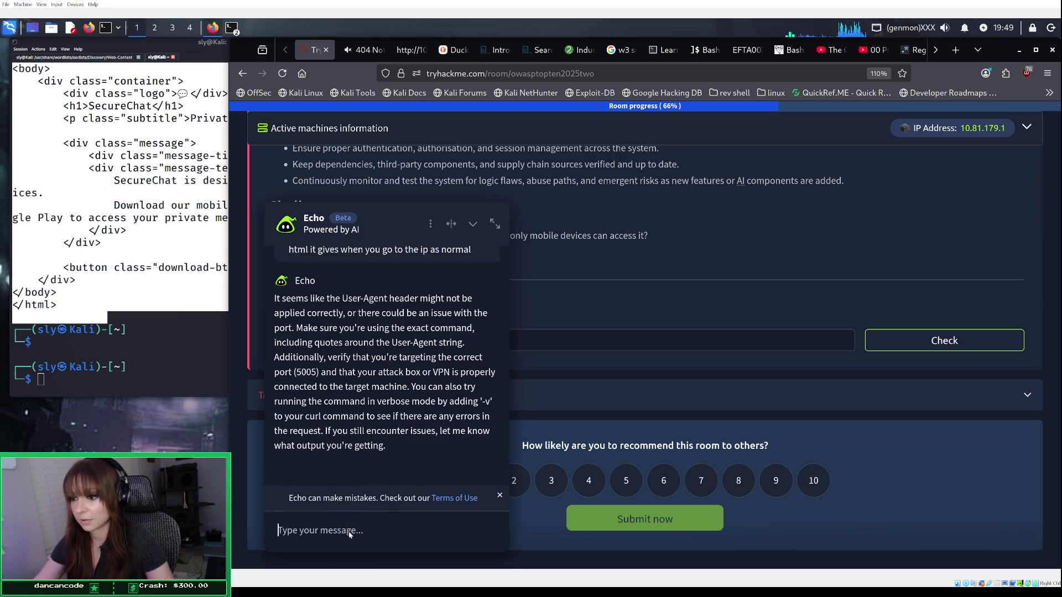
pyautogui.write('i am still getting the same output')
pyautogui.press('Return')
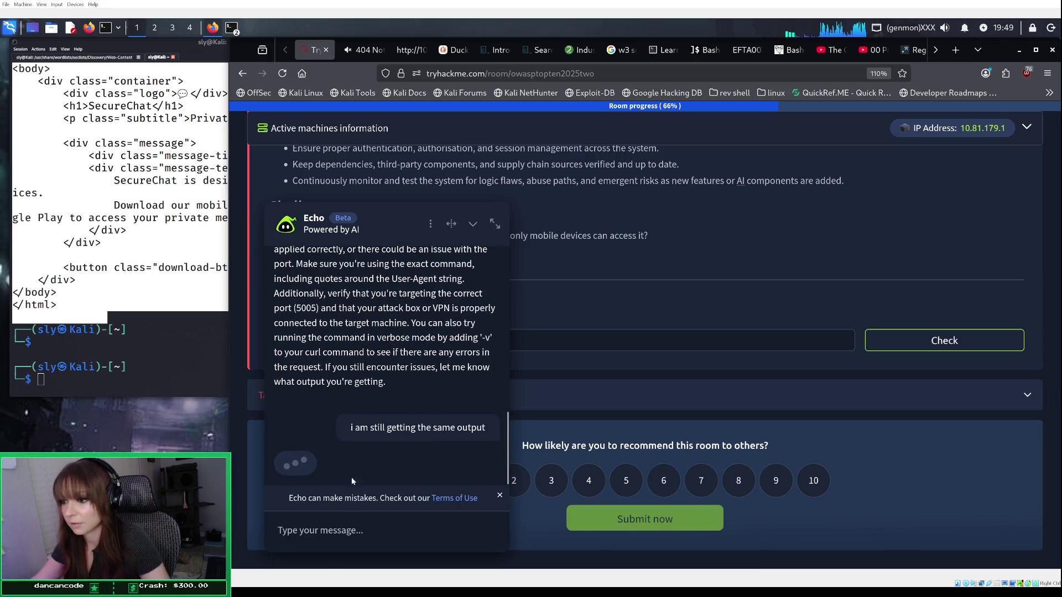
pyautogui.click(179, 377)
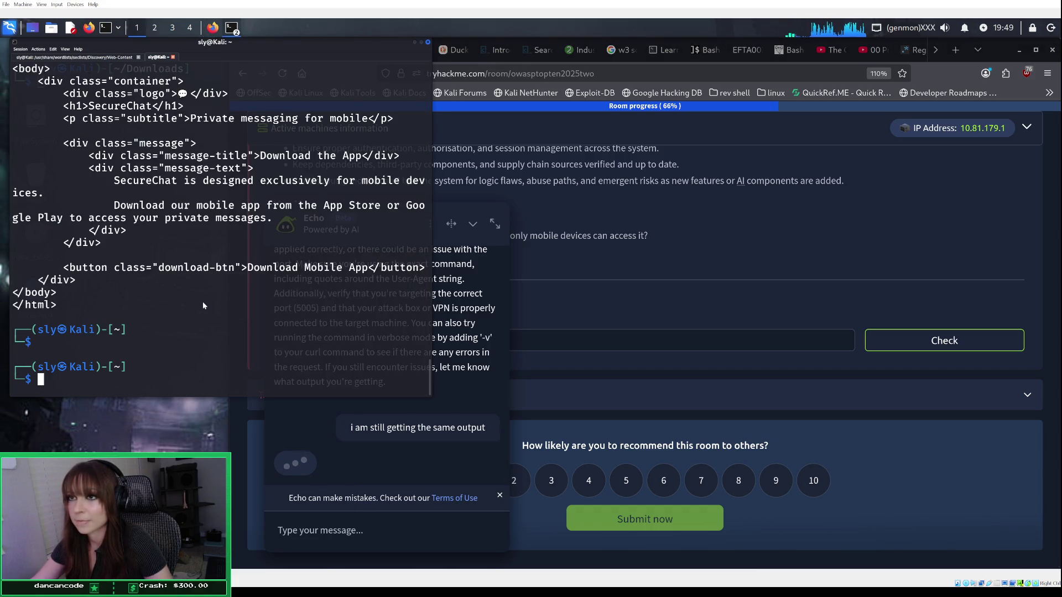
# Step: Pipe the iPhone curl output through grep for 'thm', then 'THM'; neither matches anything
pyautogui.press('Up')
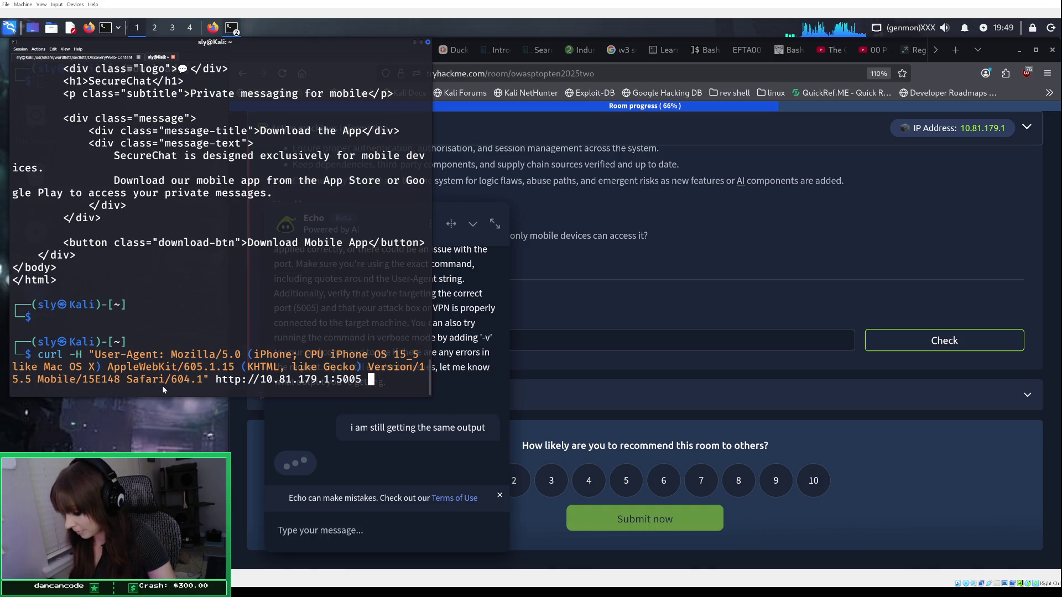
pyautogui.write('| grep ')
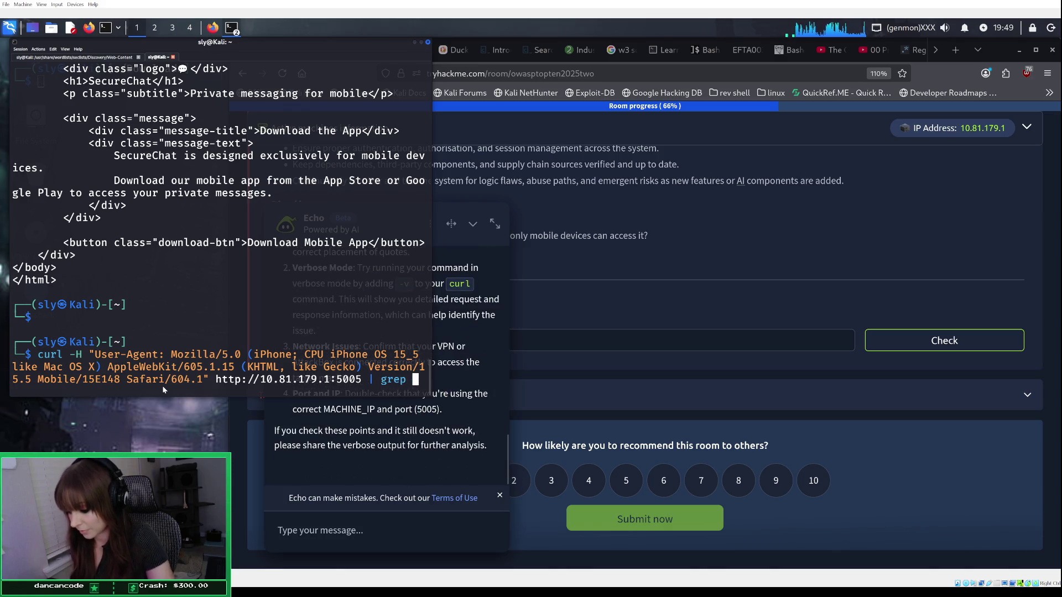
pyautogui.write('thm')
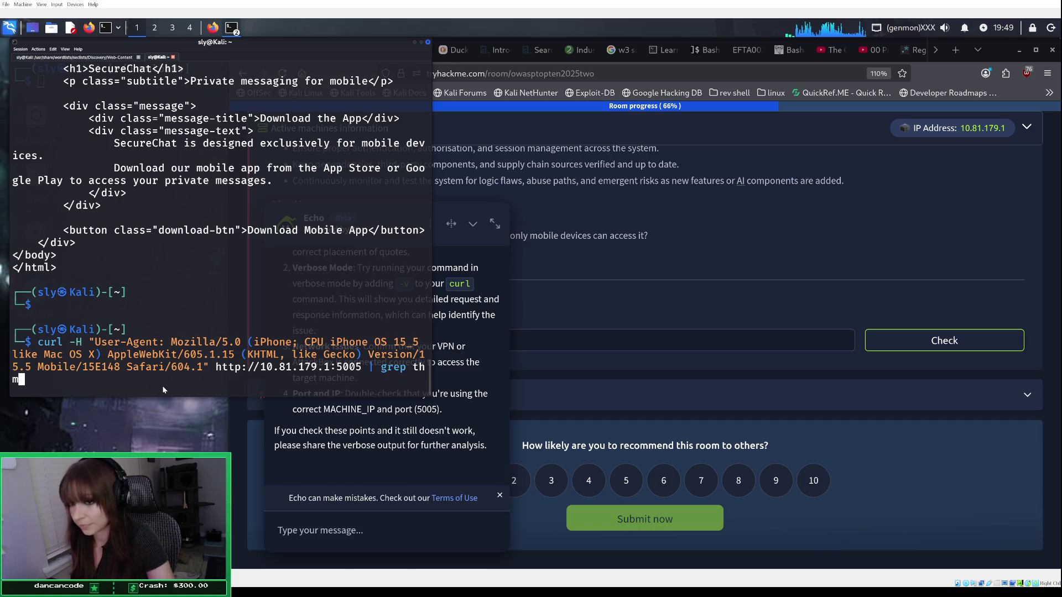
pyautogui.press('Return')
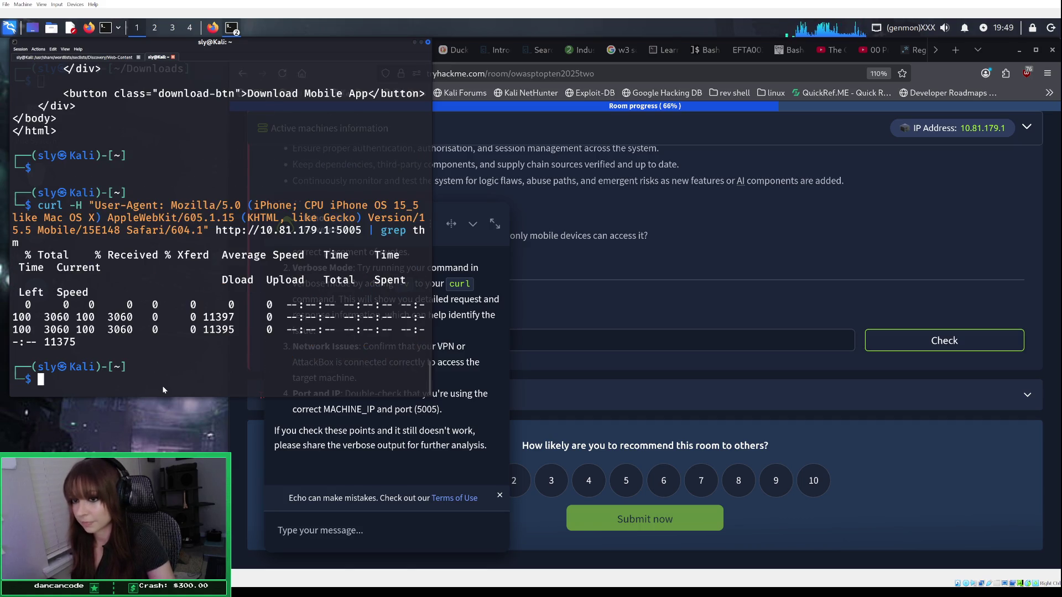
pyautogui.press('Up')
pyautogui.press('Left')
pyautogui.press('Left')
pyautogui.press('Left')
pyautogui.press('Delete')
pyautogui.press('Delete')
pyautogui.press('Delete')
pyautogui.write('THM')
pyautogui.press('Return')
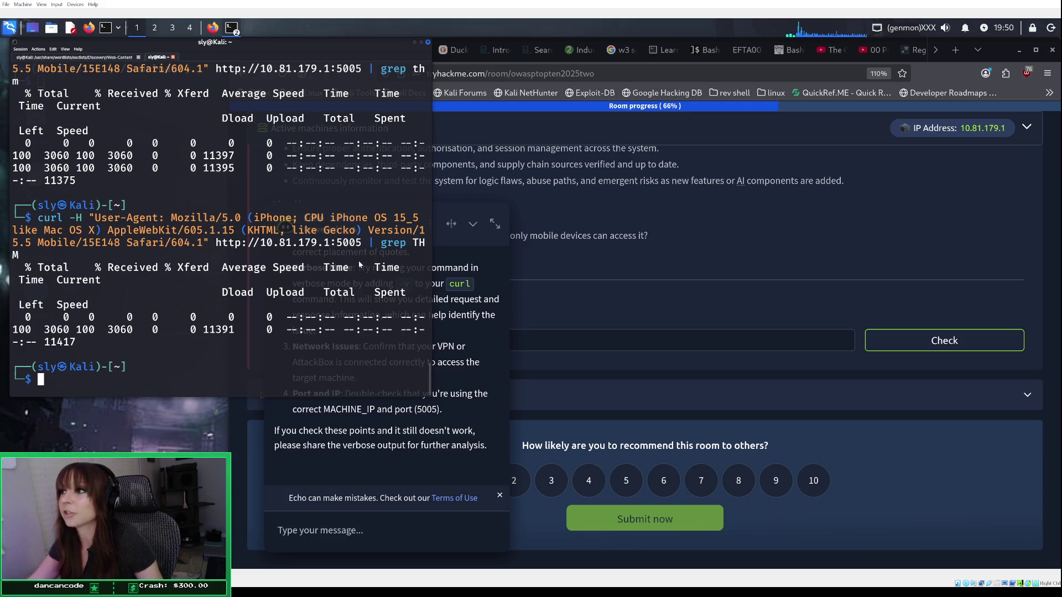
# Step: Scroll the TryHackMe room up to the header and back down to the Task 5 answer area
pyautogui.click(212, 27)
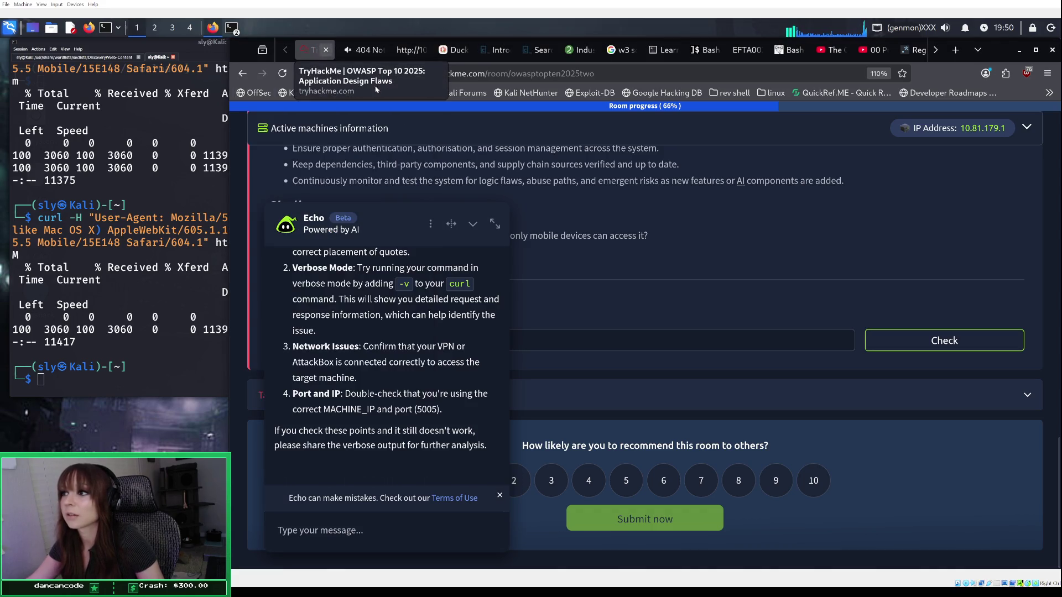
pyautogui.scroll(3, 666, 255)
pyautogui.scroll(10, 666, 259)
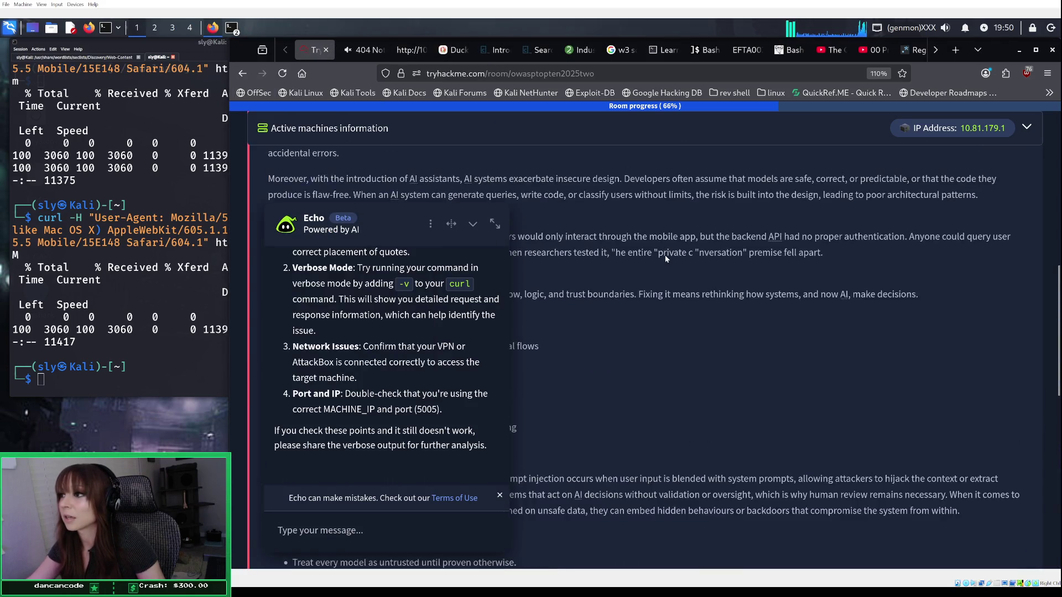
pyautogui.scroll(10, 665, 258)
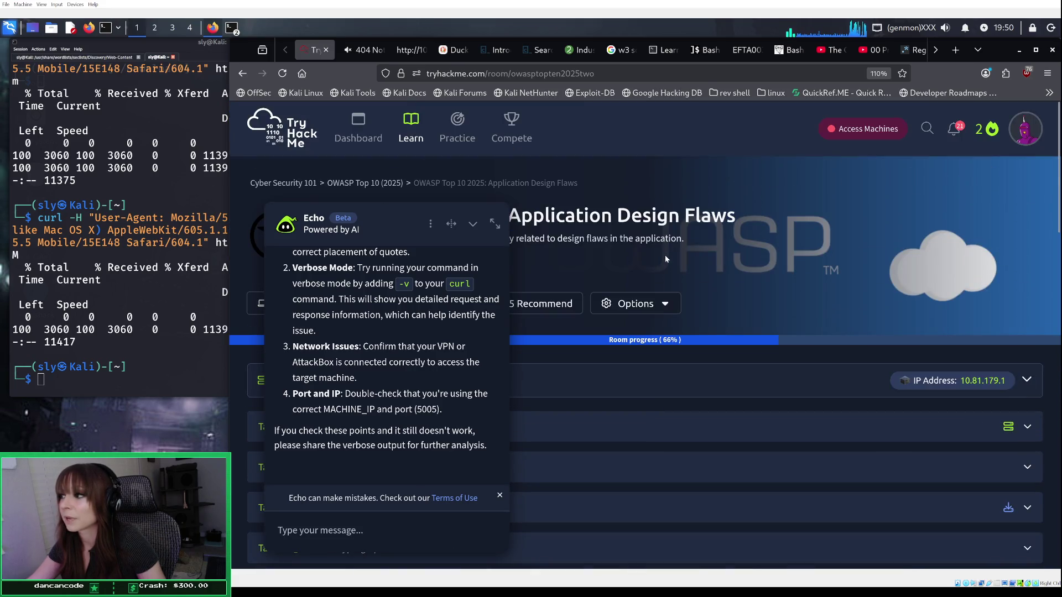
pyautogui.scroll(-4, 665, 258)
pyautogui.scroll(-15, 666, 258)
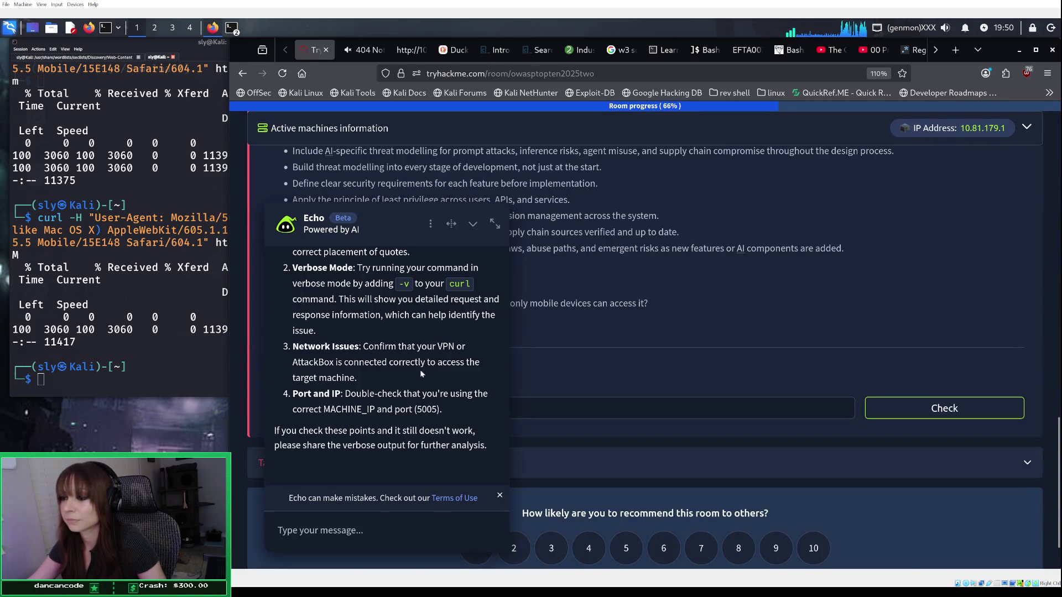
pyautogui.click(129, 384)
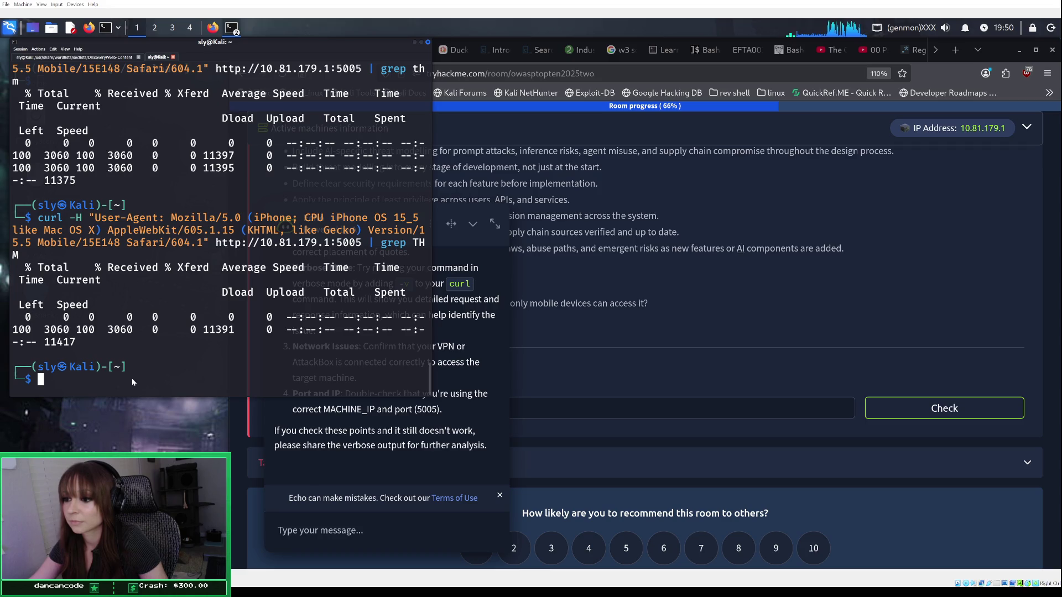
# Step: Rerun the iPhone curl request without the '| grep THM' filter, adding -v for verbose output
pyautogui.press('Up')
pyautogui.press('Left')
pyautogui.press('Left')
pyautogui.press('Left')
pyautogui.press('Left')
pyautogui.press('Left')
pyautogui.press('Left')
pyautogui.press('Right')
pyautogui.press('Right')
pyautogui.press('Right')
pyautogui.press('Right')
pyautogui.press('Right')
pyautogui.press('Right')
pyautogui.press('Left')
pyautogui.press('Left')
pyautogui.press('Left')
pyautogui.press('Left')
pyautogui.press('Left')
pyautogui.press('Delete')
pyautogui.press('Delete')
pyautogui.press('Delete')
pyautogui.hotkey('ctrl', '_')
pyautogui.press('Left')
pyautogui.press('Left')
pyautogui.press('Left')
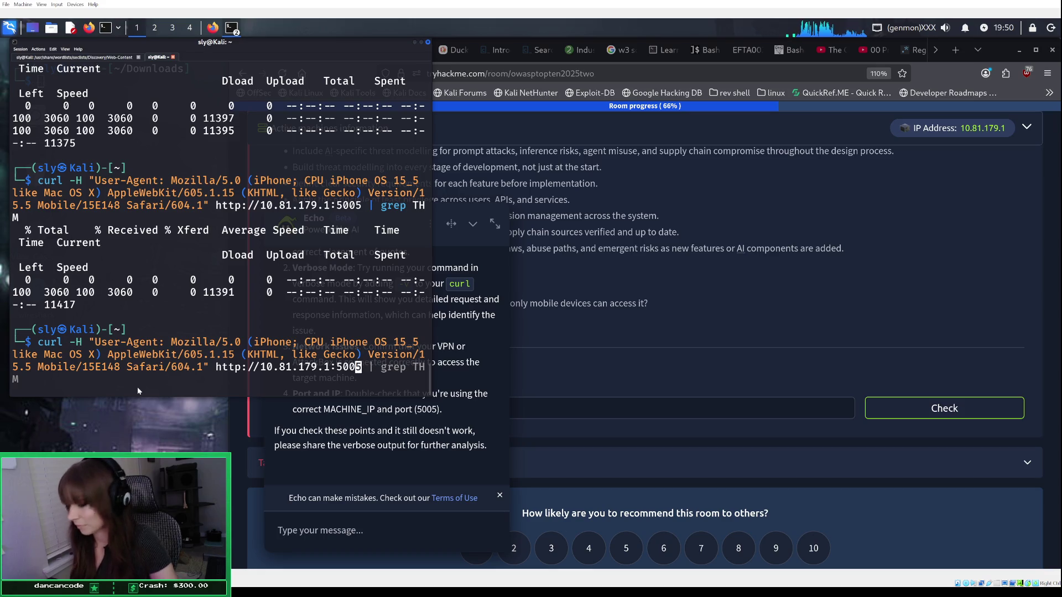
pyautogui.press('Left')
pyautogui.press('Left')
pyautogui.press('Left')
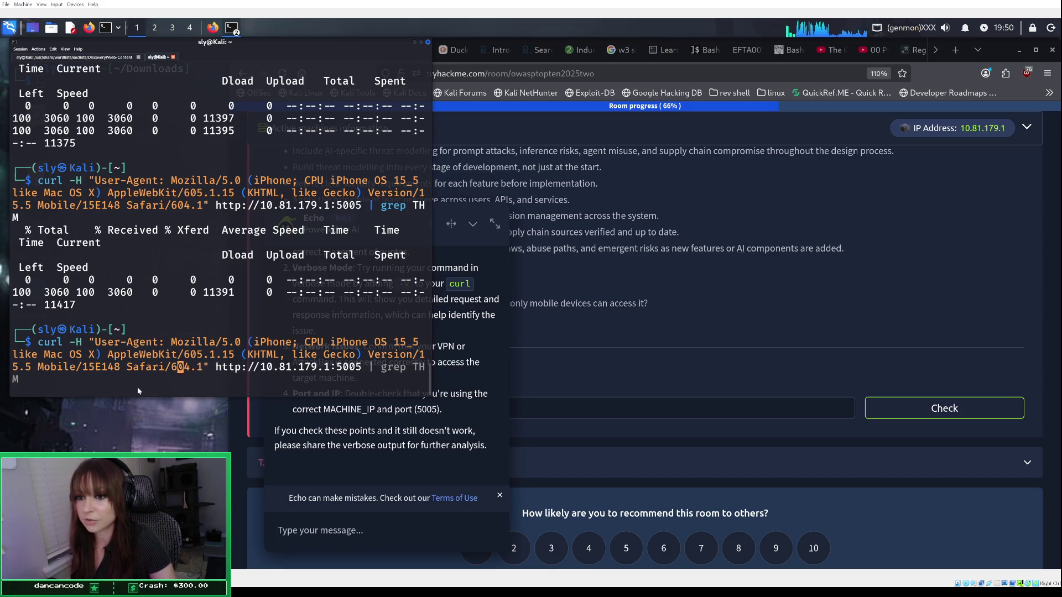
pyautogui.press('Left')
pyautogui.press('Left')
pyautogui.press('Left')
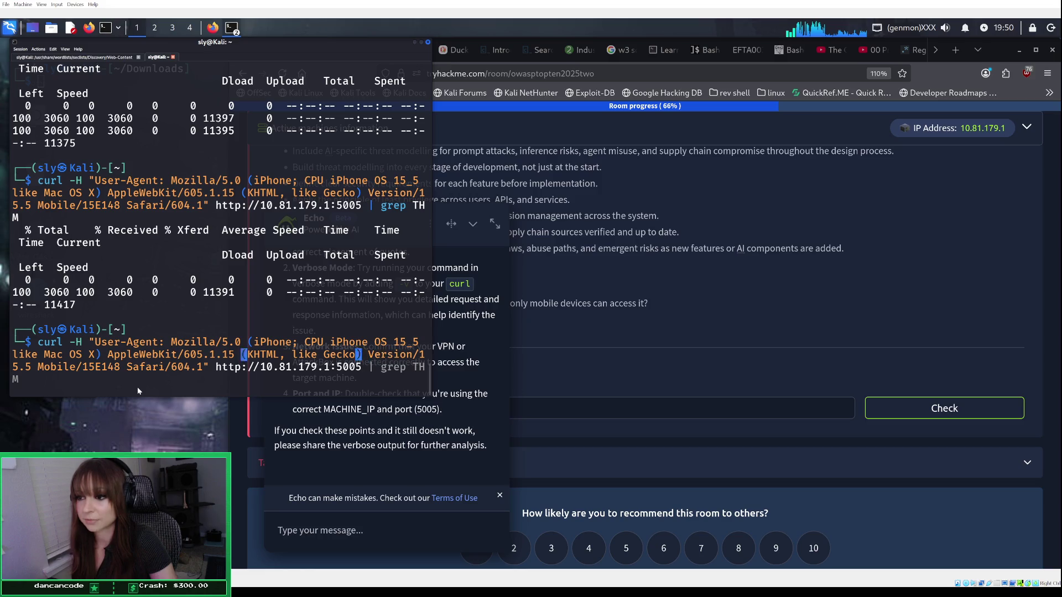
pyautogui.press('Left')
pyautogui.press('Left')
pyautogui.press('Left')
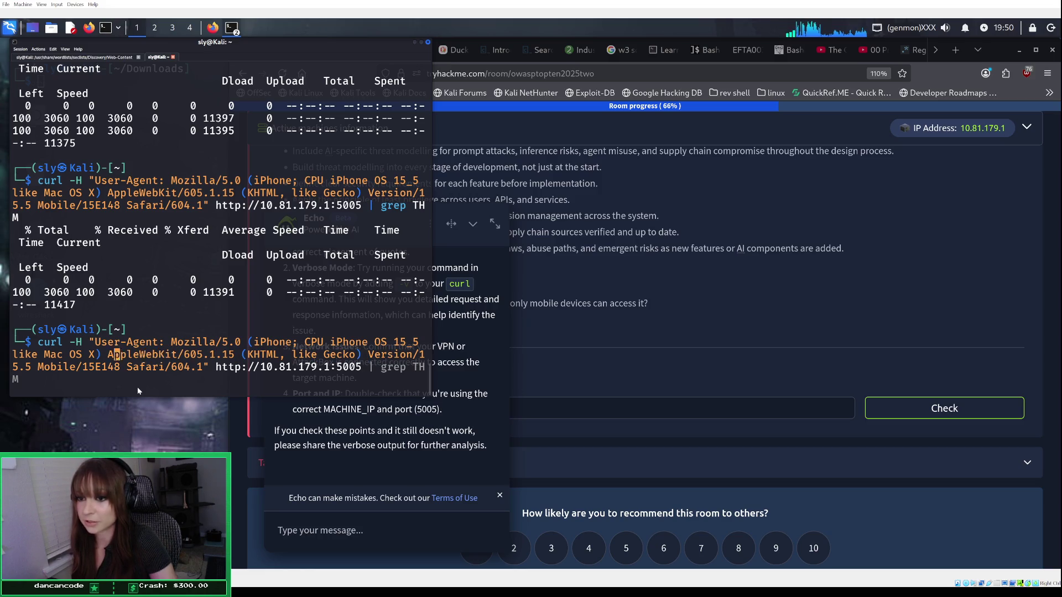
pyautogui.press('Left')
pyautogui.press('Left')
pyautogui.press('Left')
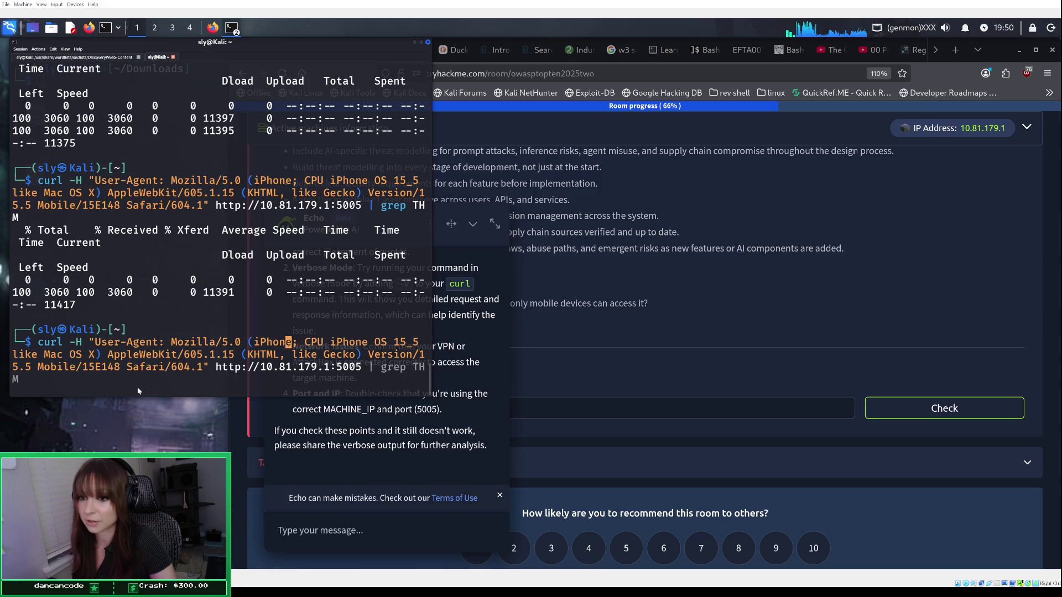
pyautogui.press('Left')
pyautogui.press('Left')
pyautogui.press('Left')
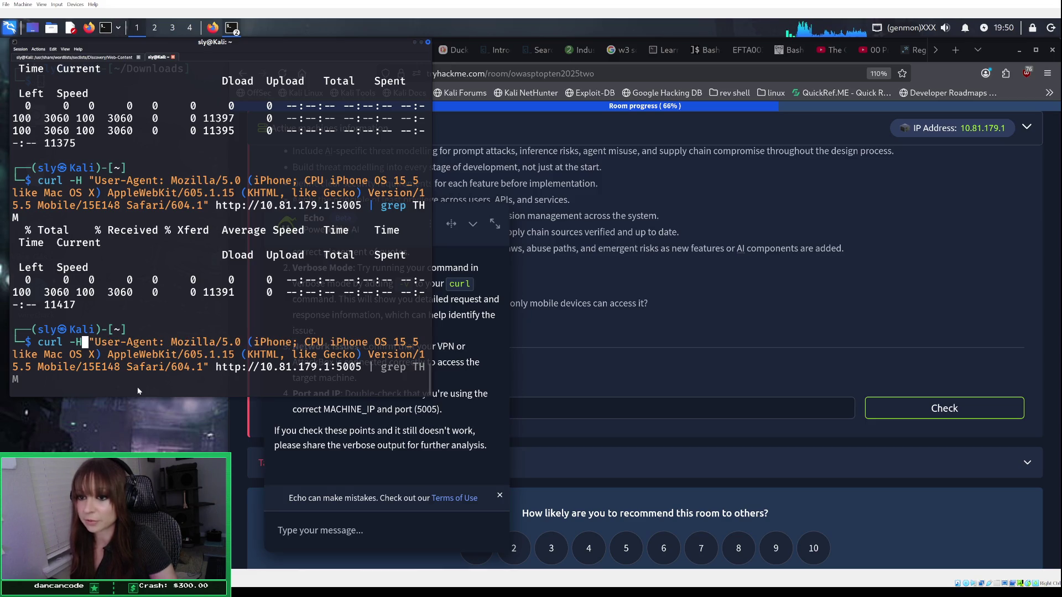
pyautogui.press('Up')
pyautogui.write('-v')
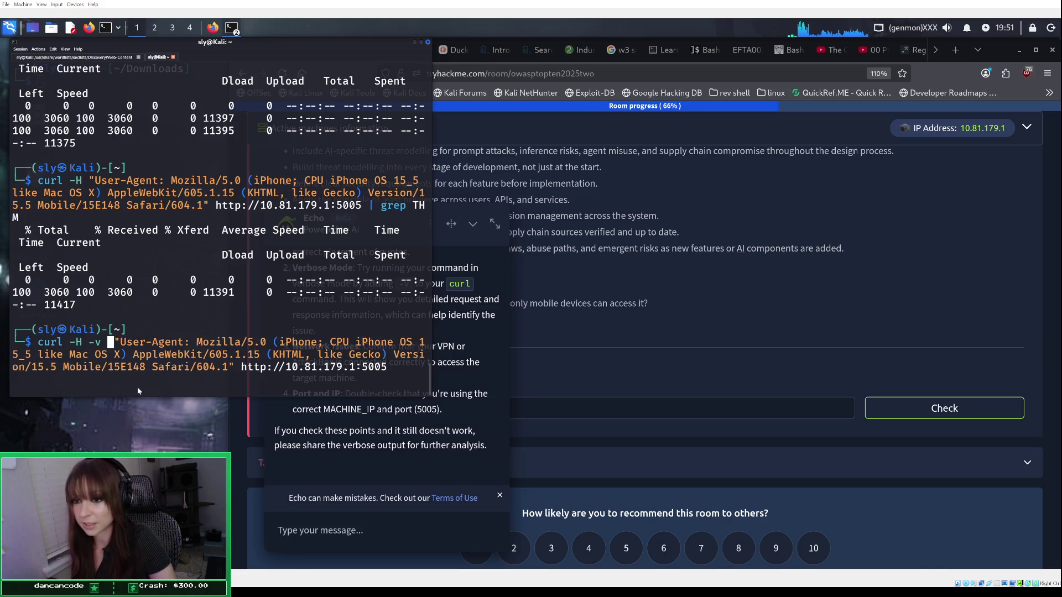
pyautogui.press('Return')
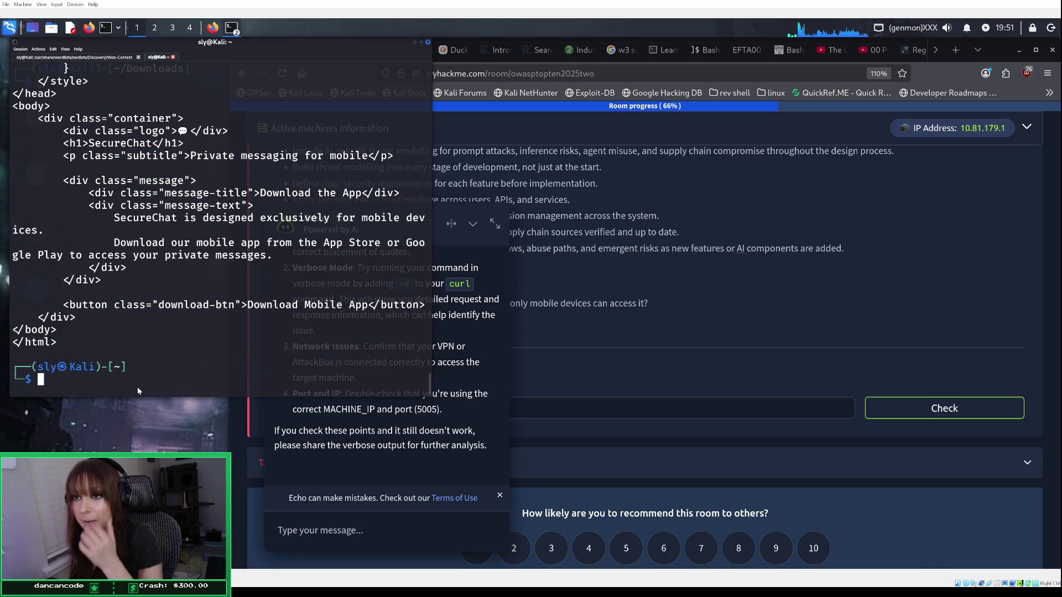
# Step: Scroll back through the full SecureChat HTML printed by the verbose request
pyautogui.scroll(3, 148, 346)
pyautogui.scroll(9, 150, 352)
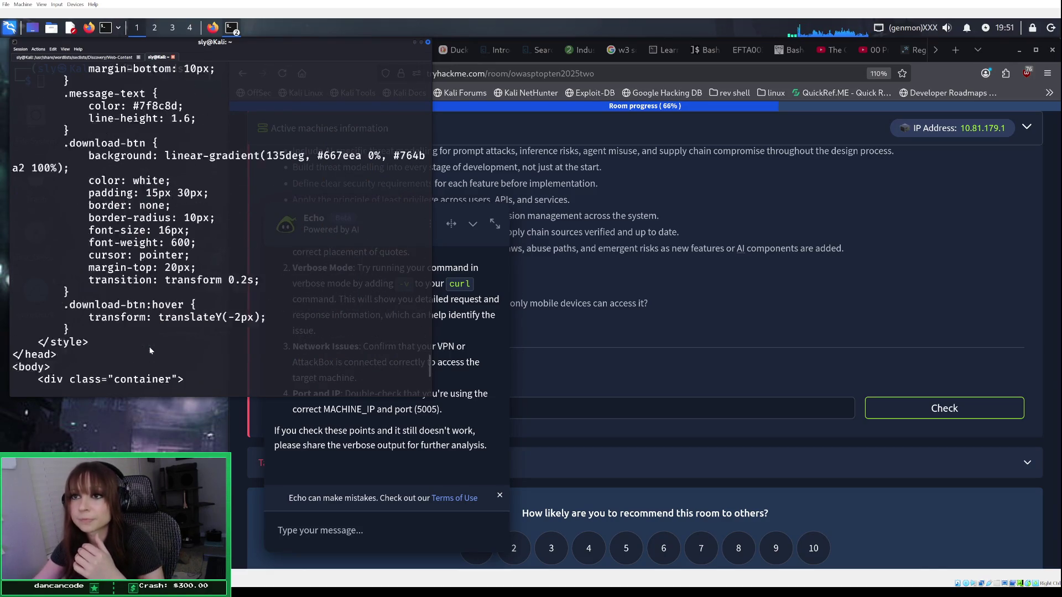
pyautogui.scroll(12, 148, 346)
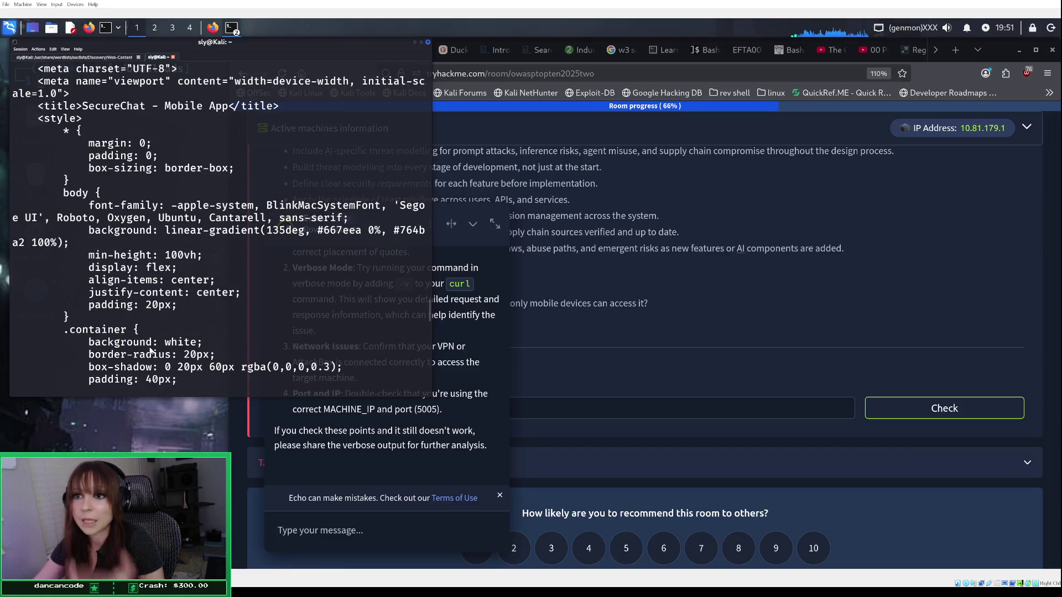
pyautogui.scroll(3, 150, 351)
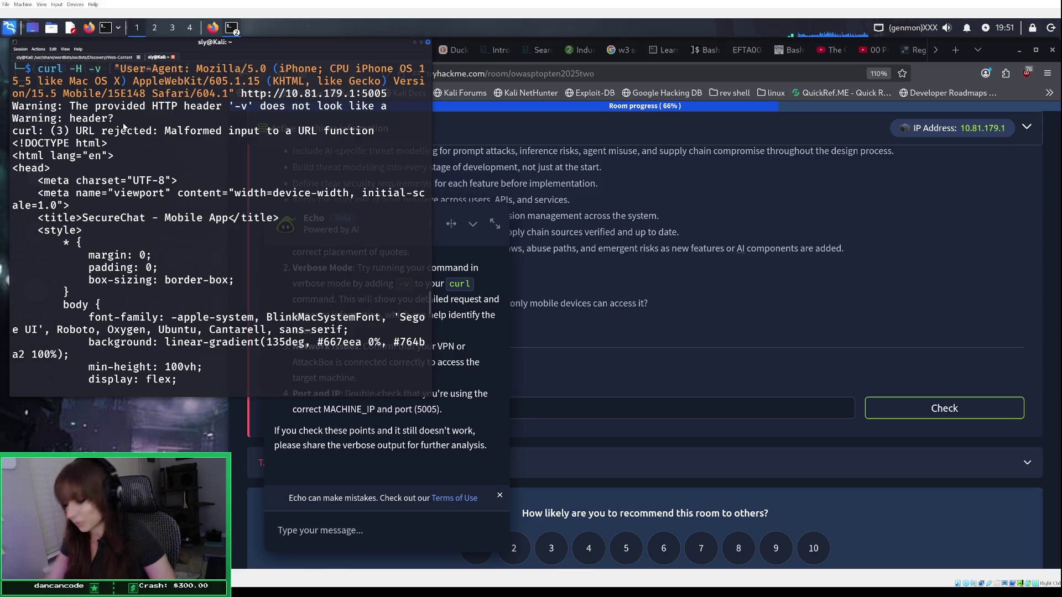
# Step: Rerun the verbose iPhone curl request with -i to include the response headers
pyautogui.scroll(-10, 105, 183)
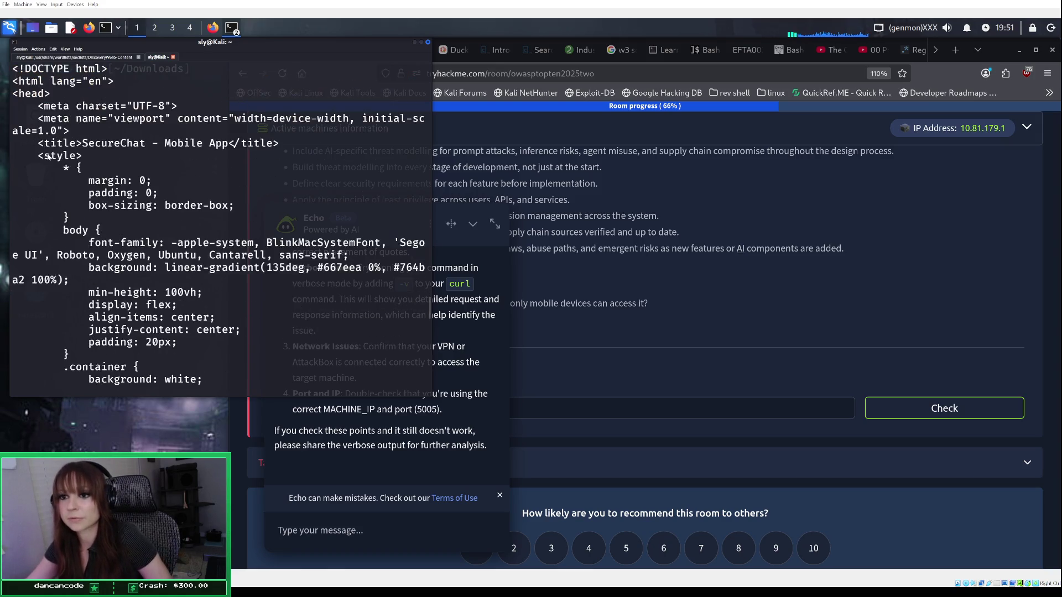
pyautogui.scroll(-7, 94, 214)
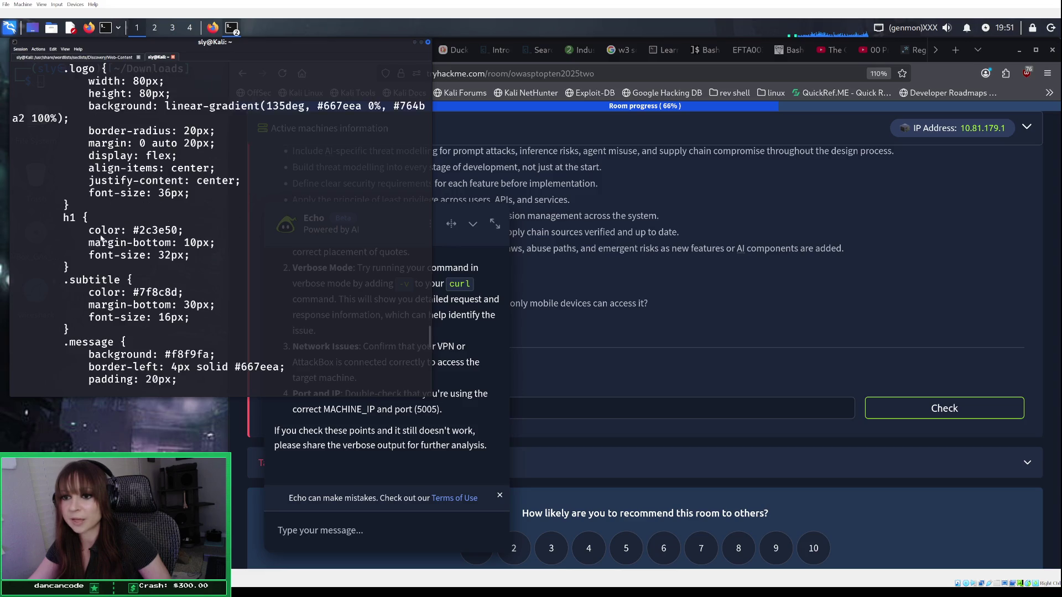
pyautogui.scroll(-3, 98, 248)
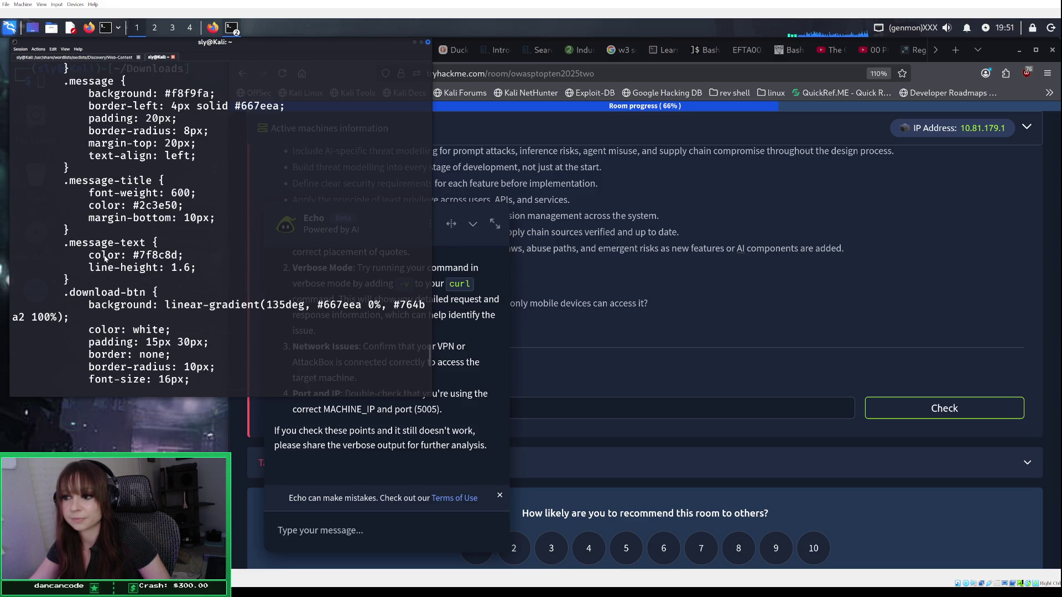
pyautogui.scroll(-11, 105, 258)
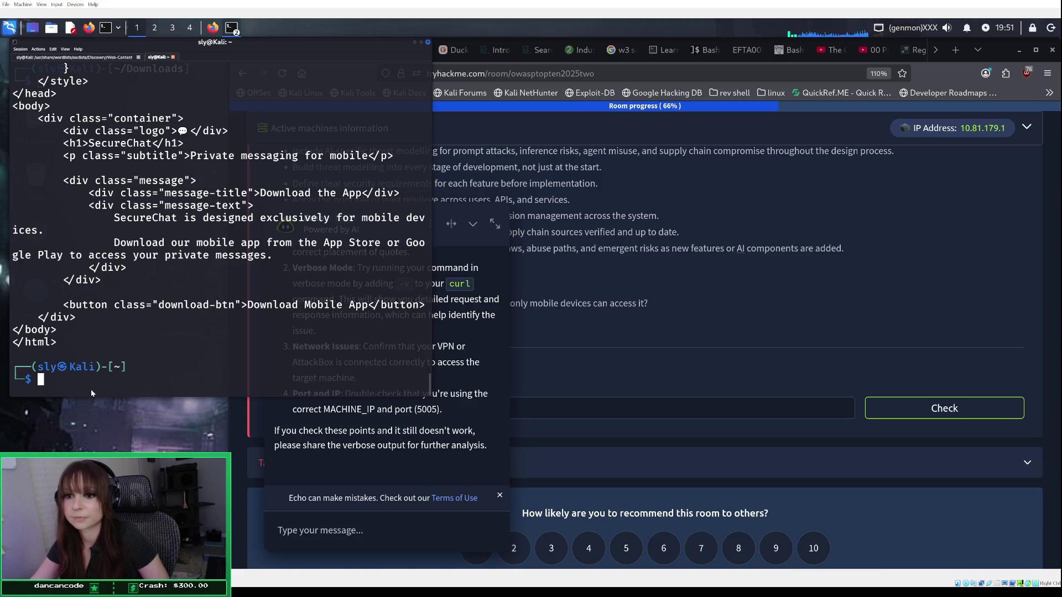
pyautogui.press('Up')
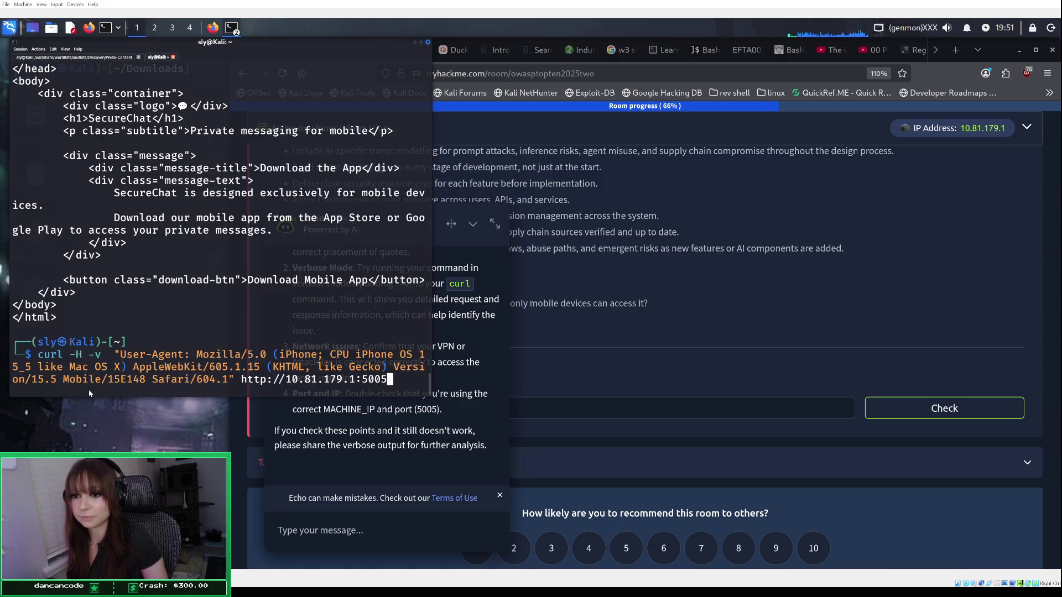
pyautogui.press('Left')
pyautogui.press('Left')
pyautogui.press('Left')
pyautogui.press('Up')
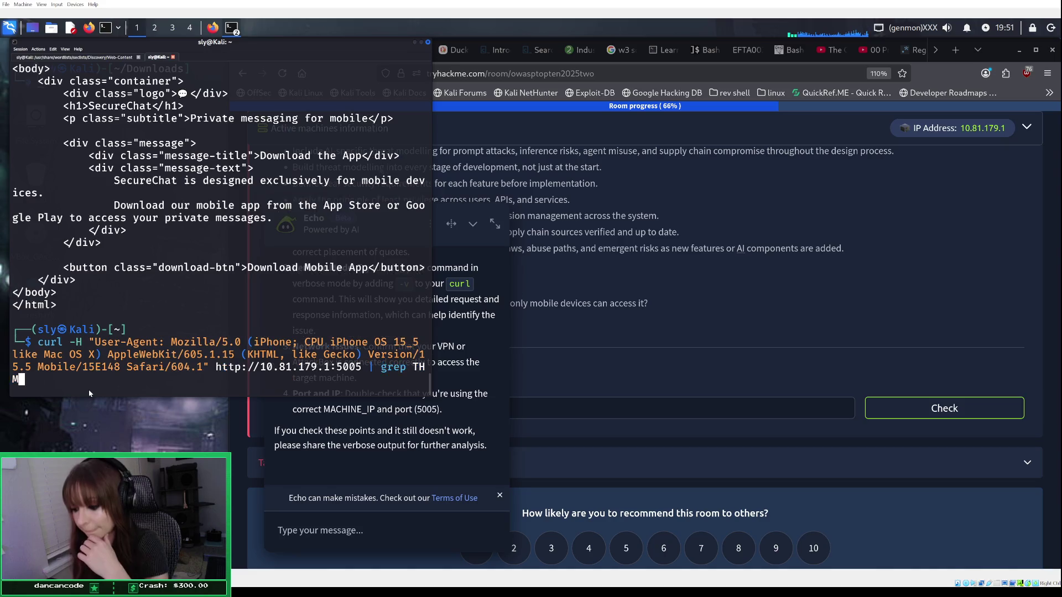
pyautogui.press('Down')
pyautogui.press('Left')
pyautogui.press('Left')
pyautogui.press('Left')
pyautogui.press('Left')
pyautogui.press('Left')
pyautogui.press('Left')
pyautogui.press('Left')
pyautogui.press('Left')
pyautogui.press('Left')
pyautogui.press('Left')
pyautogui.press('Left')
pyautogui.press('Left')
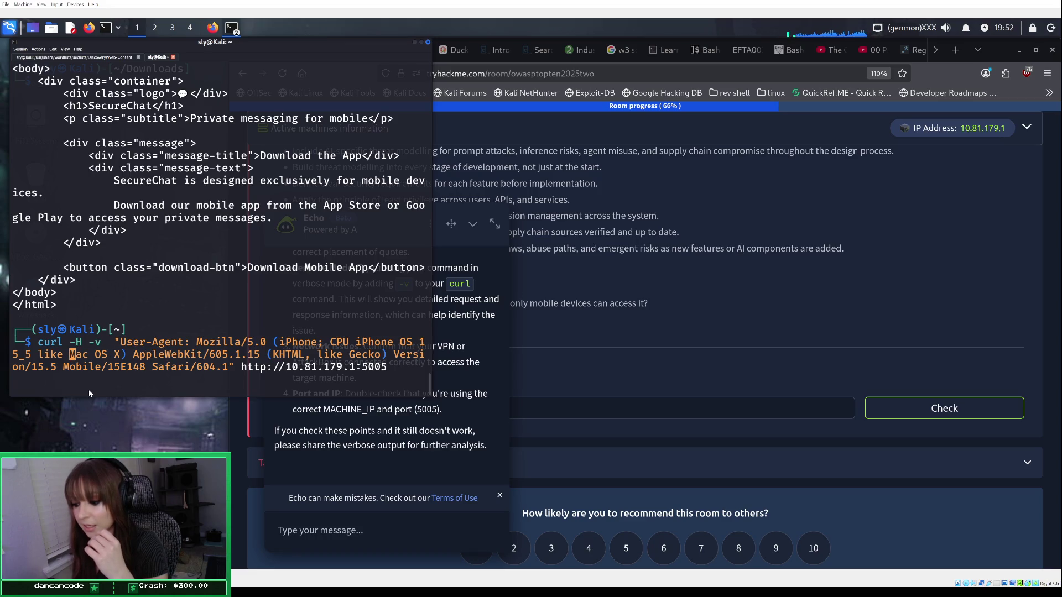
pyautogui.press('Left')
pyautogui.press('Left')
pyautogui.press('Left')
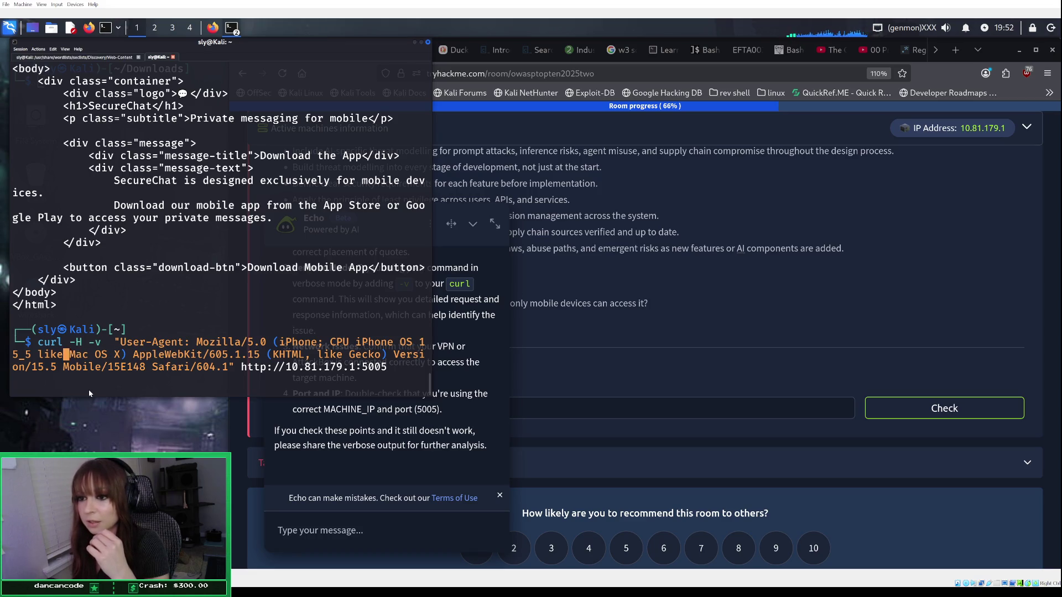
pyautogui.press('Left')
pyautogui.press('Left')
pyautogui.press('Left')
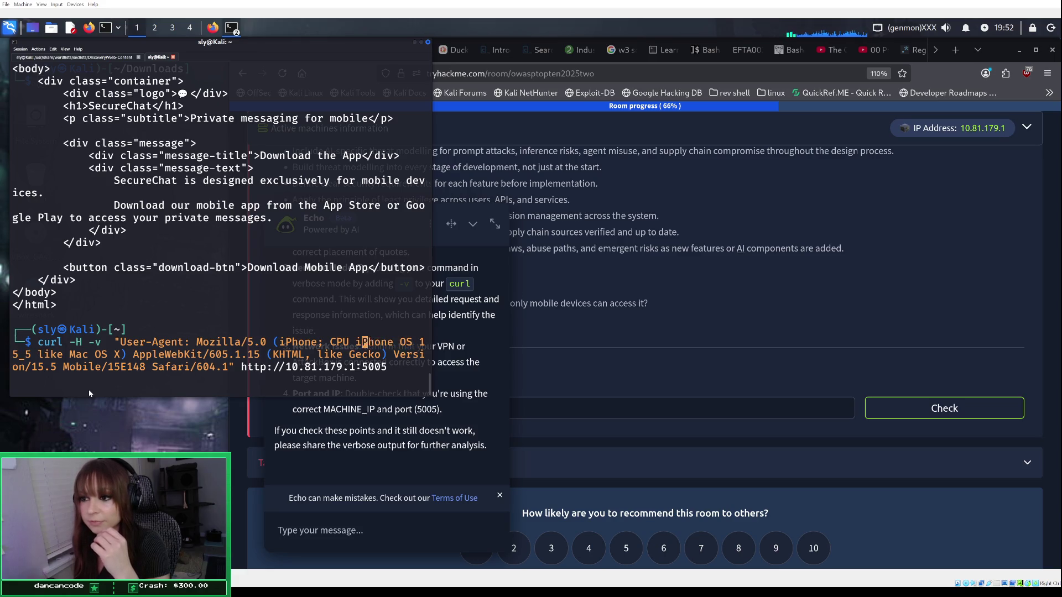
pyautogui.press('Left')
pyautogui.press('Left')
pyautogui.press('Left')
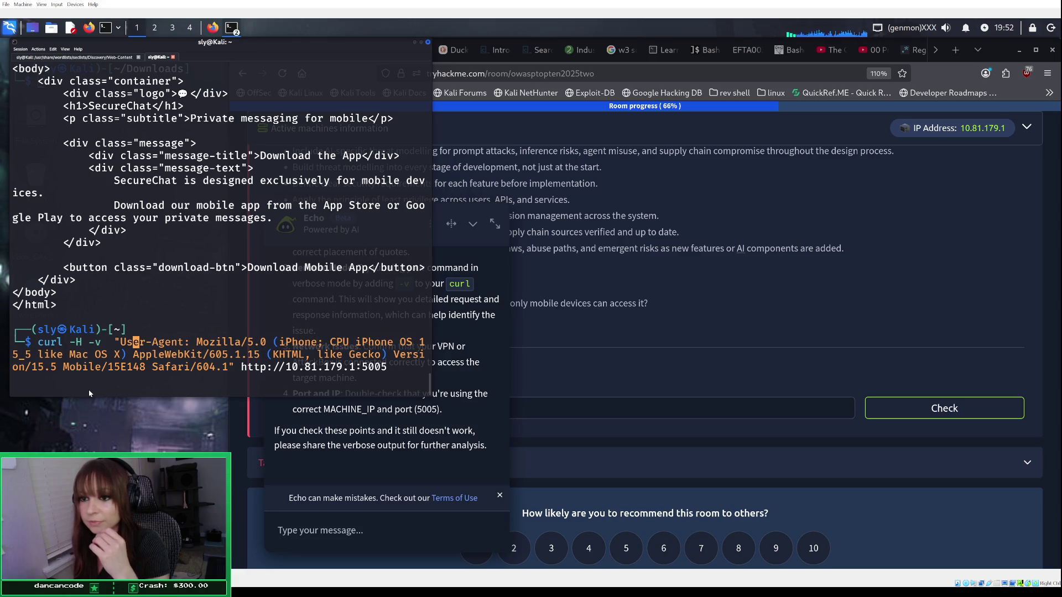
pyautogui.press('BackSpace')
pyautogui.press('BackSpace')
pyautogui.press('BackSpace')
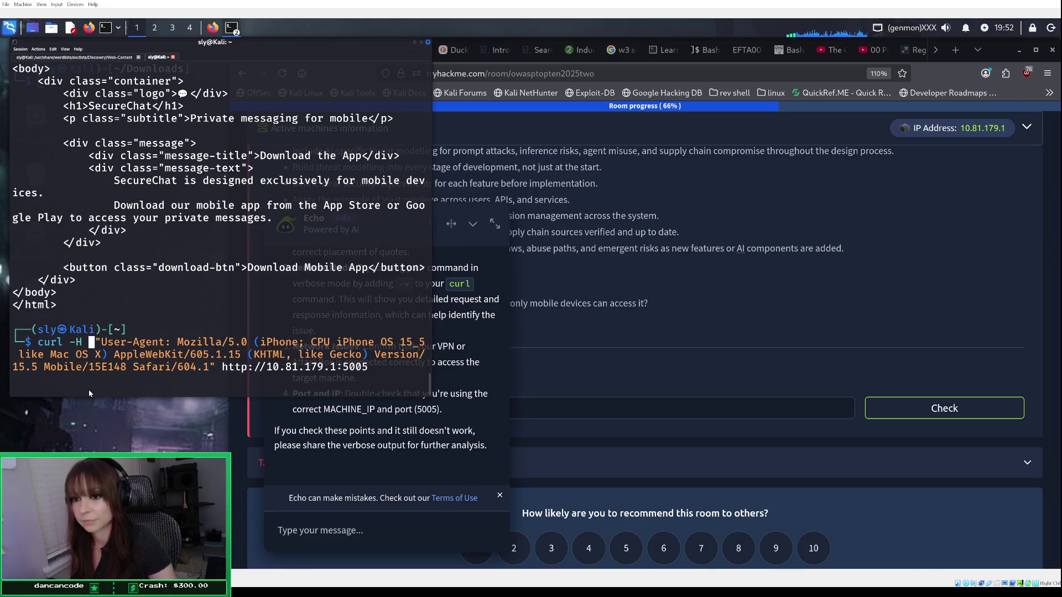
pyautogui.press('Left')
pyautogui.press('Left')
pyautogui.press('Left')
pyautogui.write('-i')
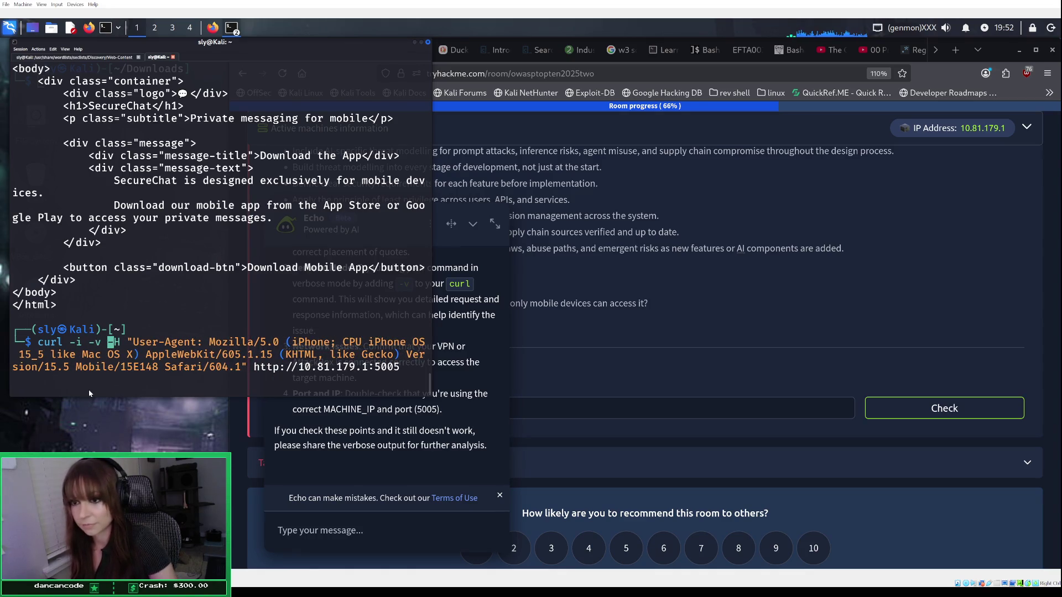
pyautogui.press('Return')
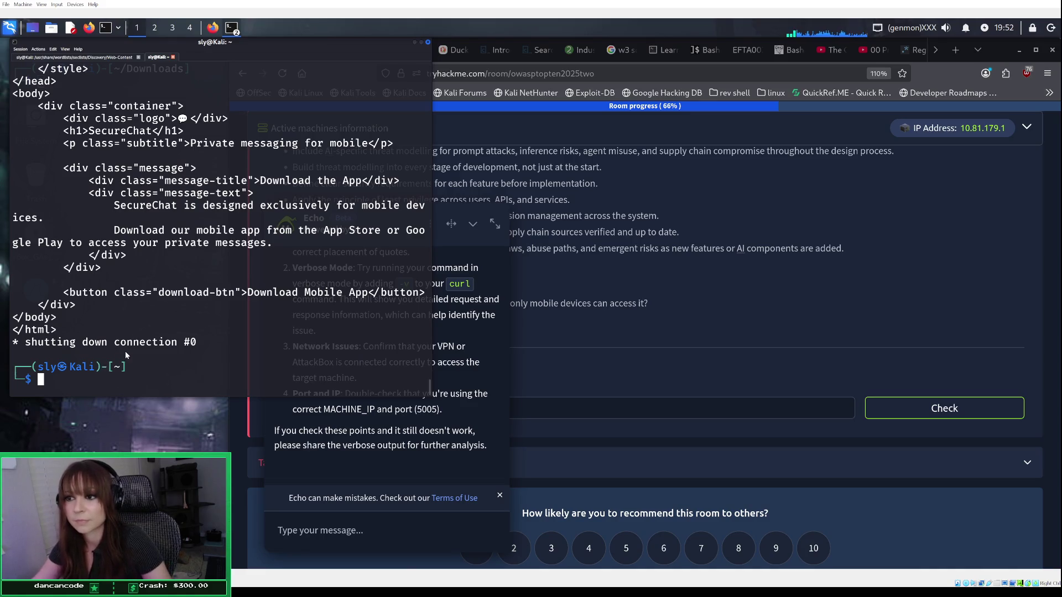
# Step: Scroll up to the HTTP/1.1 200 OK headers from Werkzeug/3.1.3 Python/3.11.14
pyautogui.scroll(15, 126, 354)
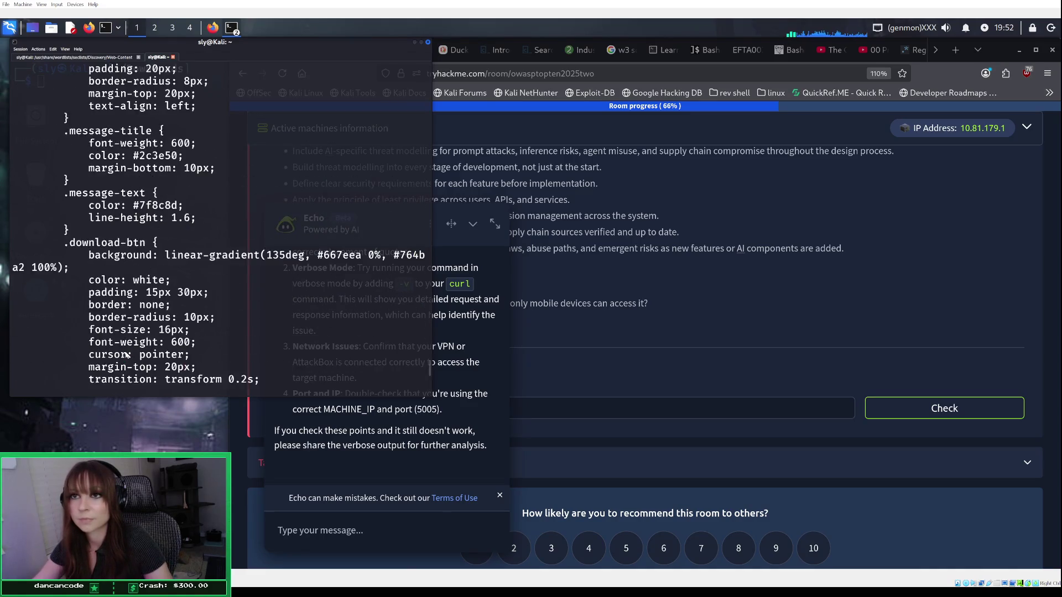
pyautogui.scroll(20, 126, 355)
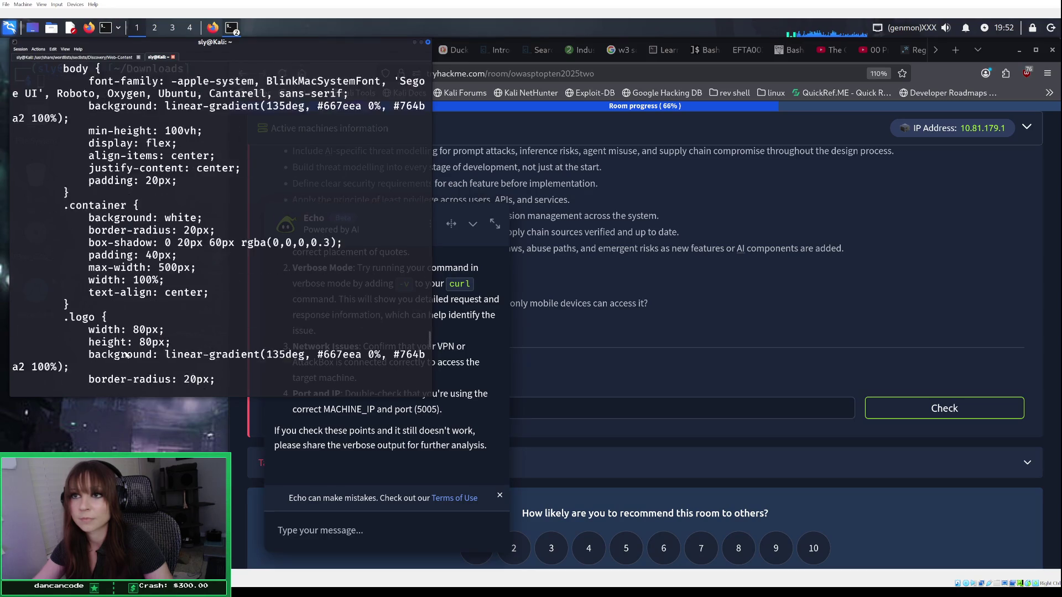
pyautogui.scroll(7, 126, 354)
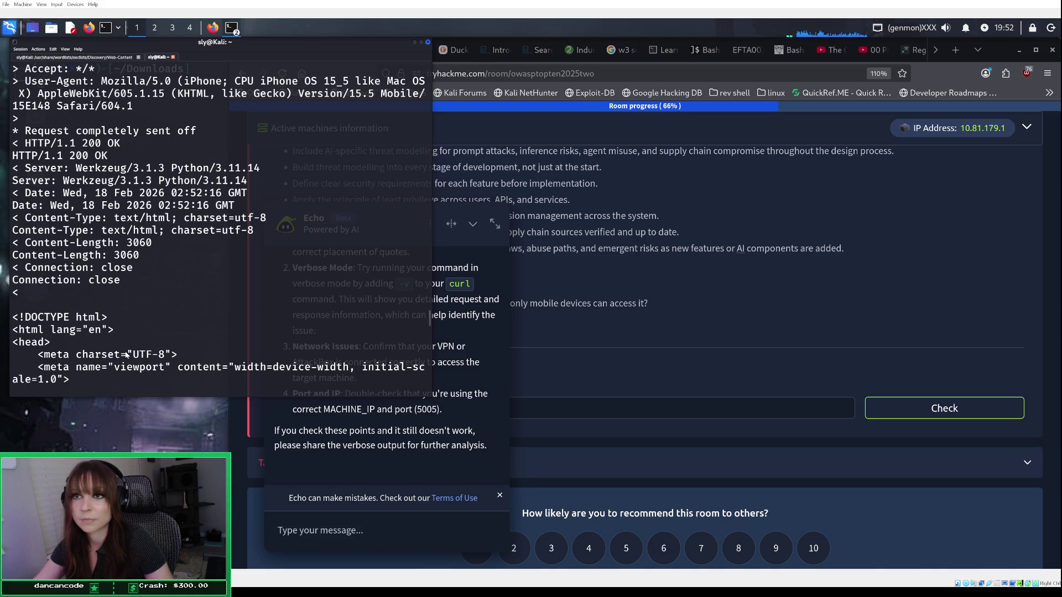
pyautogui.scroll(3, 126, 354)
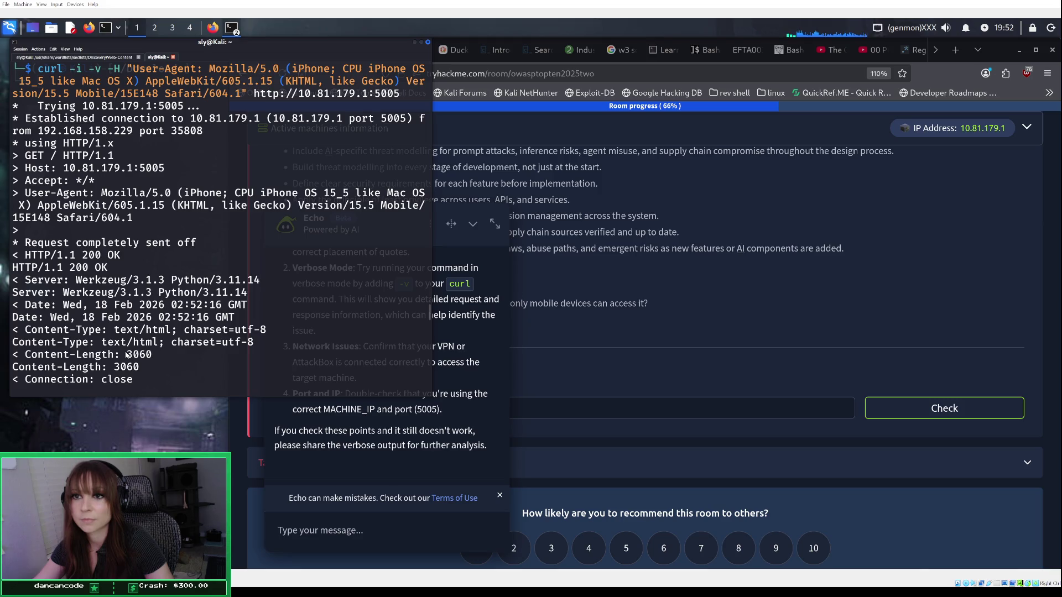
pyautogui.scroll(1, 126, 355)
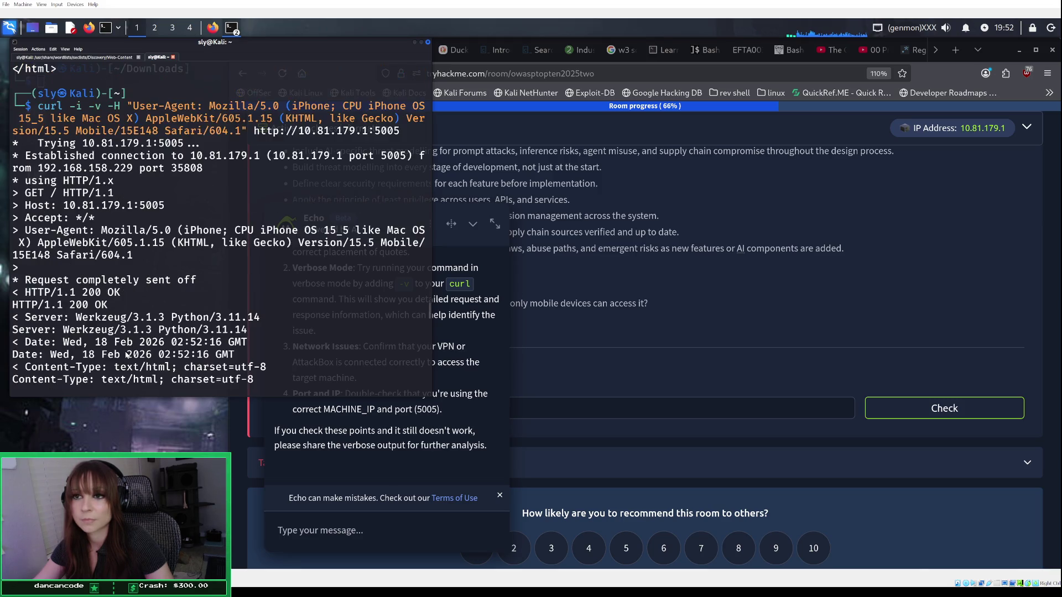
pyautogui.scroll(3, 126, 355)
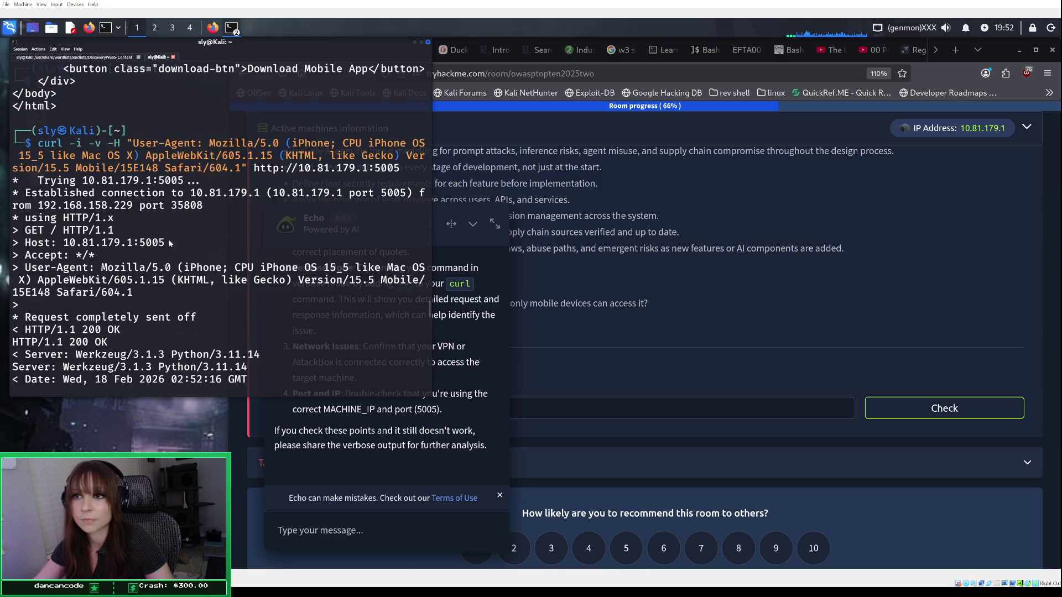
# Step: Copy the iPhone User-Agent curl command from the terminal and send it to Echo
pyautogui.moveTo(400, 168)
pyautogui.mouseDown()
pyautogui.moveTo(107, 167)
pyautogui.moveTo(40, 144)
pyautogui.mouseUp()
pyautogui.rightClick(40, 144)
pyautogui.click(51, 155)
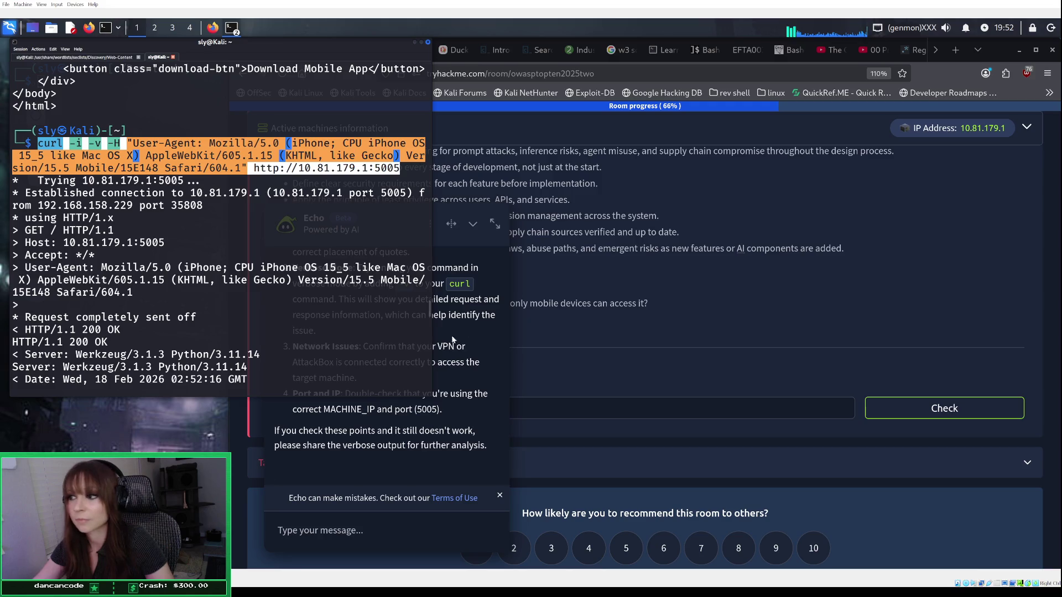
pyautogui.click(437, 349)
pyautogui.click(374, 536)
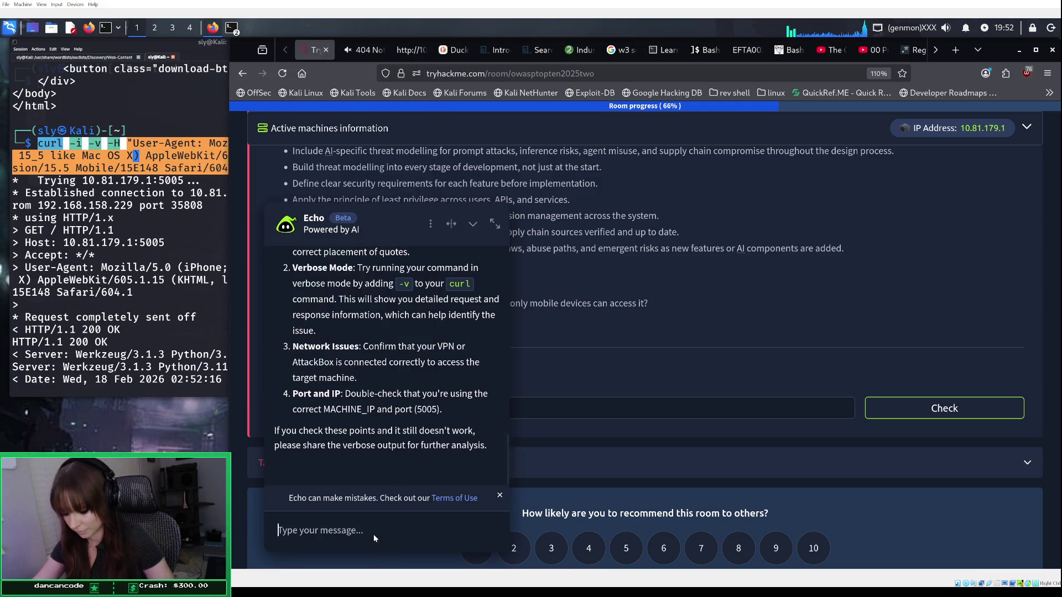
pyautogui.hotkey('ctrl', 'v')
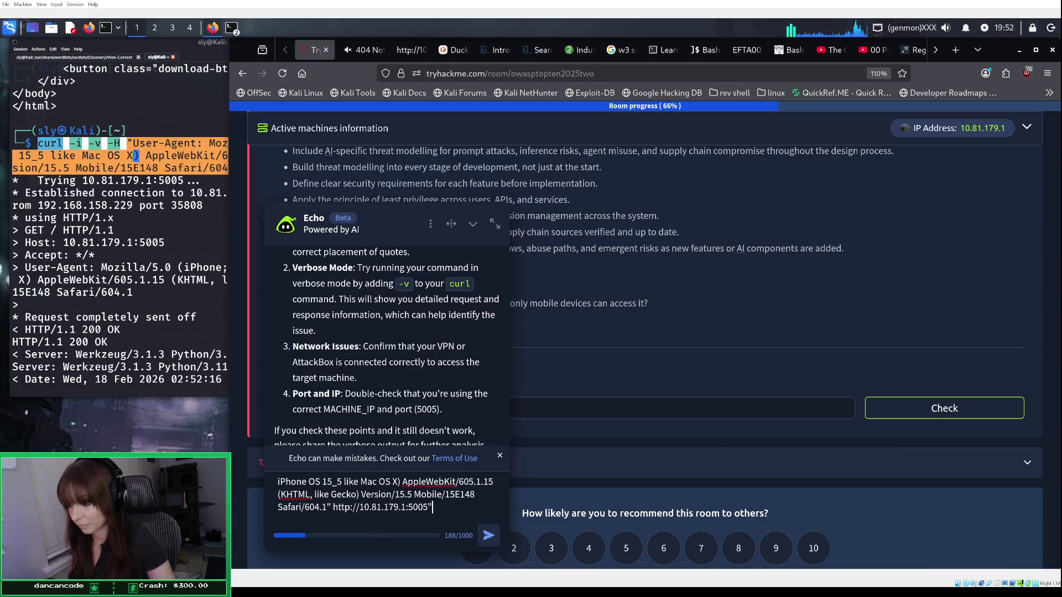
pyautogui.press('Return')
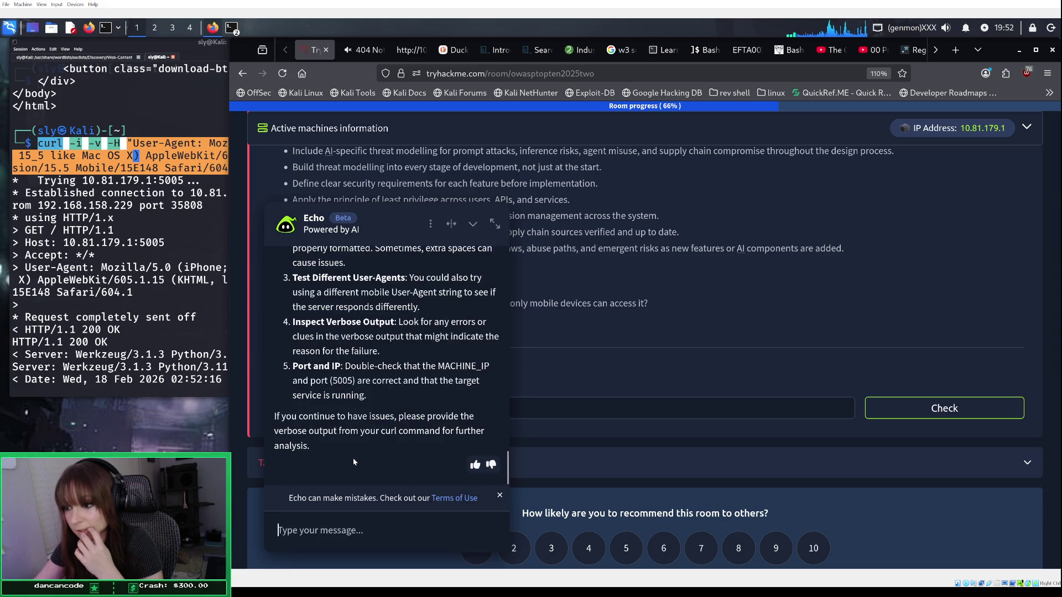
# Step: Read through Echo's five troubleshooting steps, ending with its request for verbose output
pyautogui.scroll(5, 354, 462)
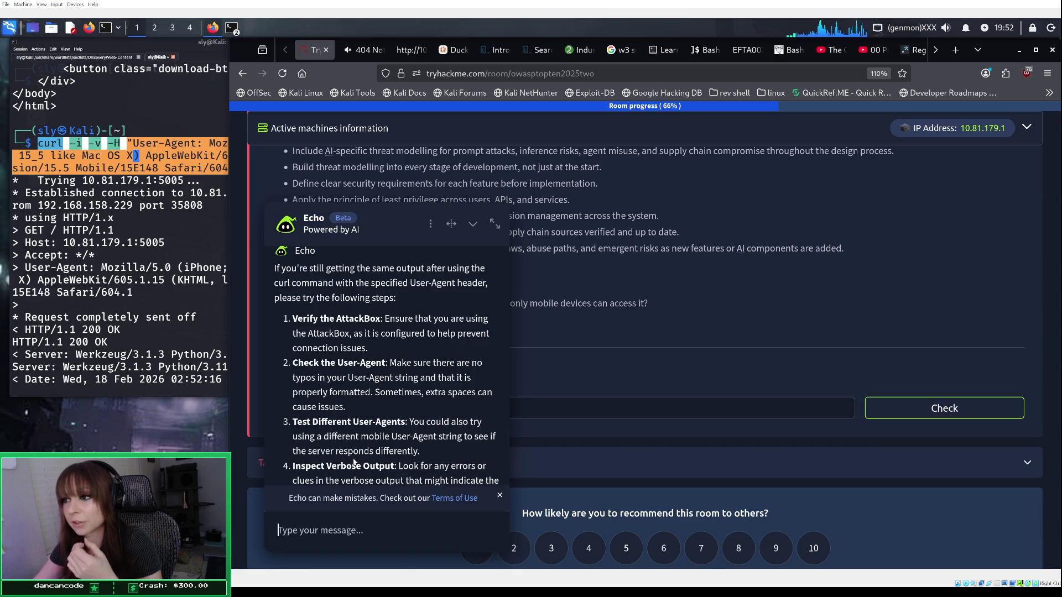
pyautogui.scroll(2, 354, 462)
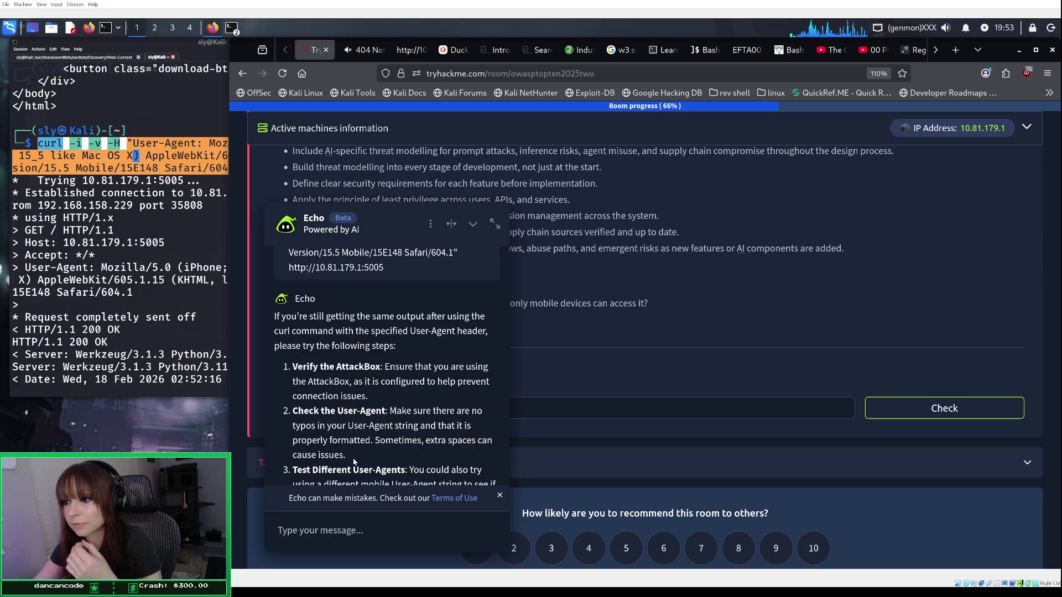
pyautogui.scroll(-2, 354, 462)
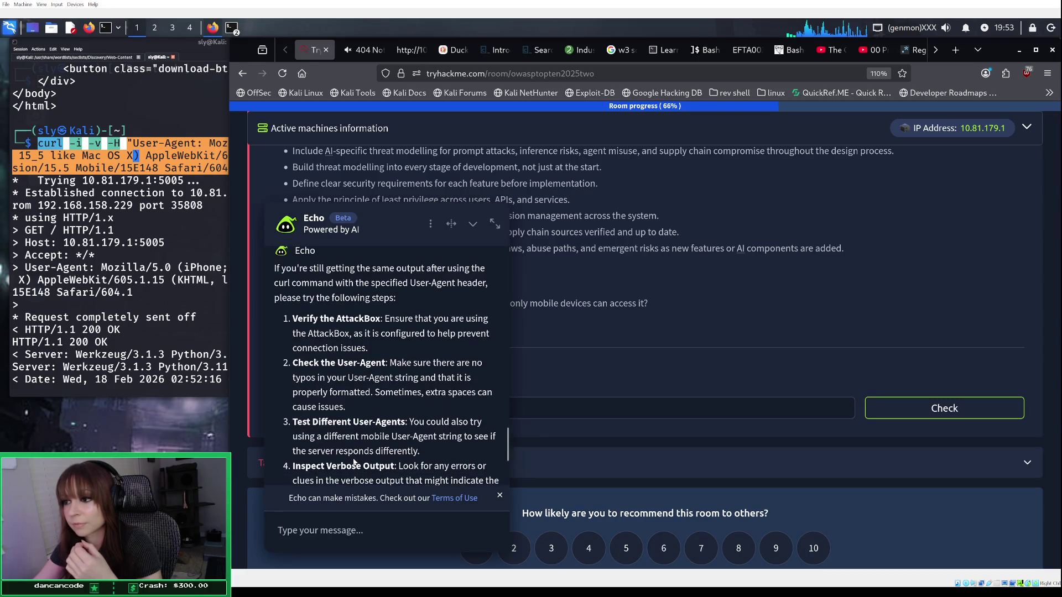
pyautogui.scroll(-4, 353, 463)
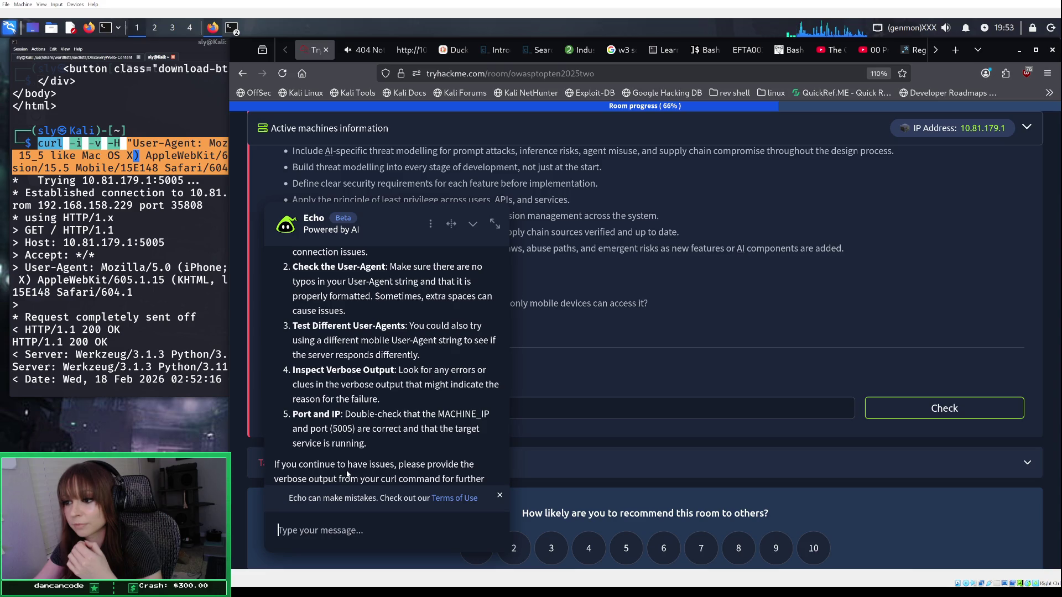
pyautogui.scroll(-1, 347, 474)
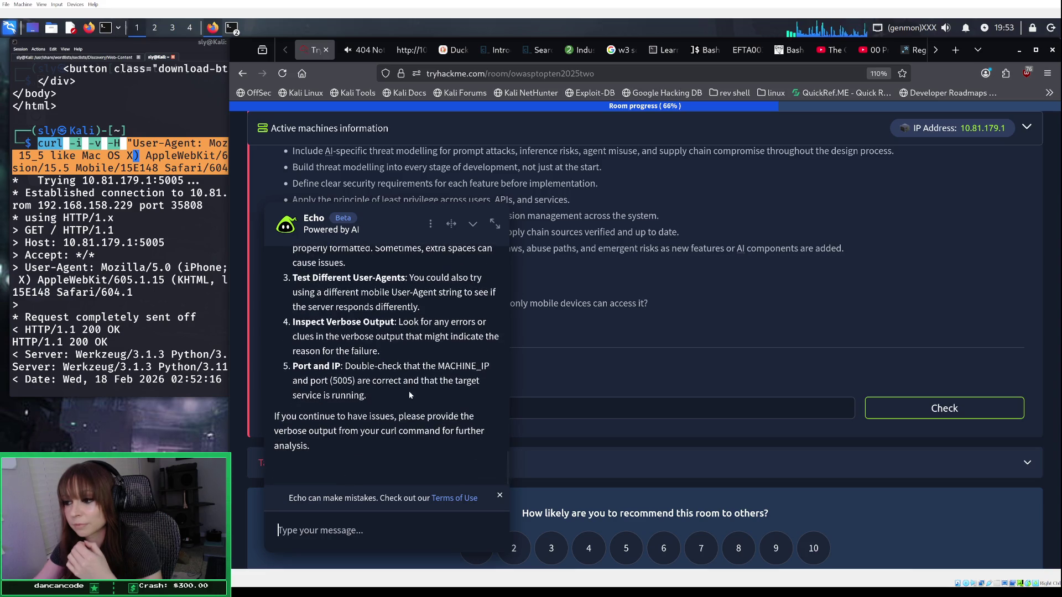
# Step: Collapse the Echo chat to reveal the flag question, then raise the terminal's iPhone curl output
pyautogui.click(474, 226)
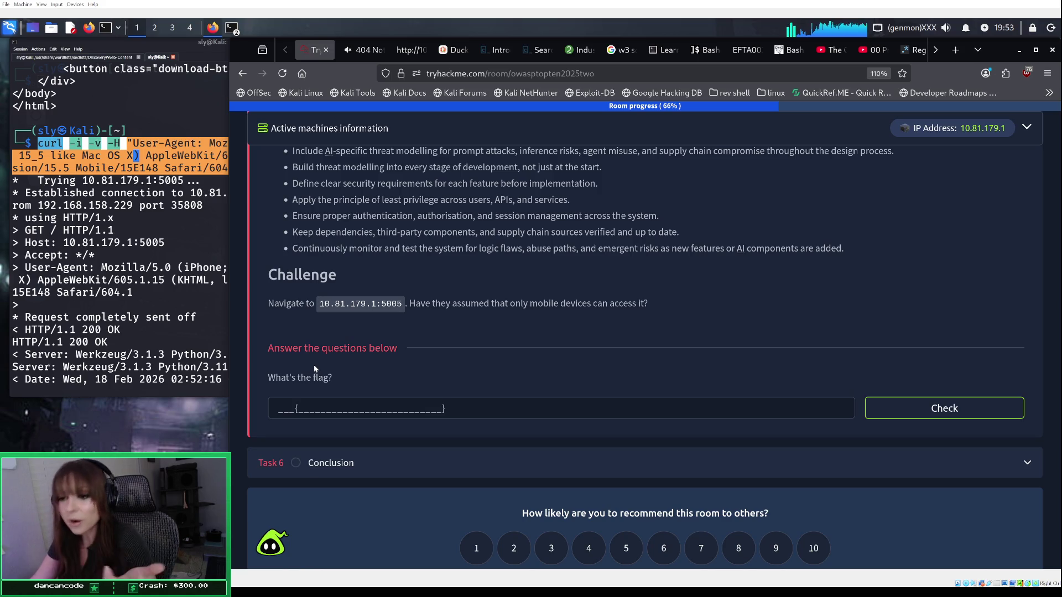
pyautogui.click(210, 318)
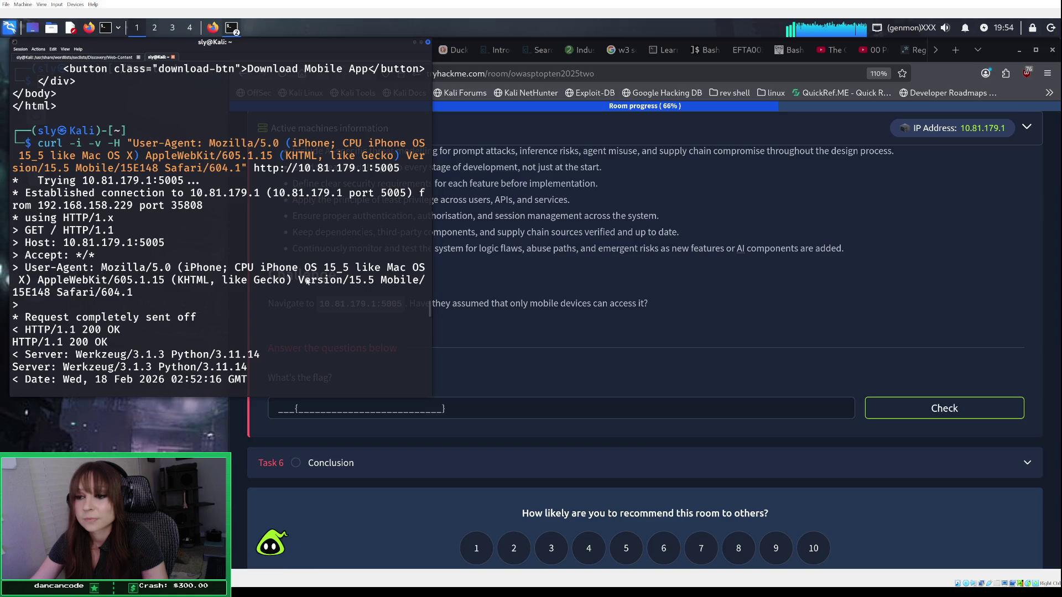
# Step: Ask Echo 'give me another user-agent string to try'
pyautogui.click(274, 542)
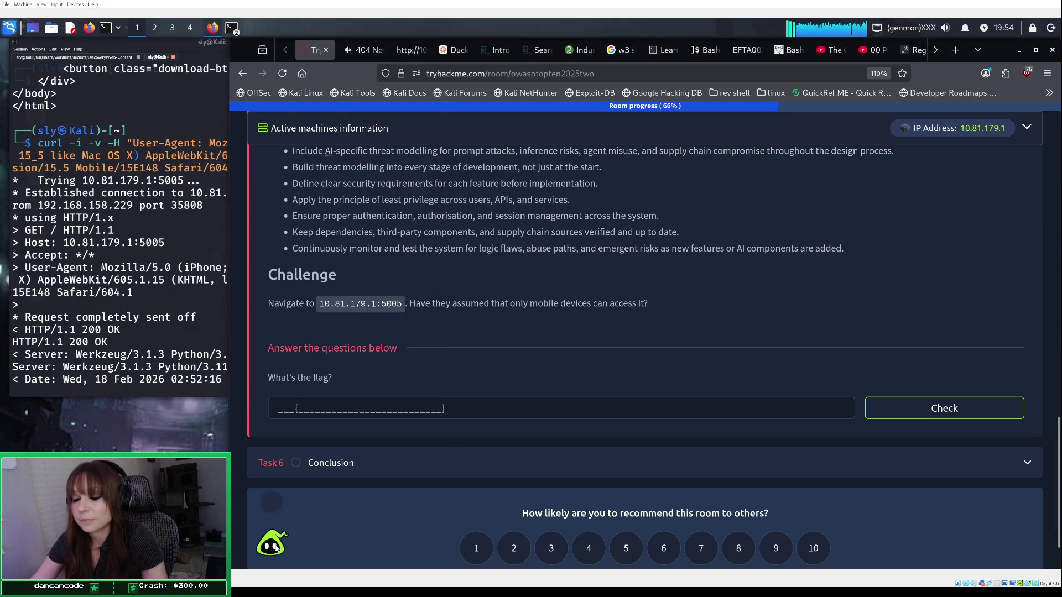
pyautogui.click(284, 539)
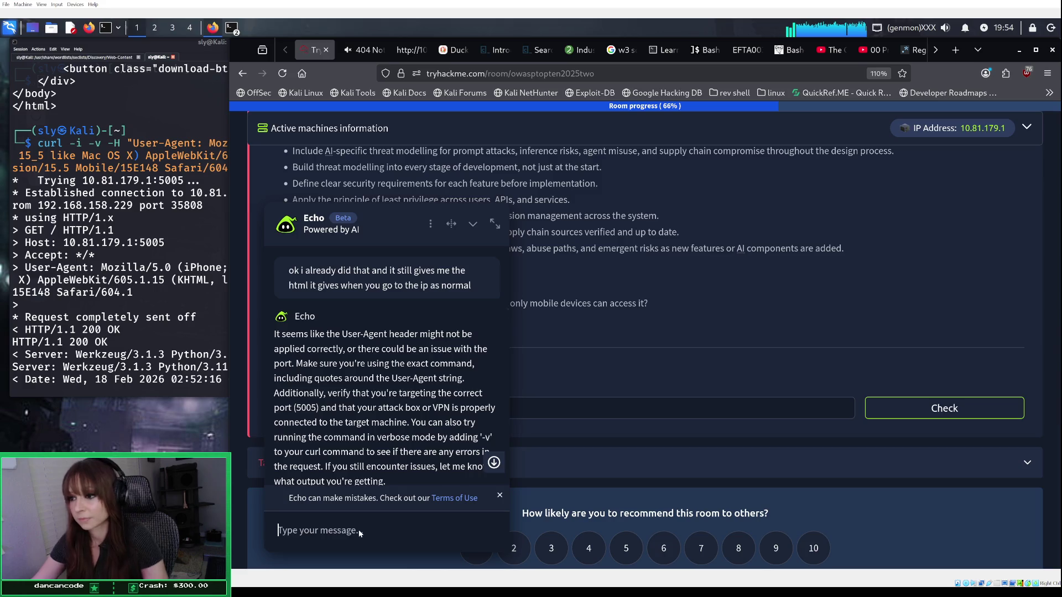
pyautogui.write('give me an')
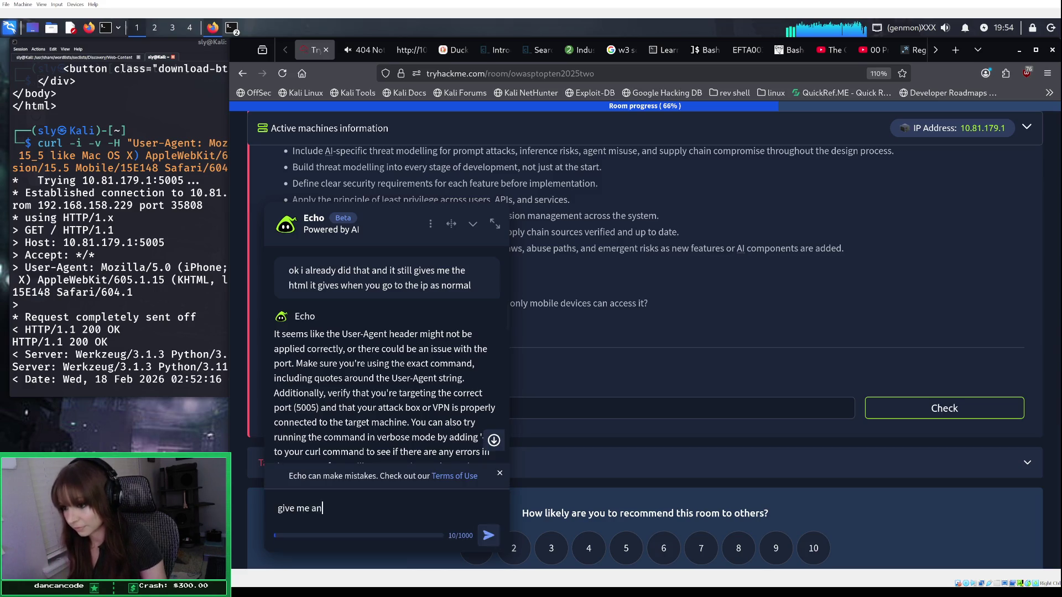
pyautogui.write('other user')
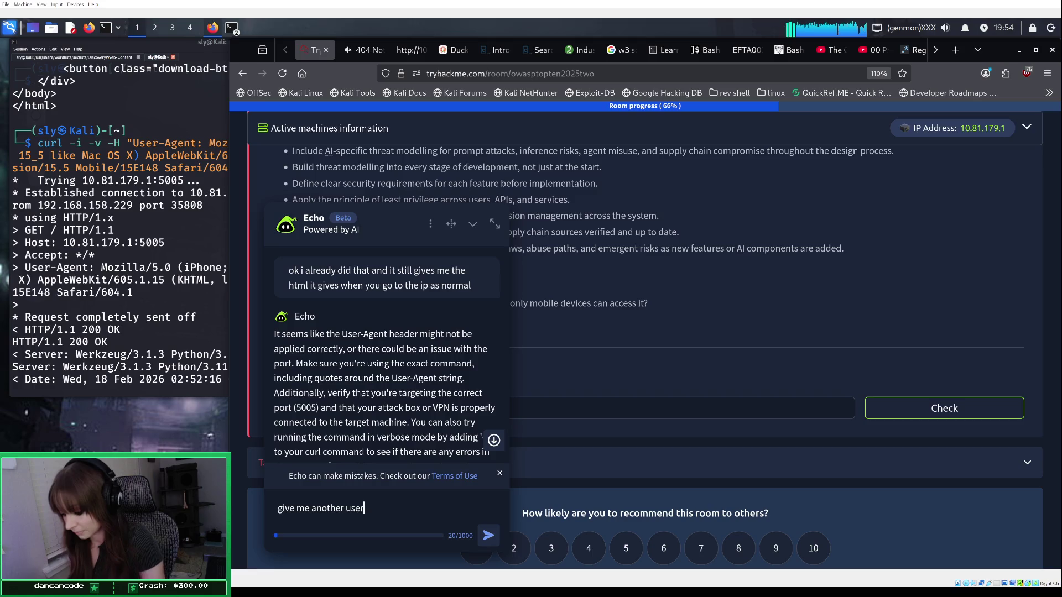
pyautogui.write('-agent')
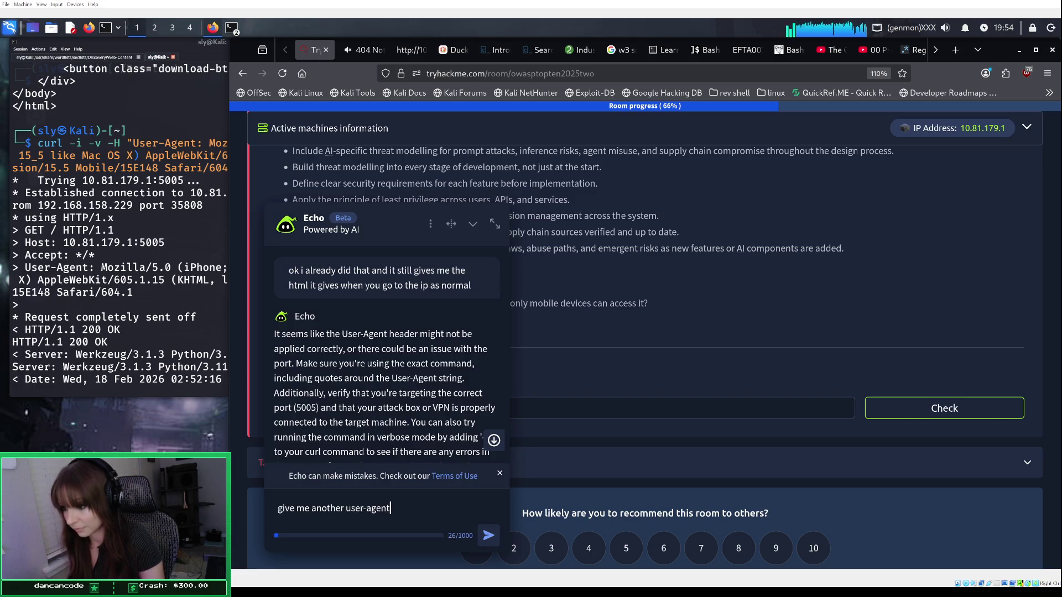
pyautogui.write(' string to ')
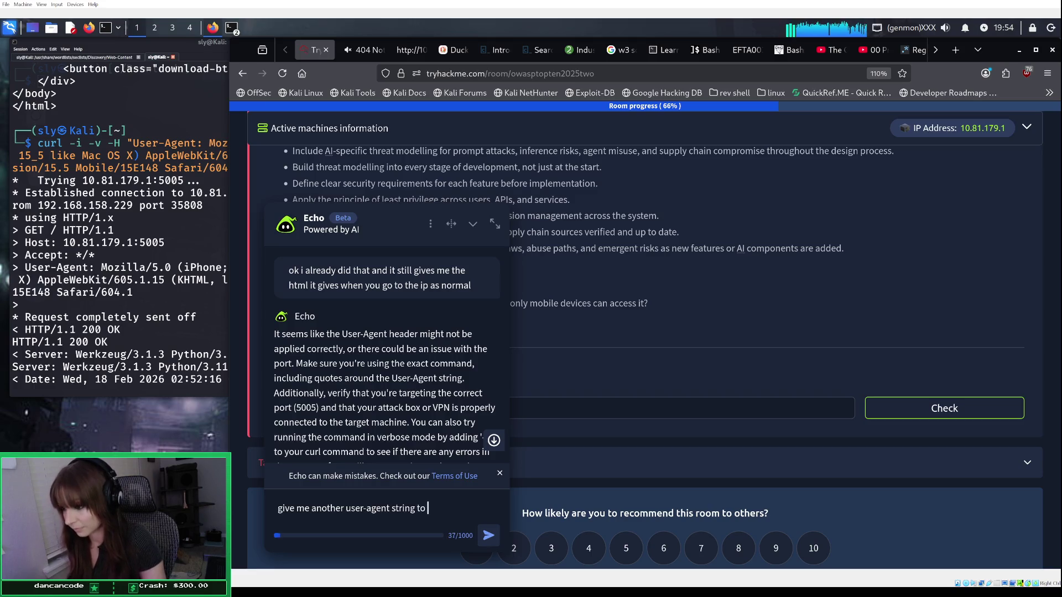
pyautogui.write('try')
pyautogui.press('Return')
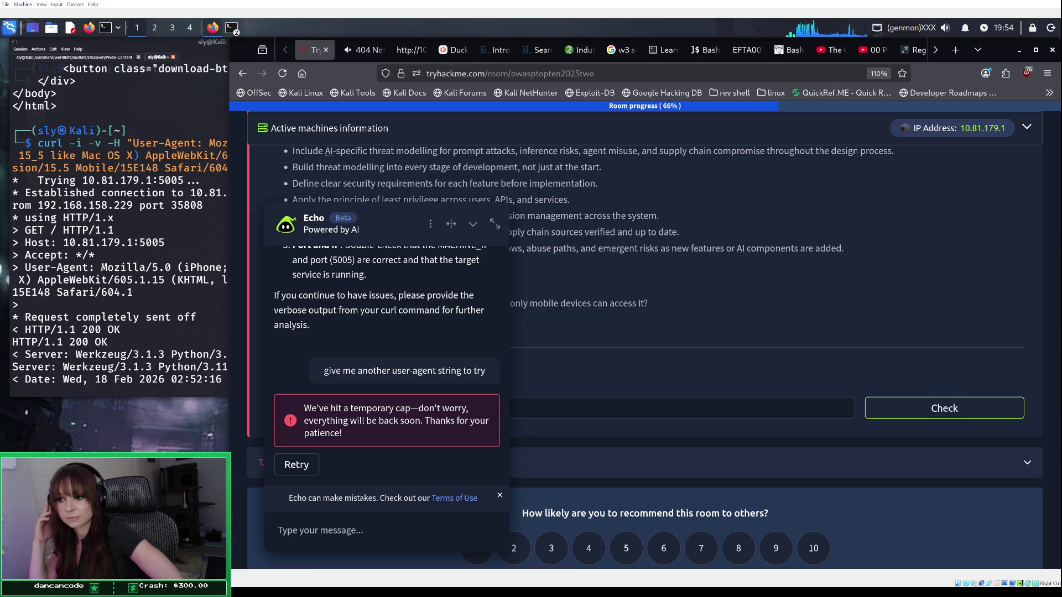
# Step: After the temporary-cap error, retry and resend 'give me another user-agent string to try'
pyautogui.click(293, 467)
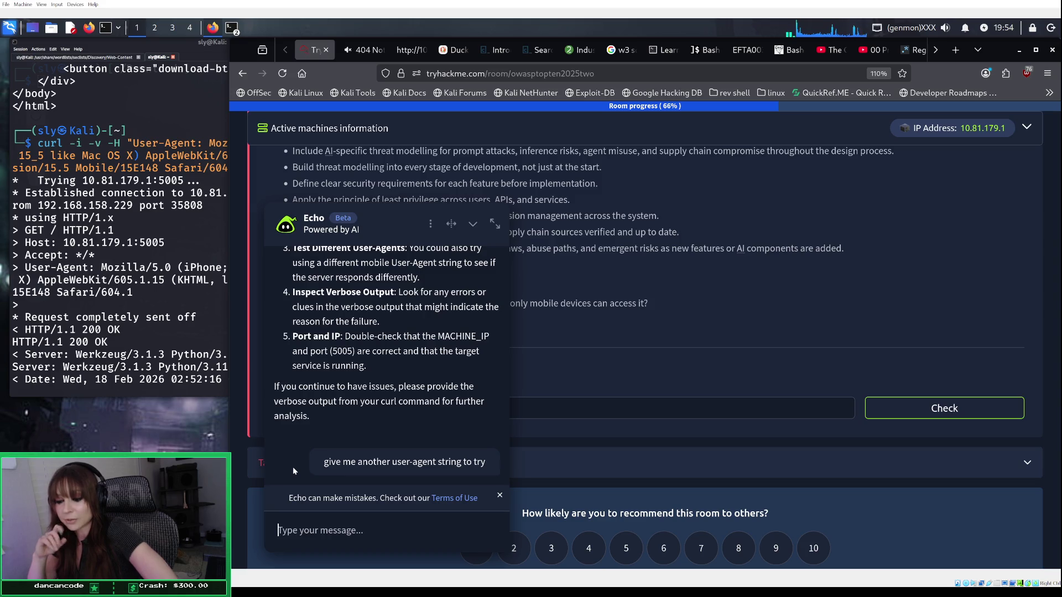
pyautogui.scroll(1, 341, 414)
pyautogui.scroll(3, 341, 412)
pyautogui.scroll(-4, 340, 409)
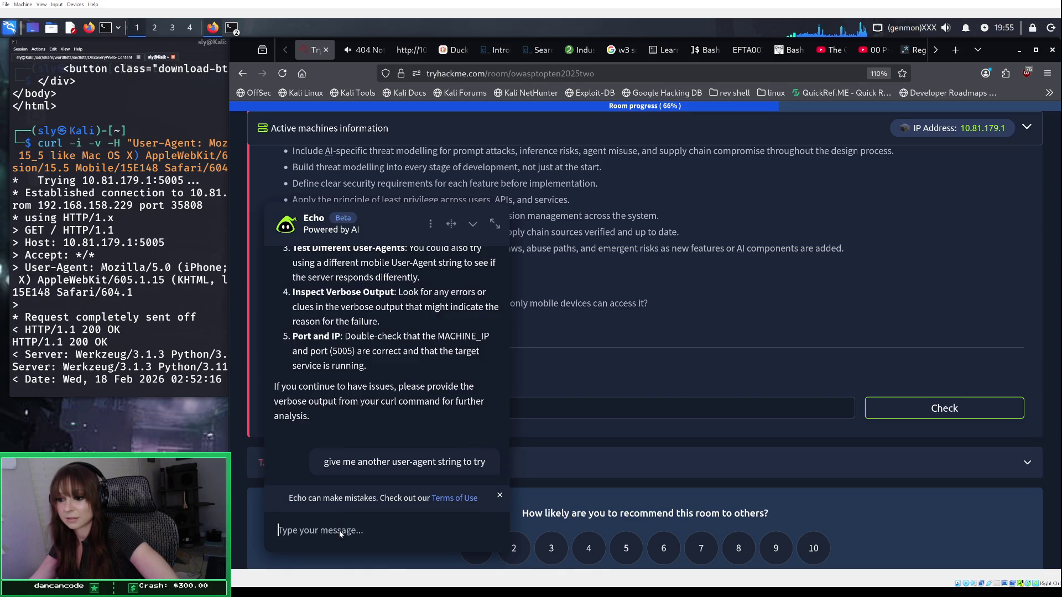
pyautogui.write('give me another ')
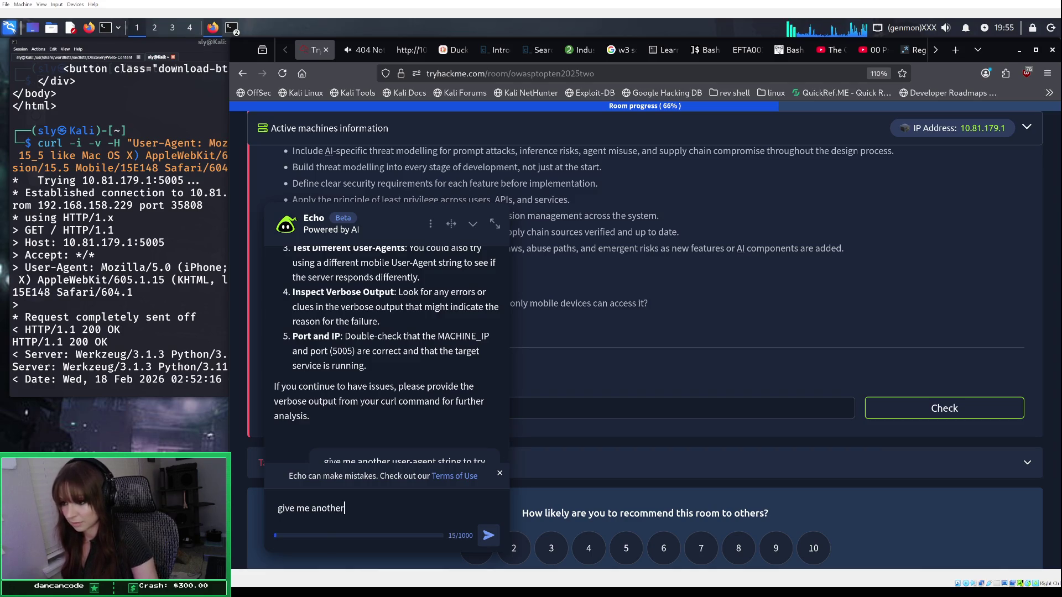
pyautogui.write('user')
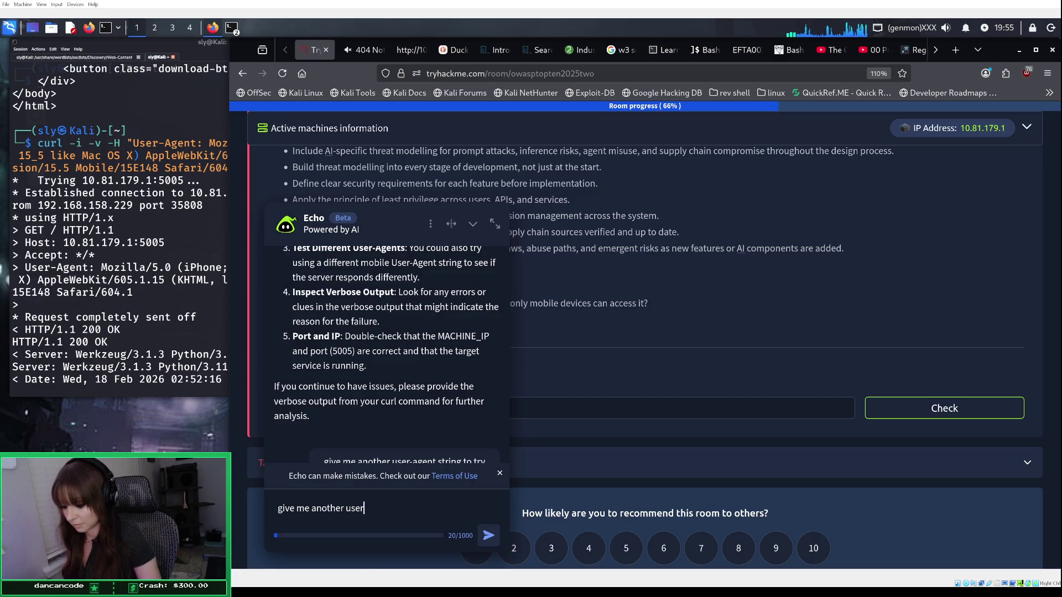
pyautogui.write('-agent st')
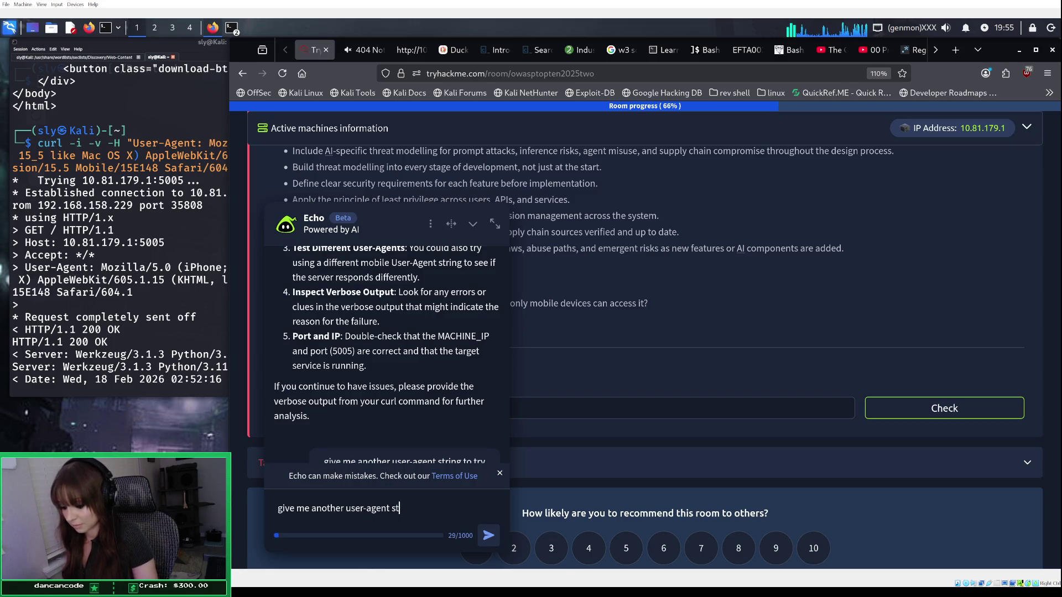
pyautogui.write('ring to try')
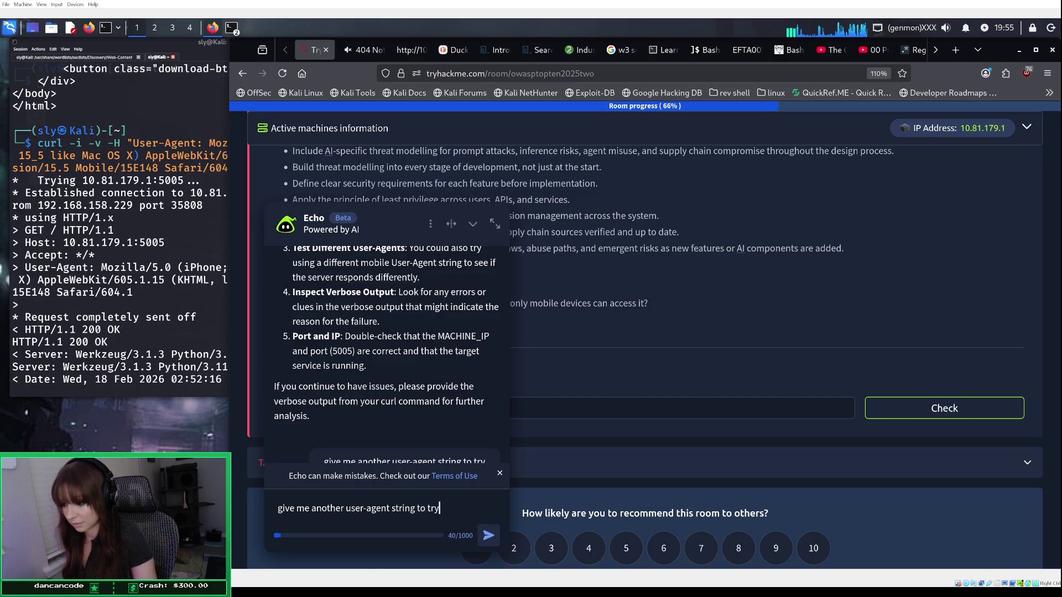
pyautogui.press('Return')
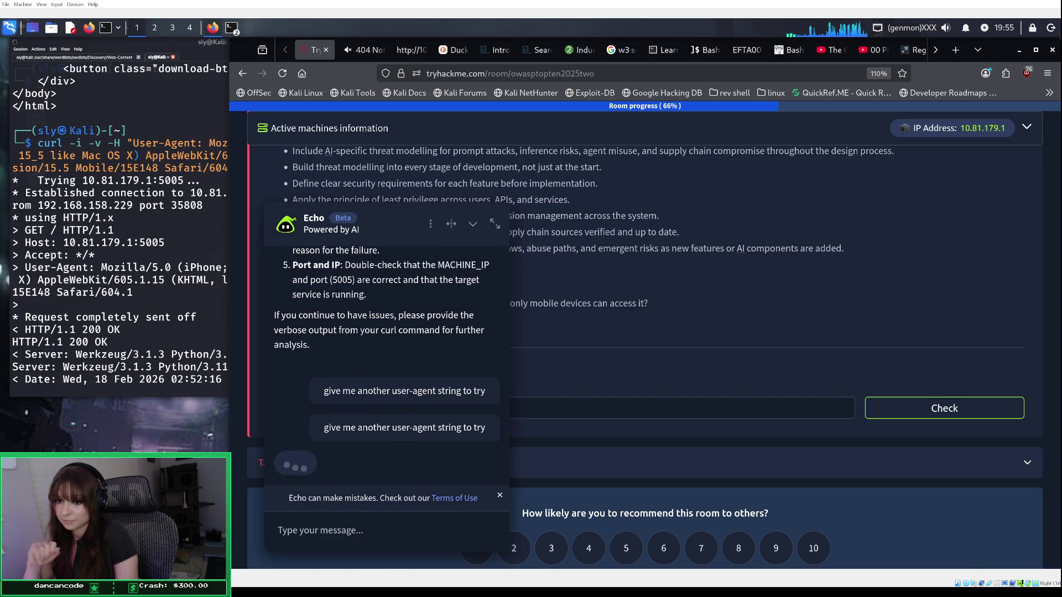
# Step: Collapse the capped Echo panel and scroll the terminal's curl output to the SecureChat HTML source
pyautogui.click(127, 329)
pyautogui.click(515, 151)
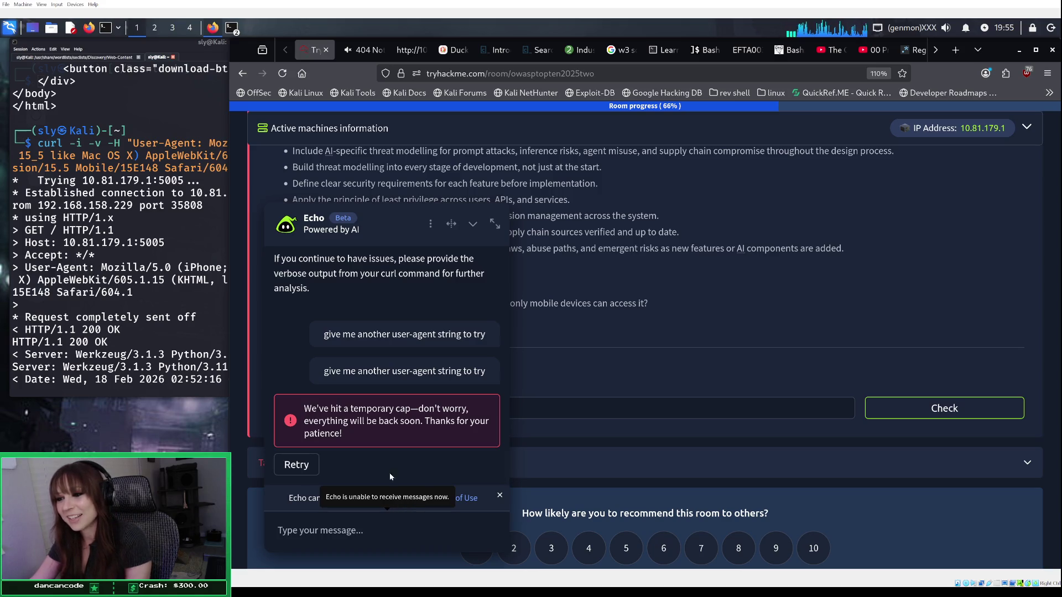
pyautogui.click(474, 224)
pyautogui.click(204, 363)
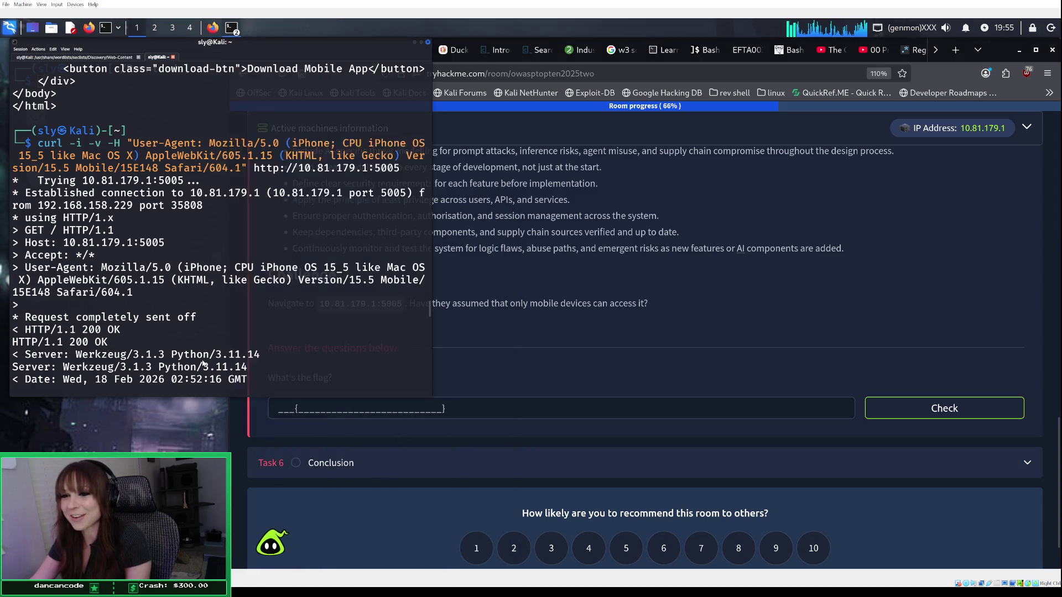
pyautogui.scroll(-1, 215, 342)
pyautogui.scroll(-9, 215, 342)
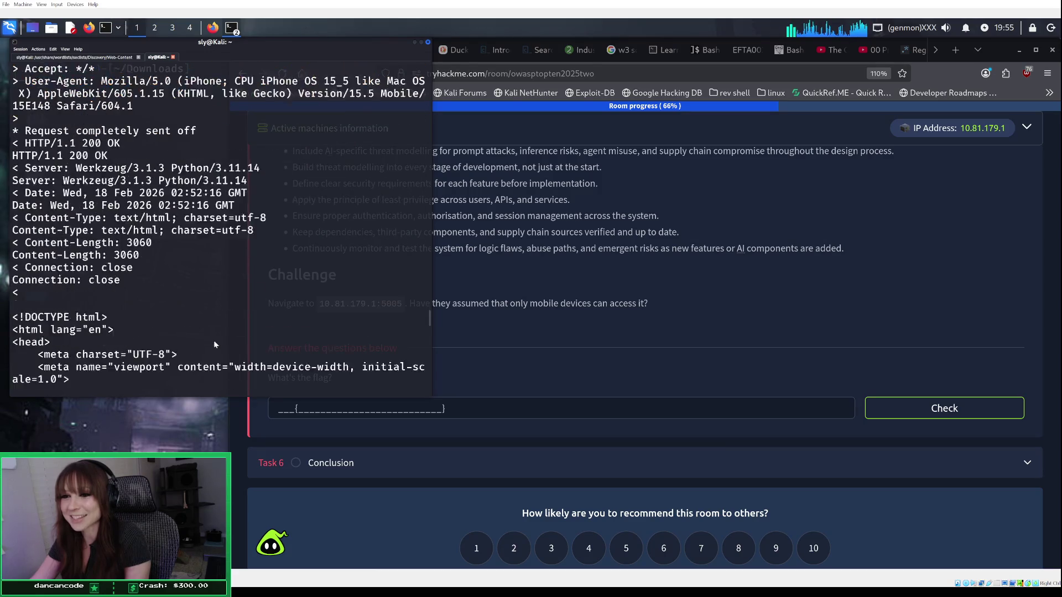
pyautogui.scroll(-15, 217, 334)
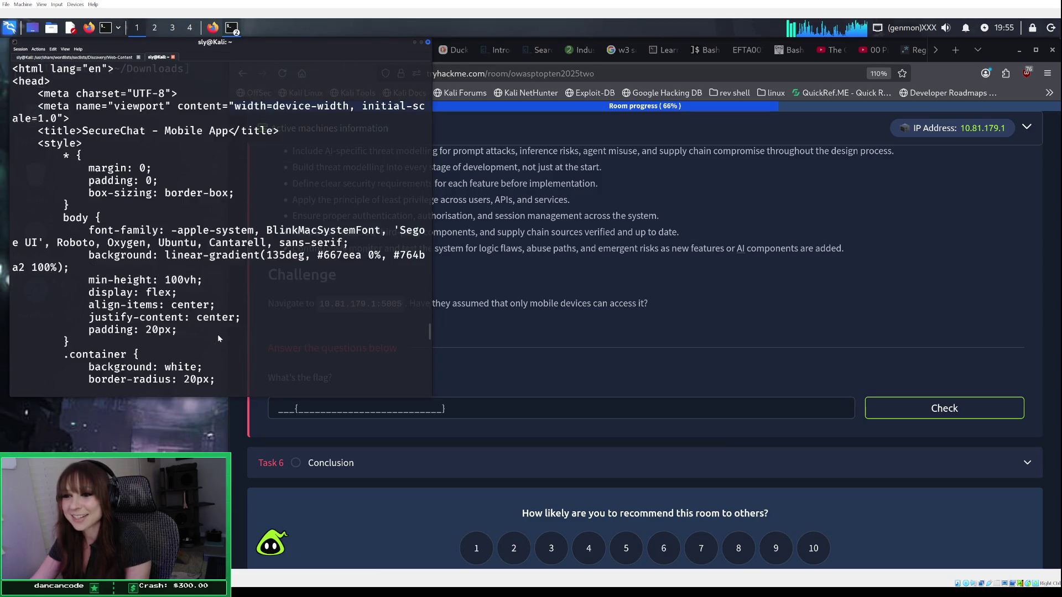
# Step: Scroll through the verbose curl output of the SecureChat page
pyautogui.scroll(-13, 218, 338)
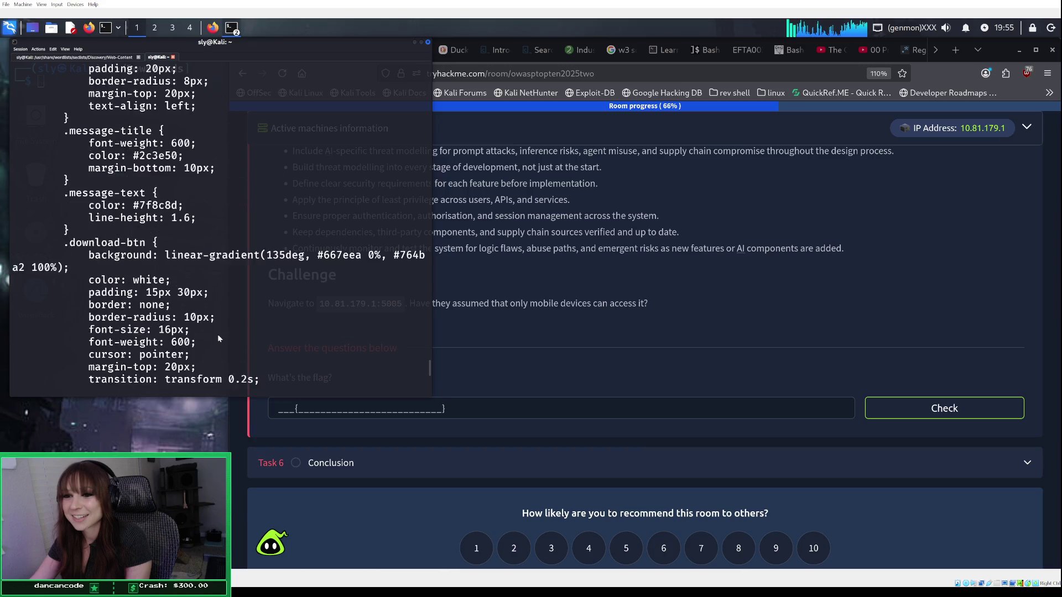
pyautogui.scroll(-2, 217, 334)
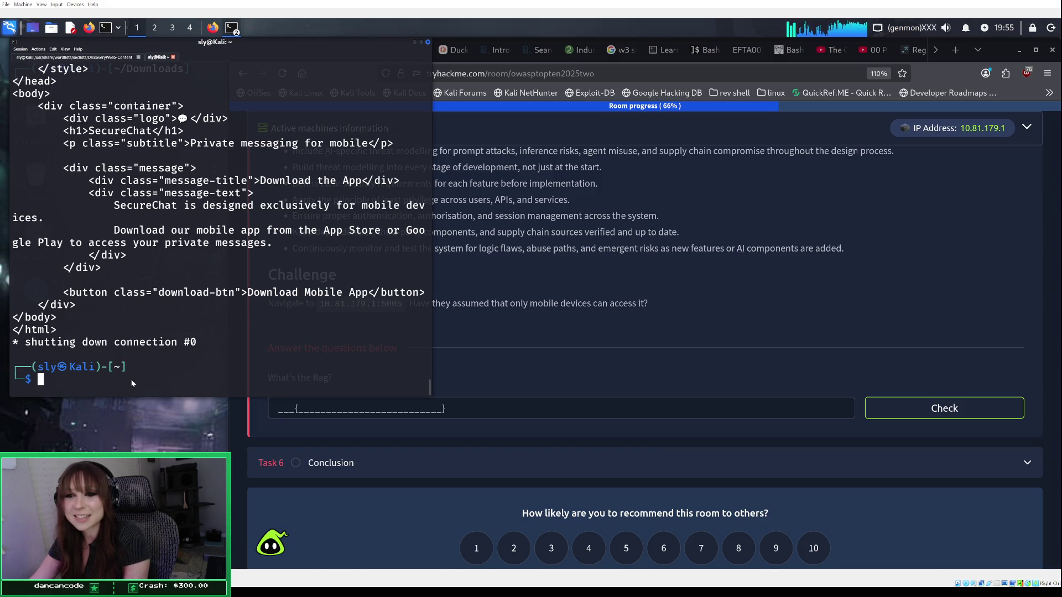
pyautogui.scroll(20, 198, 341)
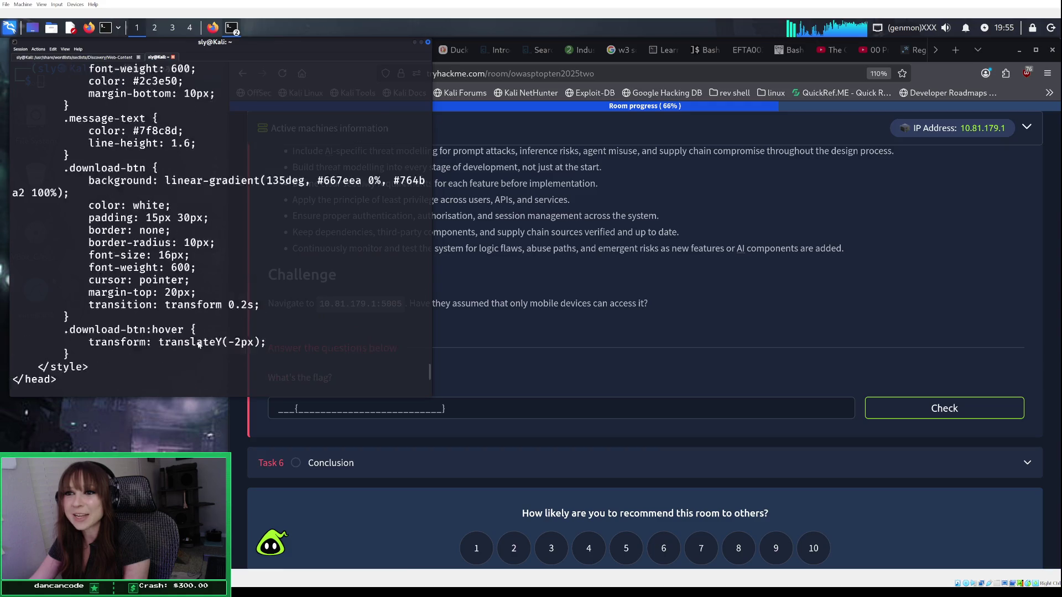
pyautogui.scroll(15, 198, 344)
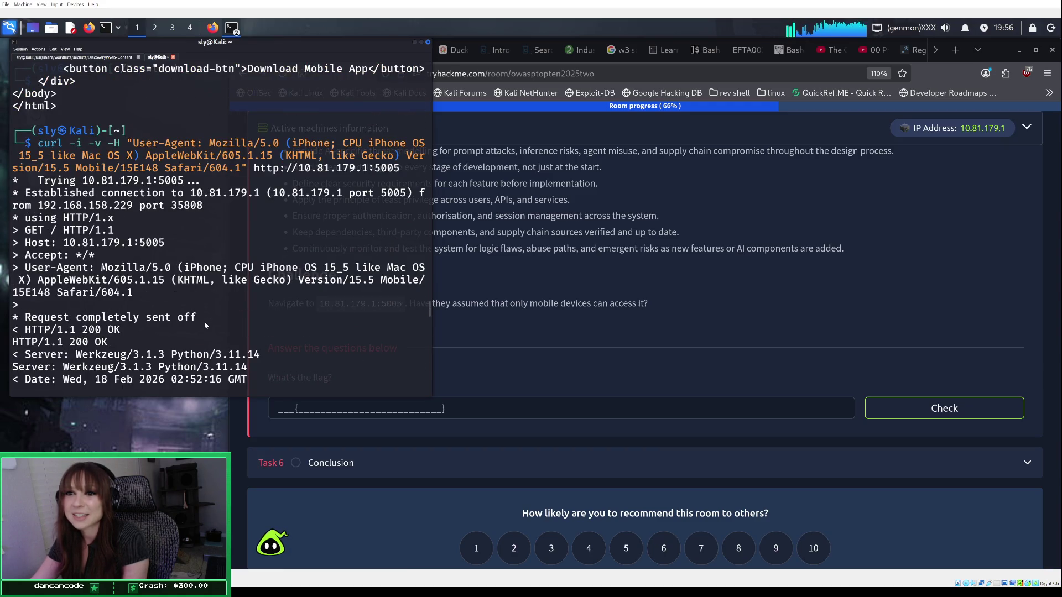
pyautogui.scroll(-12, 204, 321)
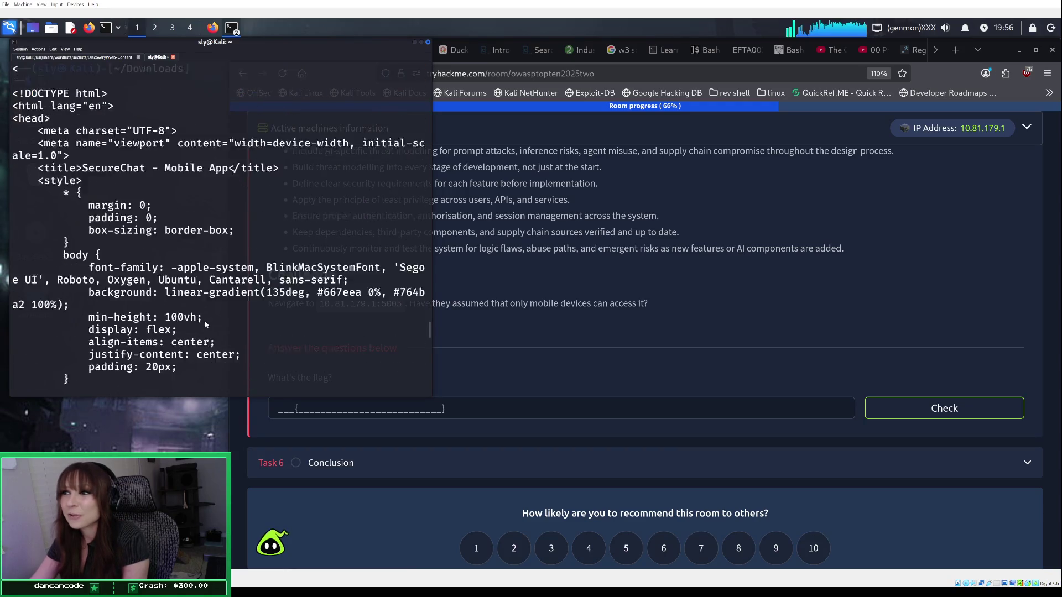
pyautogui.scroll(-1, 213, 267)
# Step: Review the finished gobuster scan, which found only /console returning 400
pyautogui.click(121, 57)
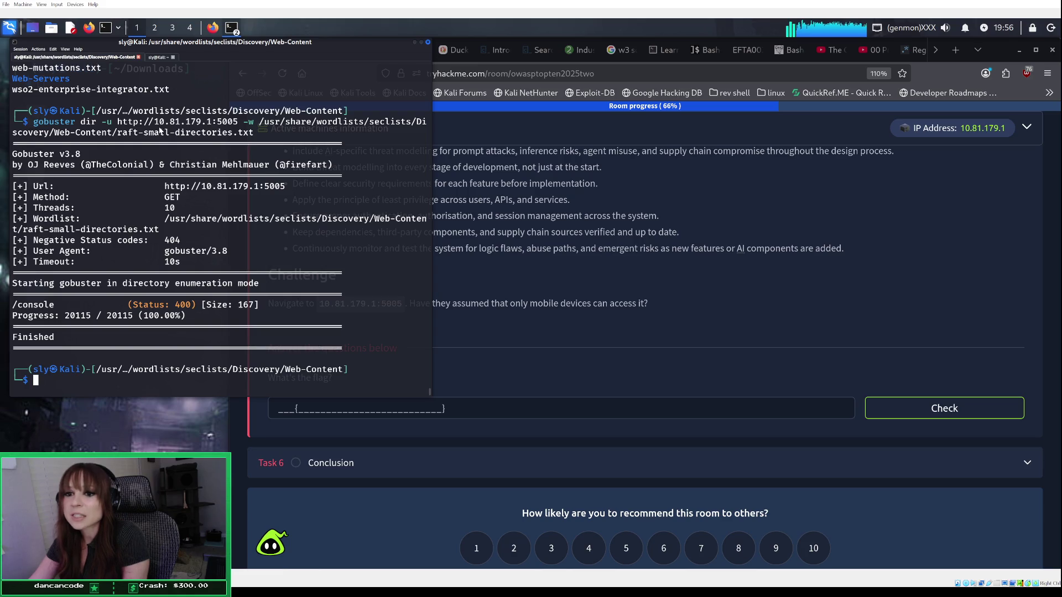
pyautogui.scroll(5, 160, 130)
pyautogui.scroll(-5, 162, 126)
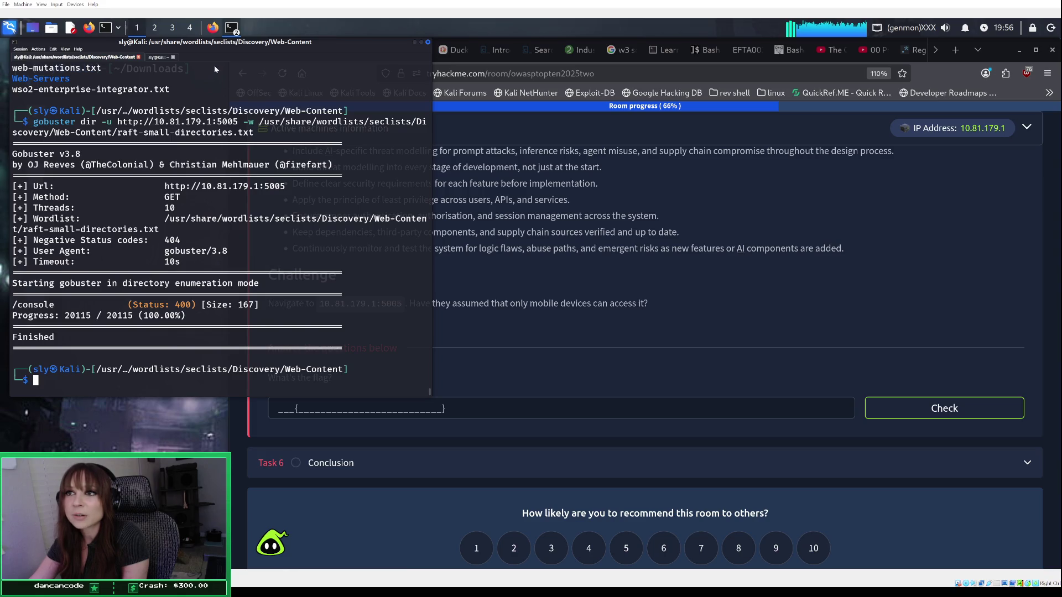
pyautogui.click(212, 27)
# Step: Revisit the /api 404 and /console 400 error pages in Firefox
pyautogui.click(359, 49)
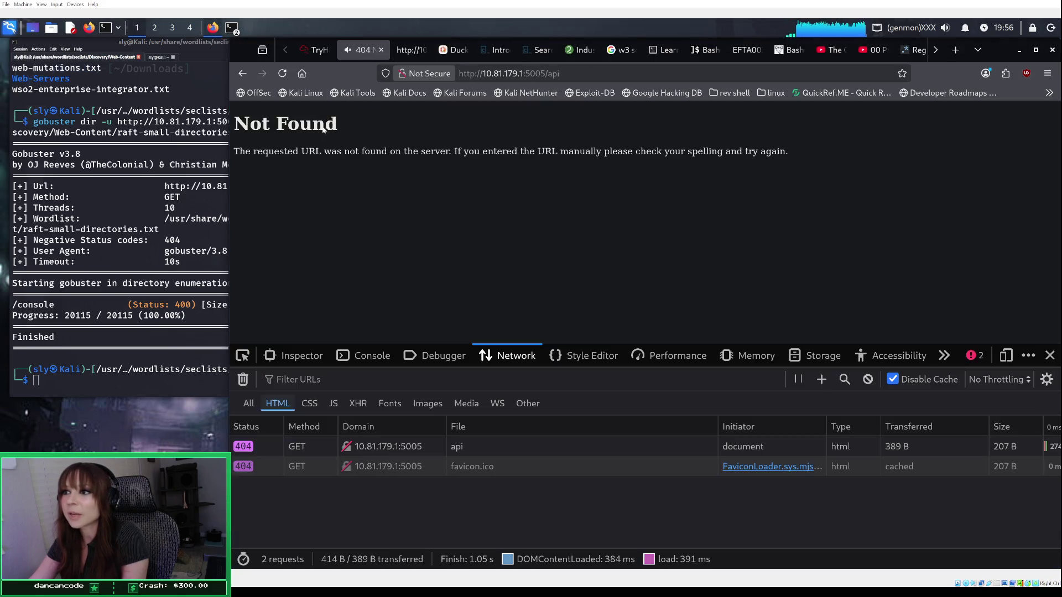
pyautogui.click(400, 51)
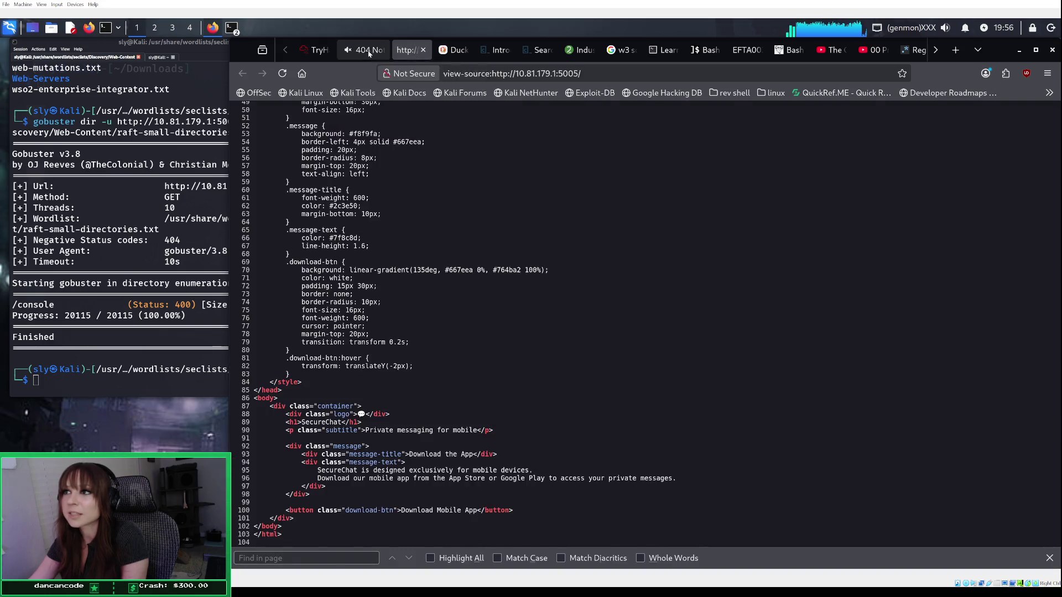
pyautogui.click(362, 50)
pyautogui.click(245, 74)
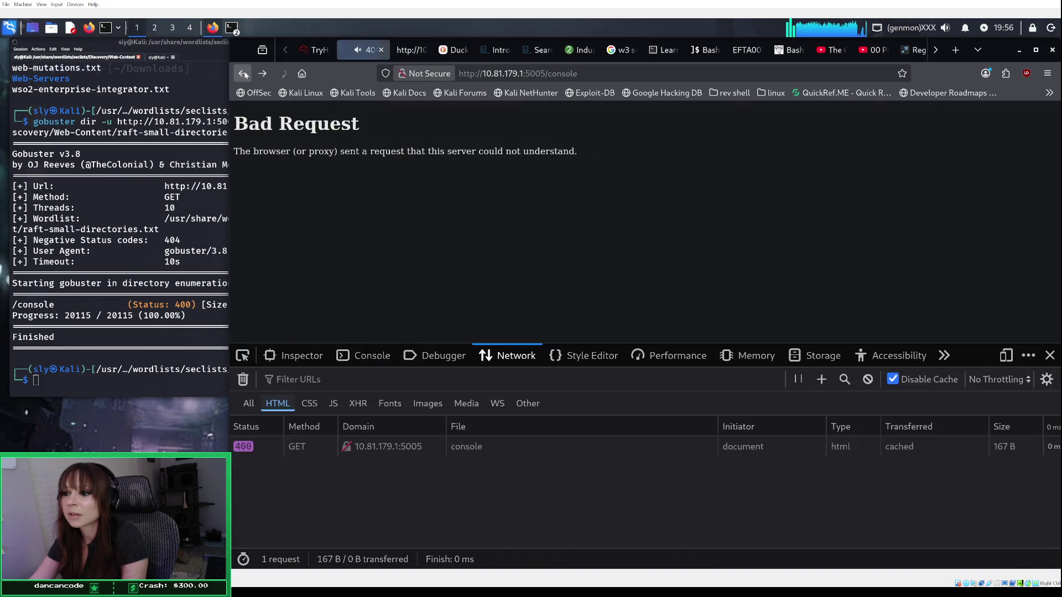
pyautogui.click(243, 73)
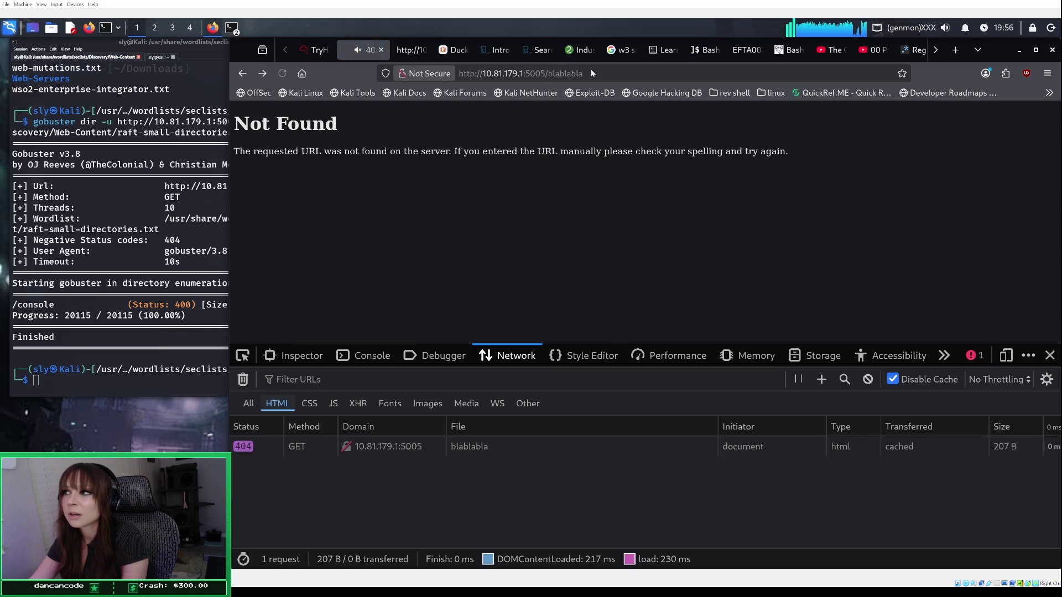
pyautogui.click(592, 73)
pyautogui.press('BackSpace')
pyautogui.press('BackSpace')
pyautogui.press('BackSpace')
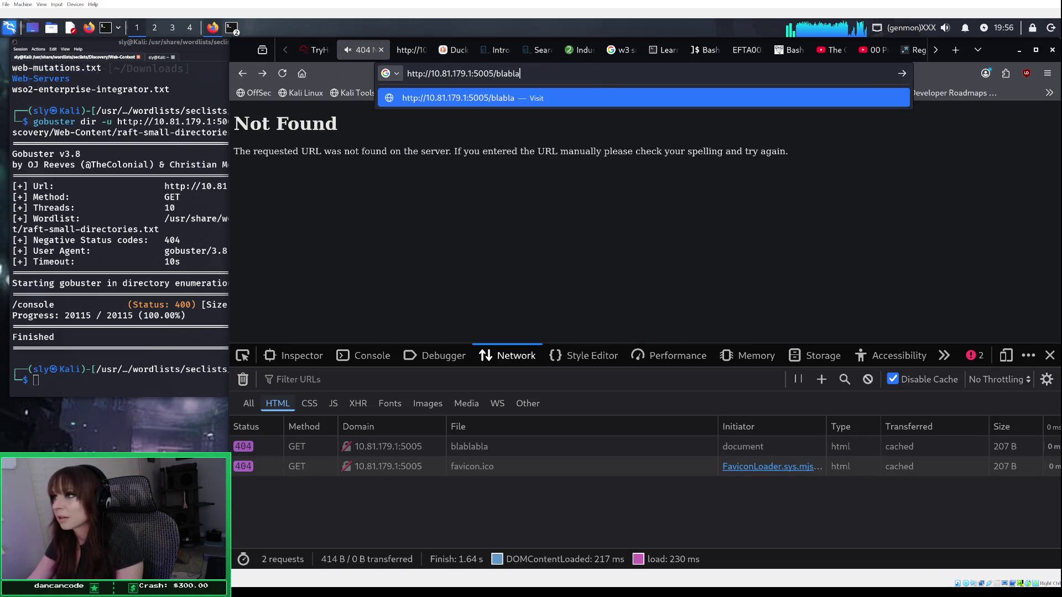
pyautogui.press('BackSpace')
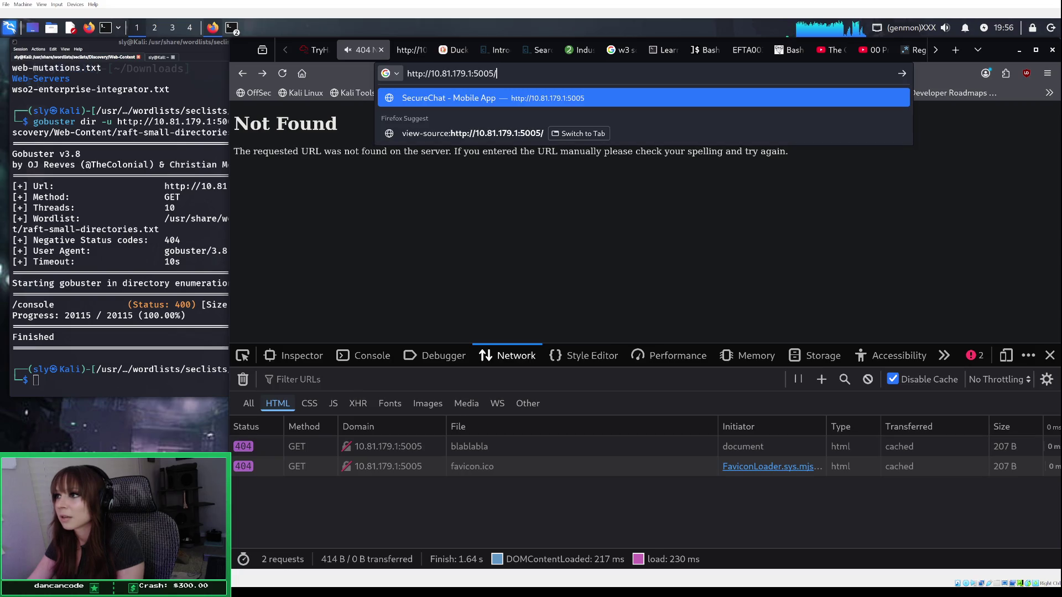
pyautogui.press('Return')
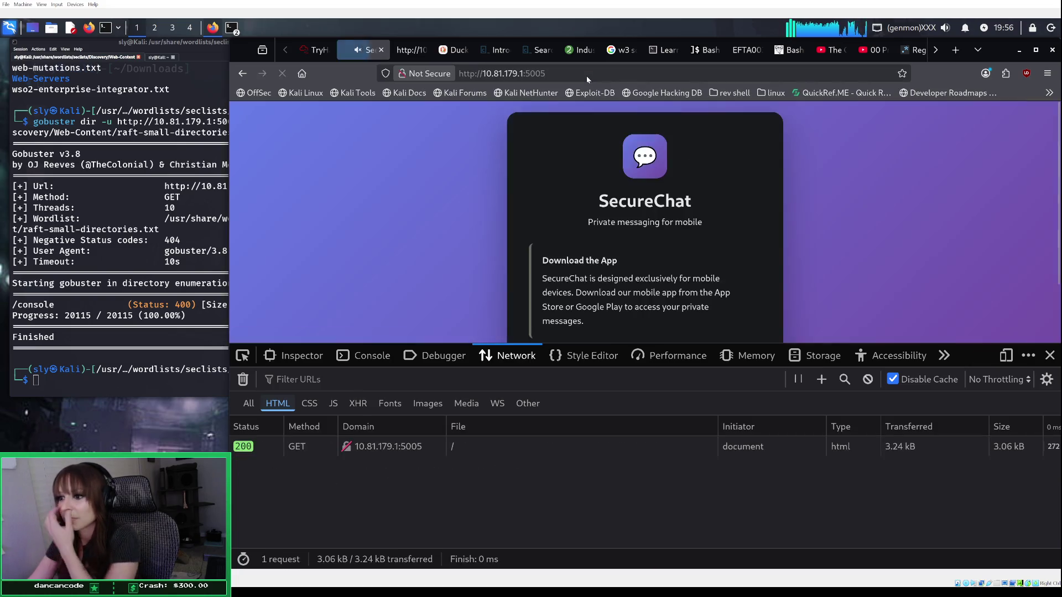
pyautogui.click(171, 59)
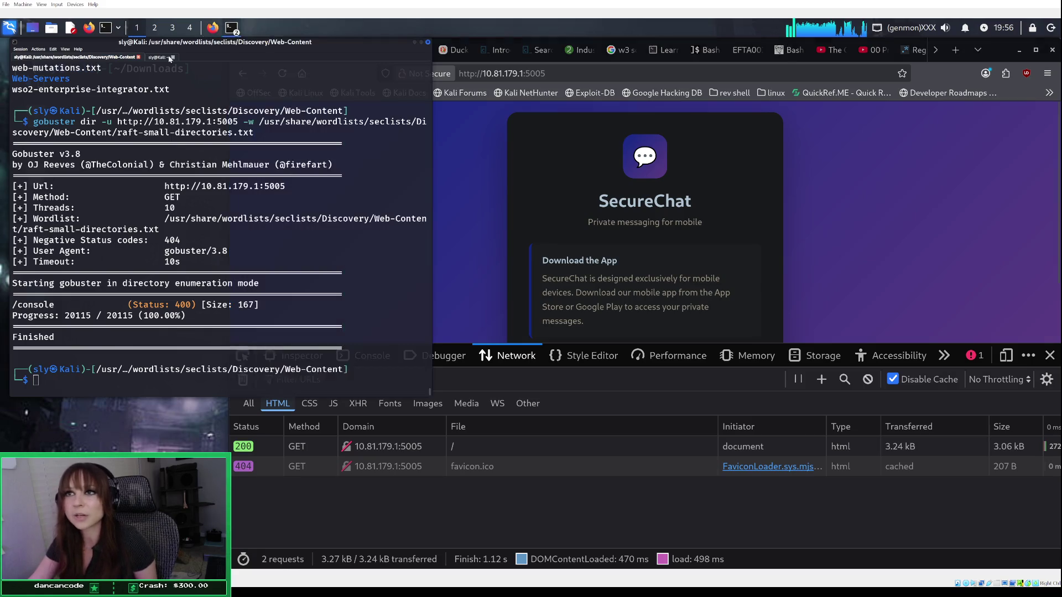
# Step: Scroll back through the finished gobuster scan results
pyautogui.scroll(7, 140, 121)
pyautogui.scroll(3, 140, 121)
pyautogui.scroll(-10, 139, 121)
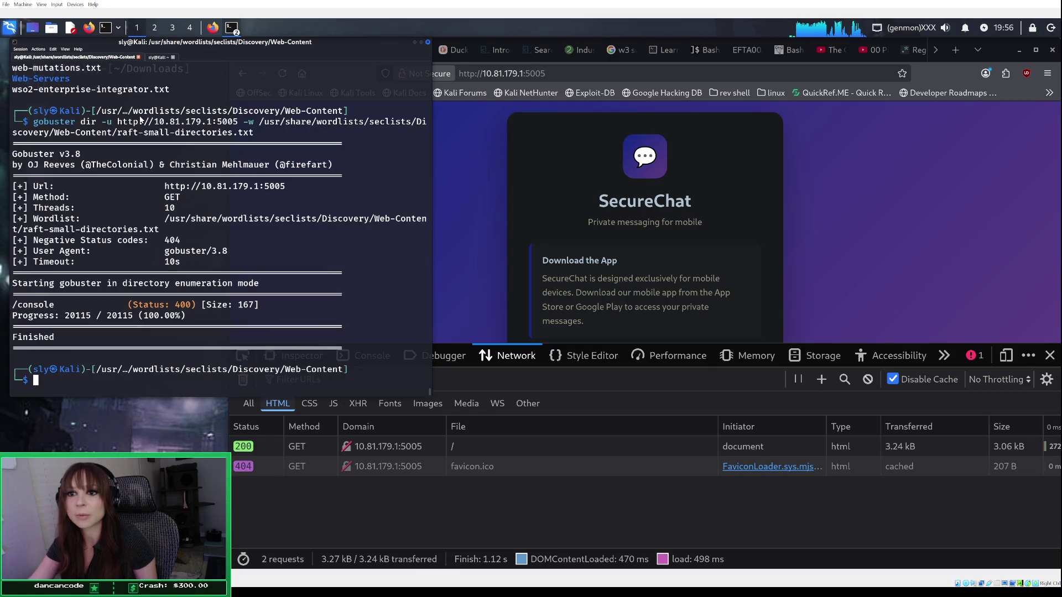
pyautogui.scroll(15, 140, 121)
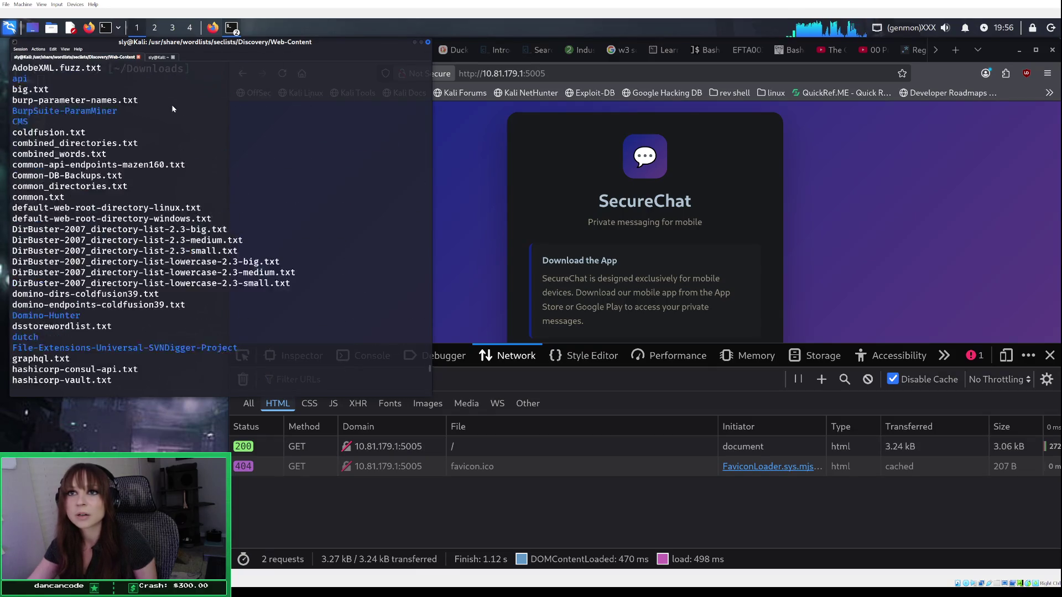
pyautogui.scroll(15, 173, 109)
pyautogui.scroll(7, 173, 109)
# Step: Rearrange the Web-Content and ~/Downloads terminal windows, returning Web-Content to the top left
pyautogui.moveTo(273, 44)
pyautogui.mouseDown()
pyautogui.moveTo(425, 184)
pyautogui.moveTo(419, 178)
pyautogui.mouseUp()
pyautogui.click(70, 90)
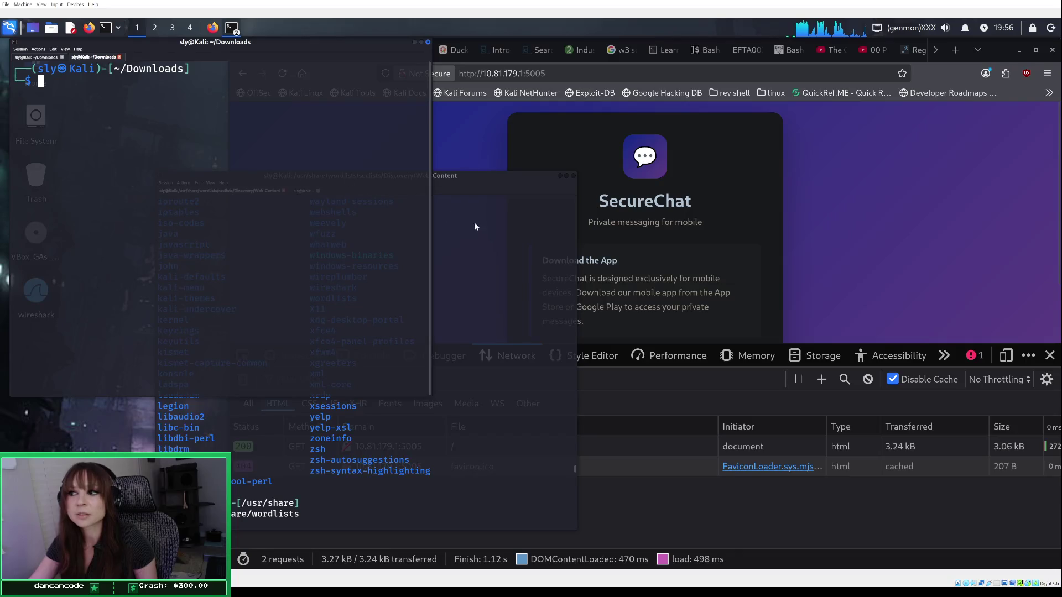
pyautogui.click(488, 177)
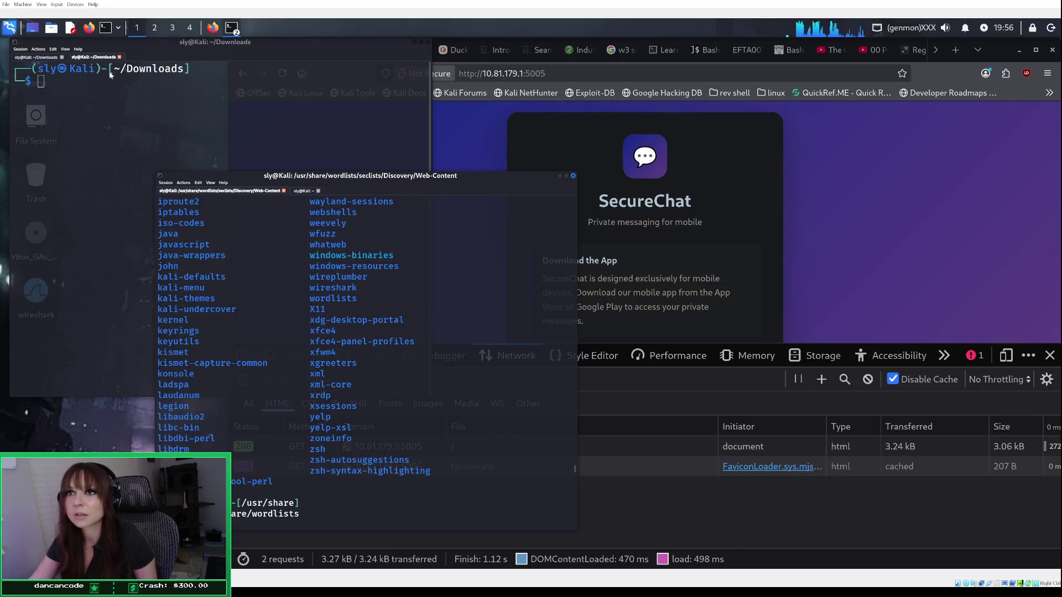
pyautogui.click(44, 58)
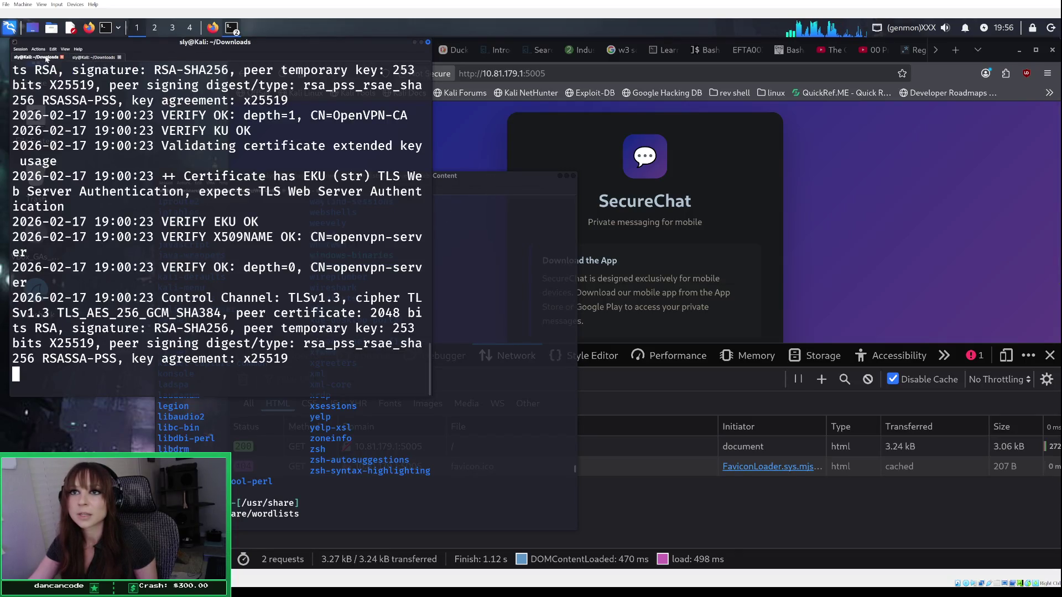
pyautogui.click(102, 60)
pyautogui.click(476, 214)
pyautogui.moveTo(470, 180)
pyautogui.mouseDown()
pyautogui.moveTo(284, 110)
pyautogui.moveTo(327, 43)
pyautogui.mouseUp()
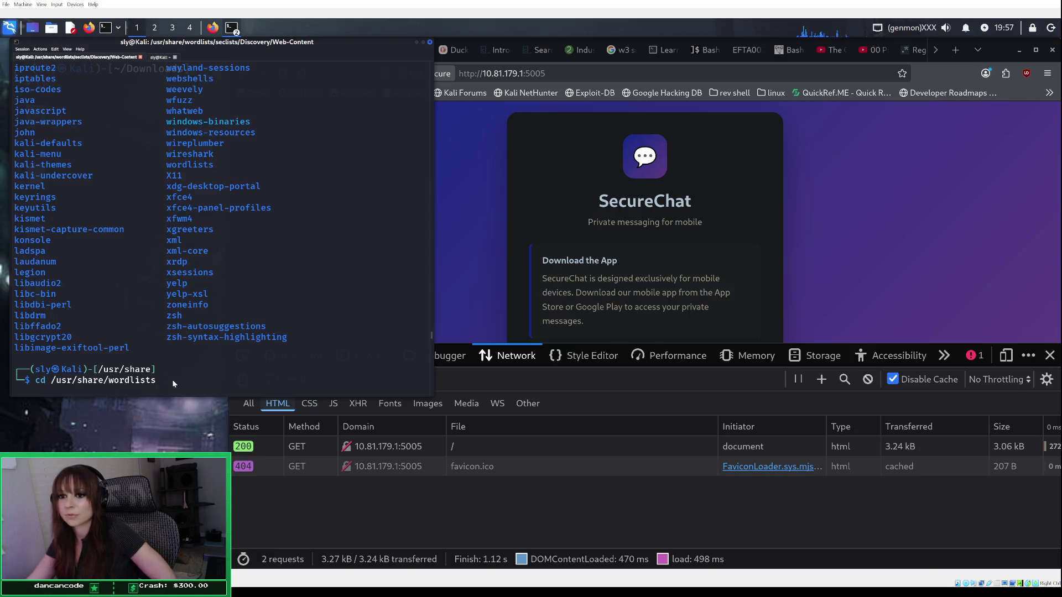
# Step: Scroll through the fetched SecureChat page source in the second terminal tab
pyautogui.moveTo(172, 379); pyautogui.dragTo(165, 398)
pyautogui.scroll(-5, 165, 369)
pyautogui.scroll(-9, 165, 370)
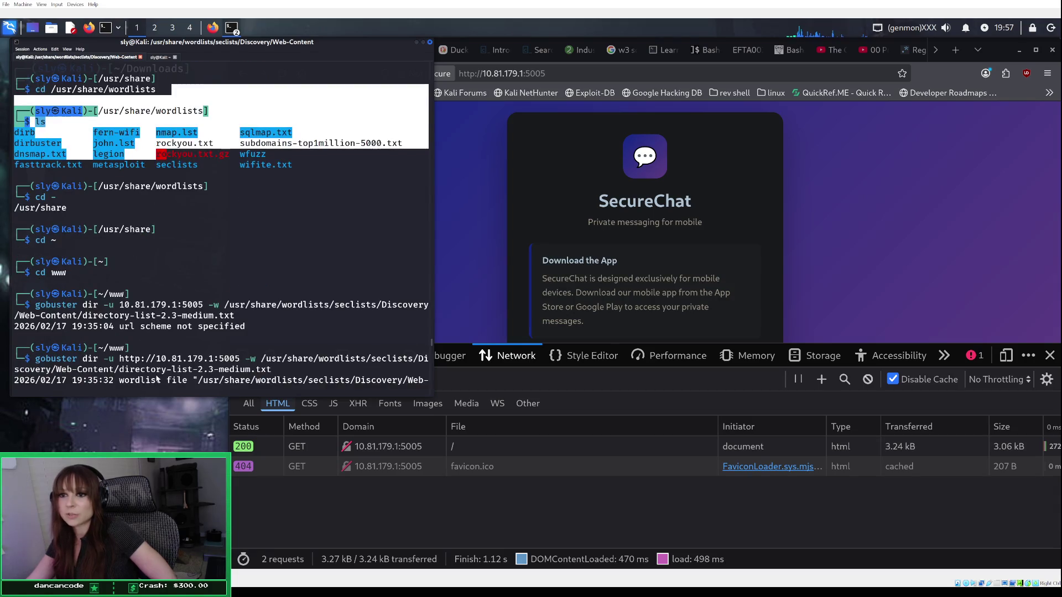
pyautogui.scroll(-12, 128, 352)
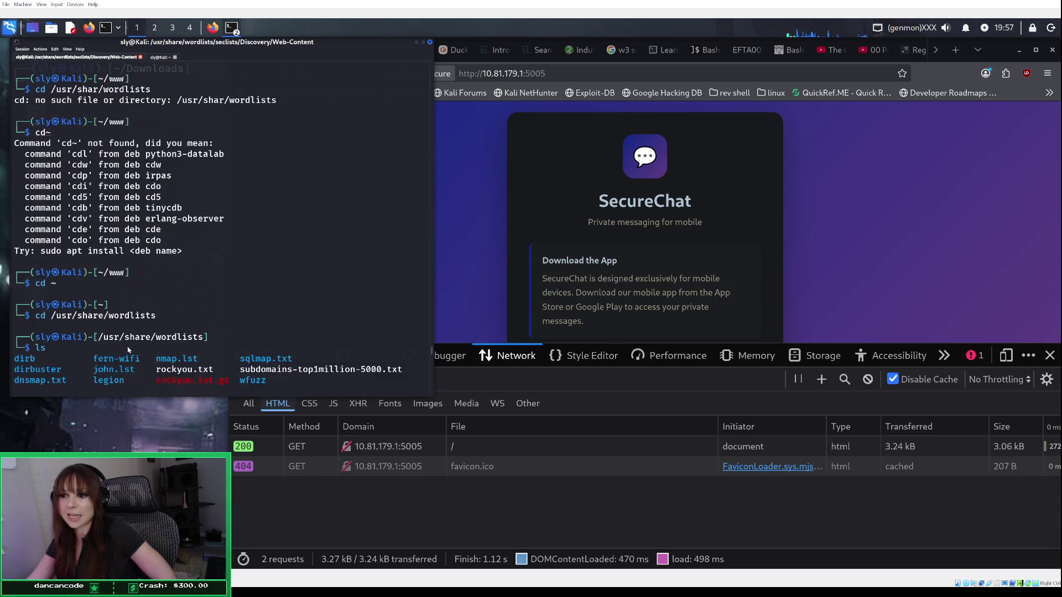
pyautogui.scroll(-15, 127, 352)
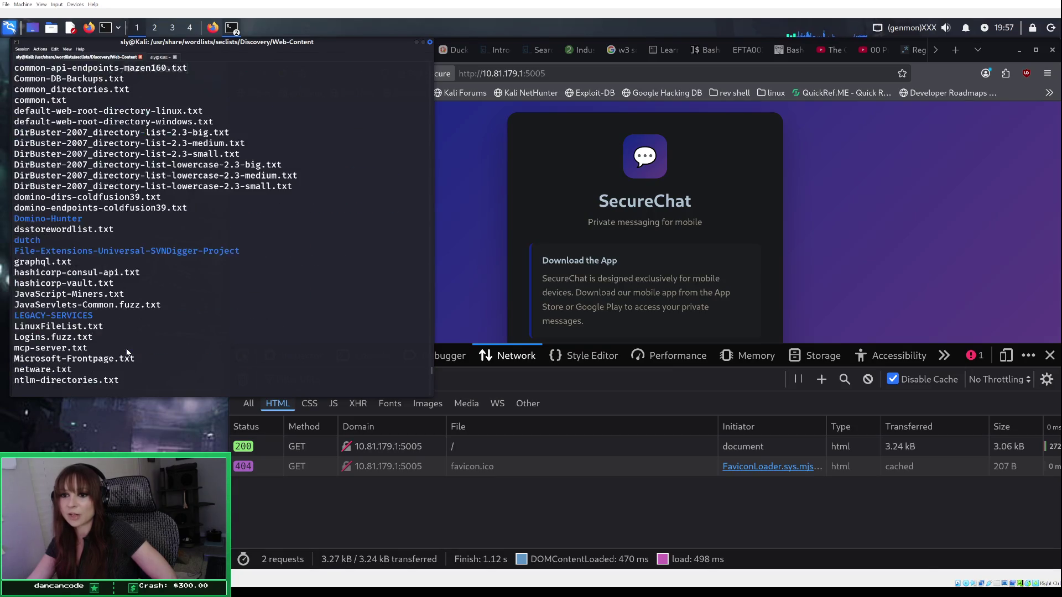
pyautogui.scroll(-6, 127, 352)
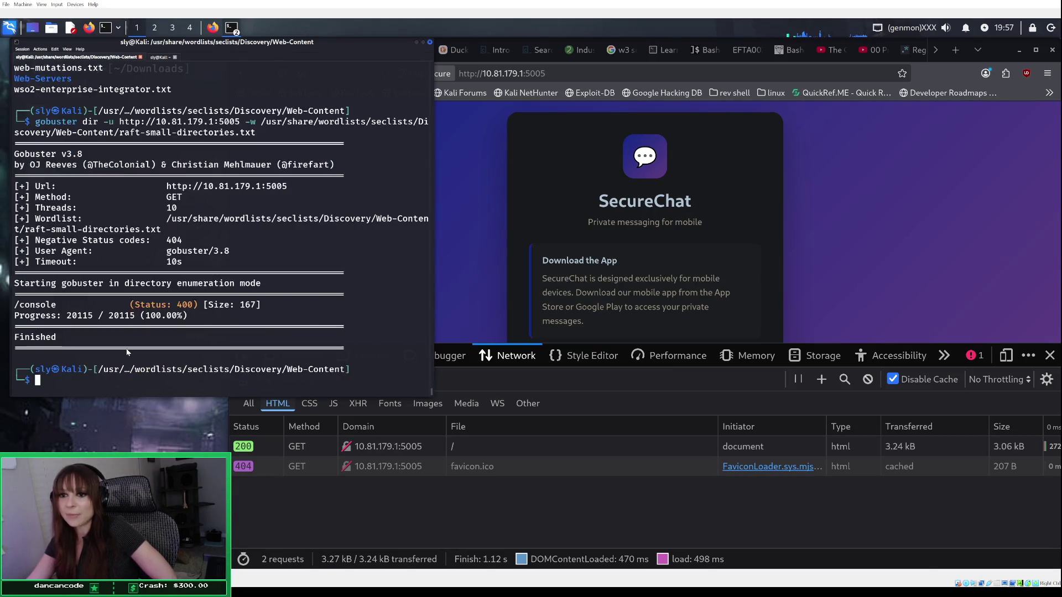
pyautogui.click(159, 57)
pyautogui.scroll(-6, 146, 230)
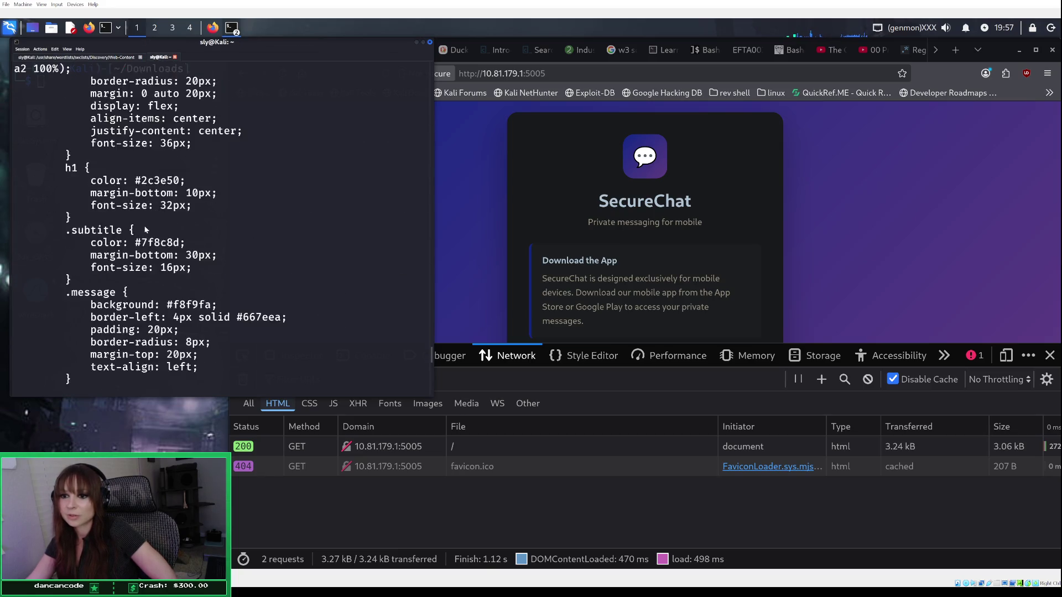
pyautogui.scroll(-15, 146, 229)
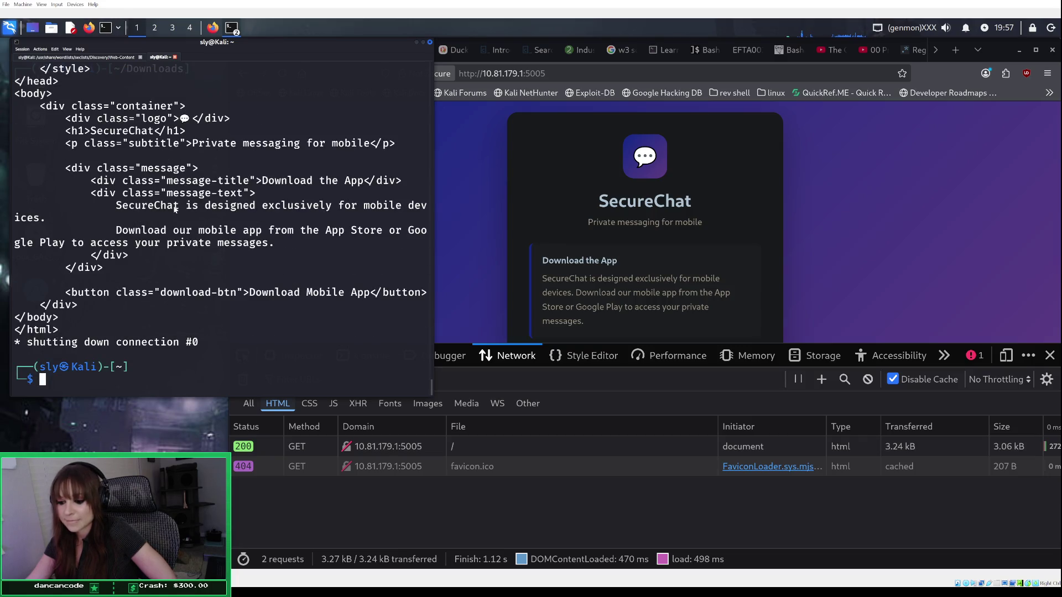
pyautogui.click(476, 155)
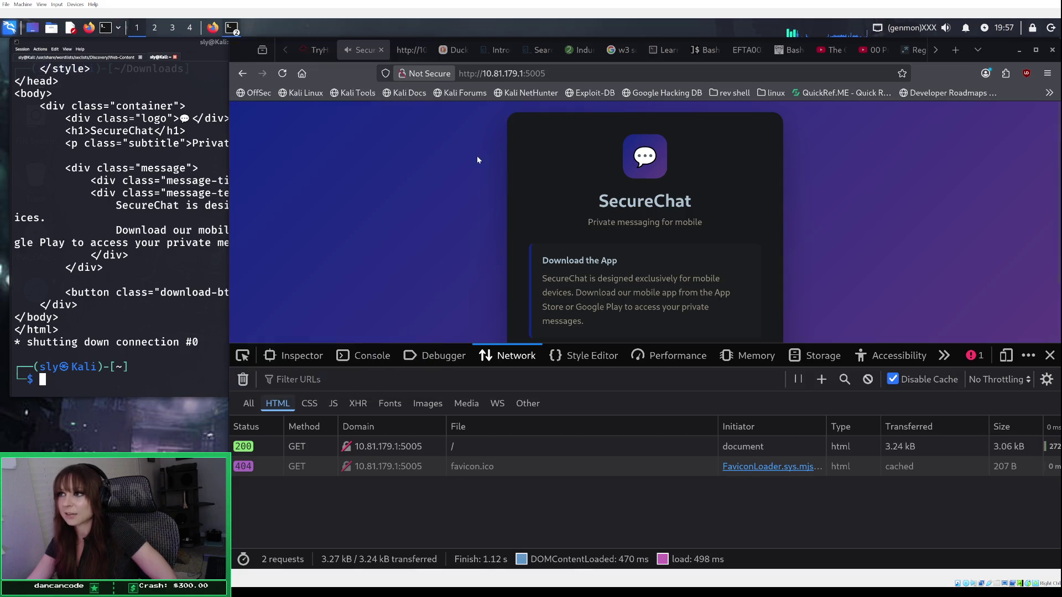
# Step: Ask Duck.ai for the flag to TryHackMe's OWASP Top 10 2025: Application Design Flaws Task 5
pyautogui.click(453, 49)
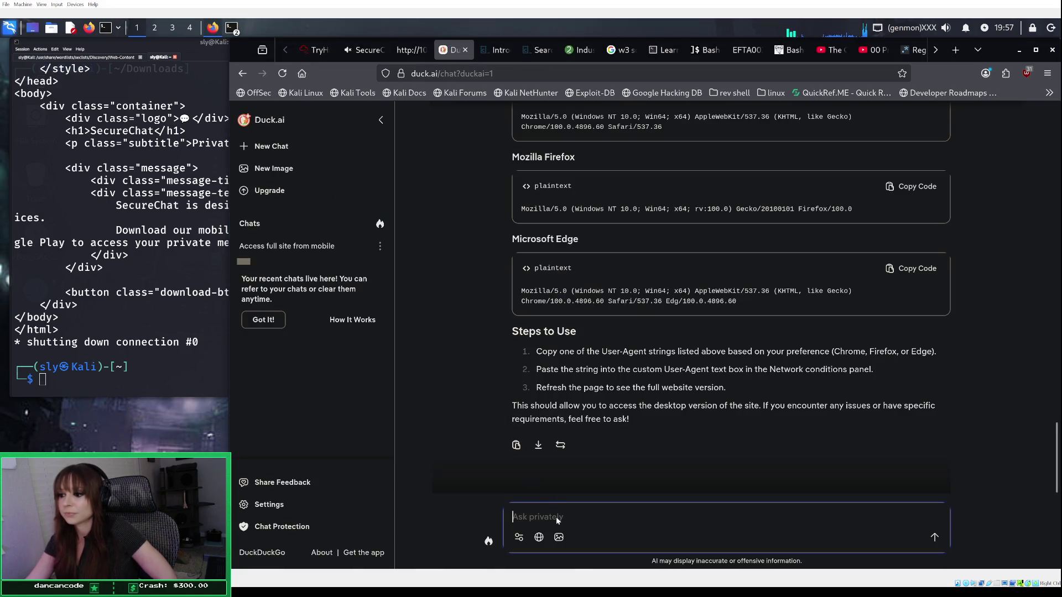
pyautogui.write('tell methe answ')
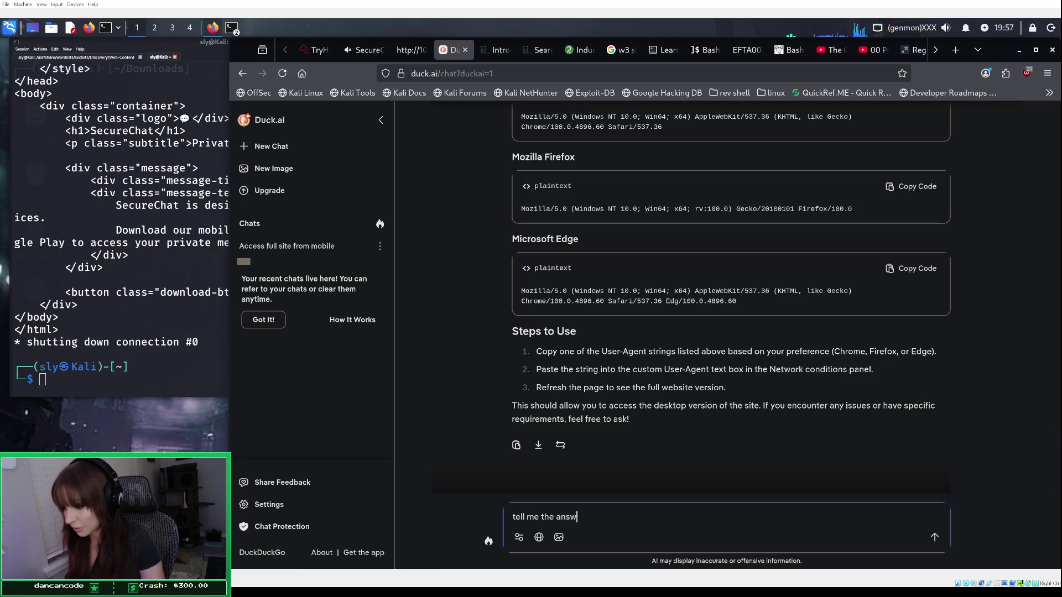
pyautogui.press('BackSpace')
pyautogui.press('BackSpace')
pyautogui.press('BackSpace')
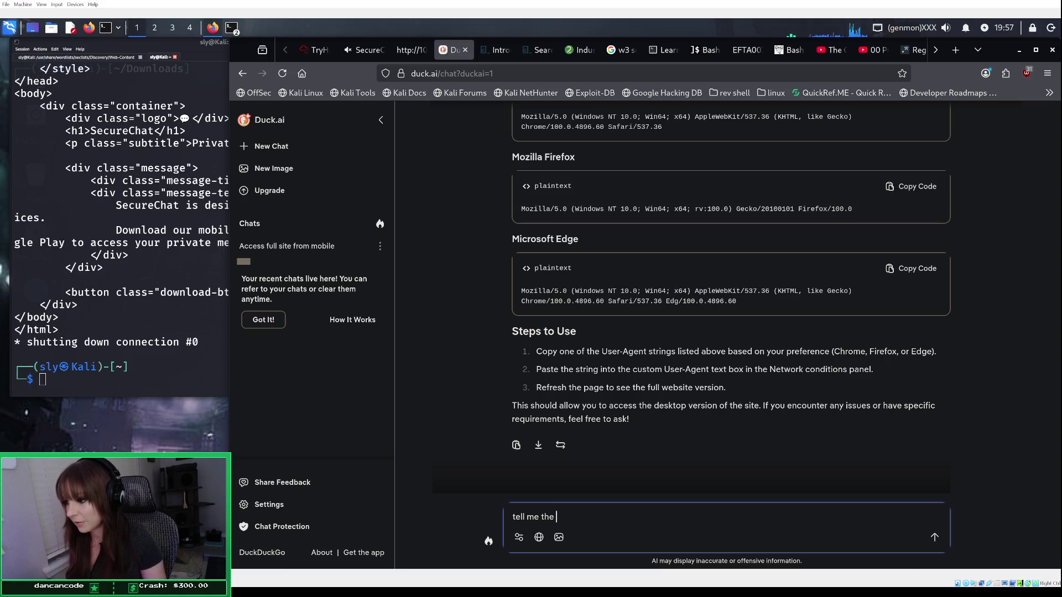
pyautogui.write('wat th e')
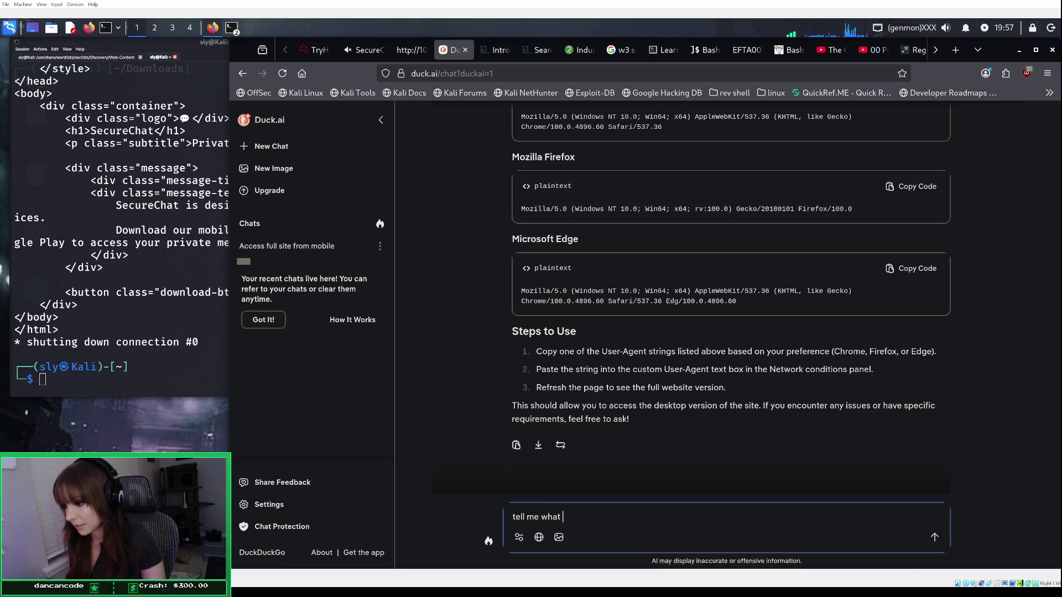
pyautogui.press('BackSpace')
pyautogui.press('BackSpace')
pyautogui.press('BackSpace')
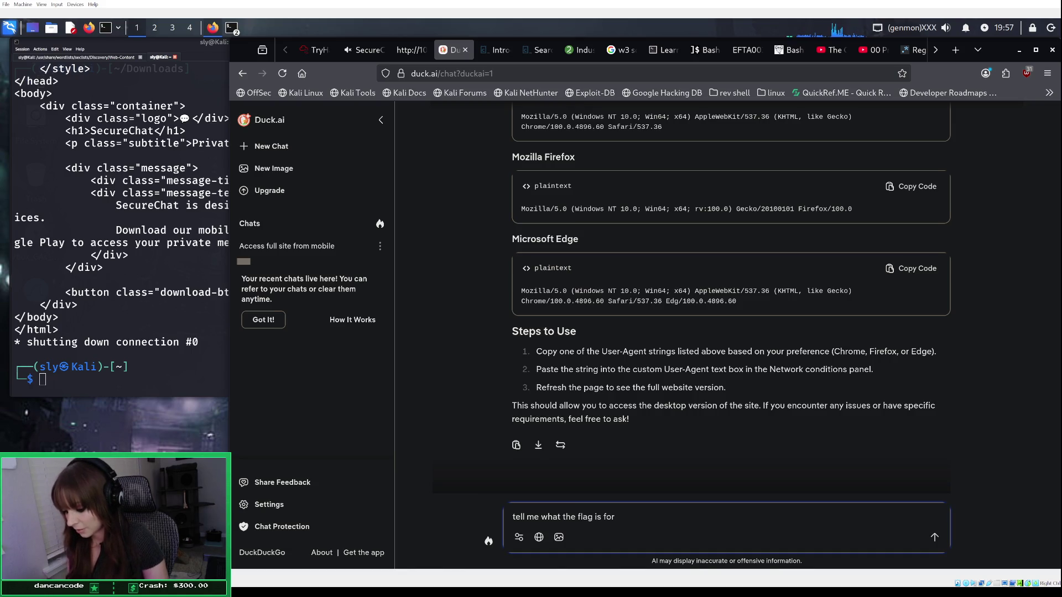
pyautogui.write("ackme's")
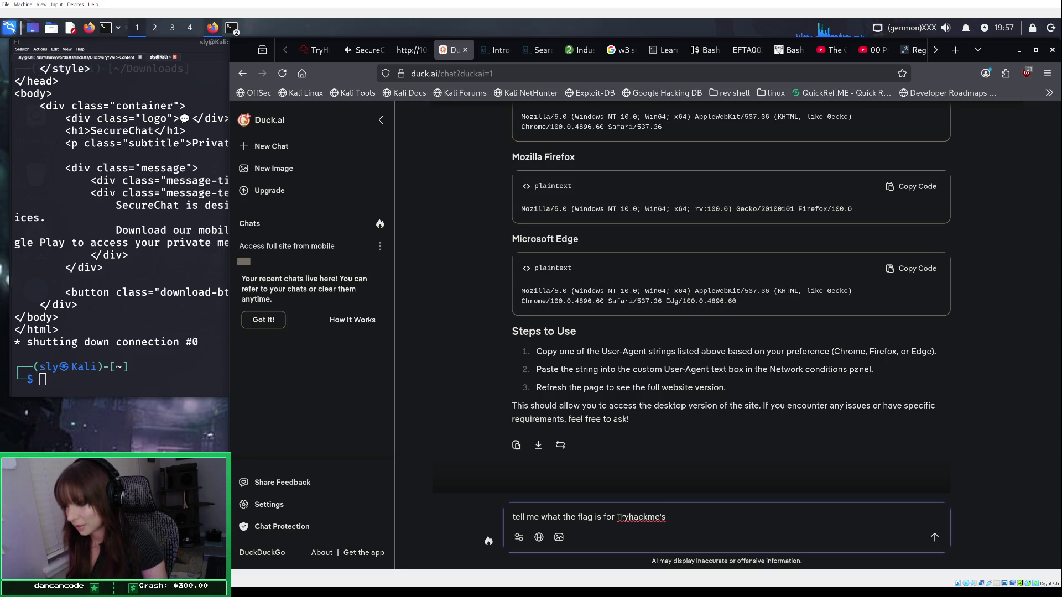
pyautogui.write(' OWSP')
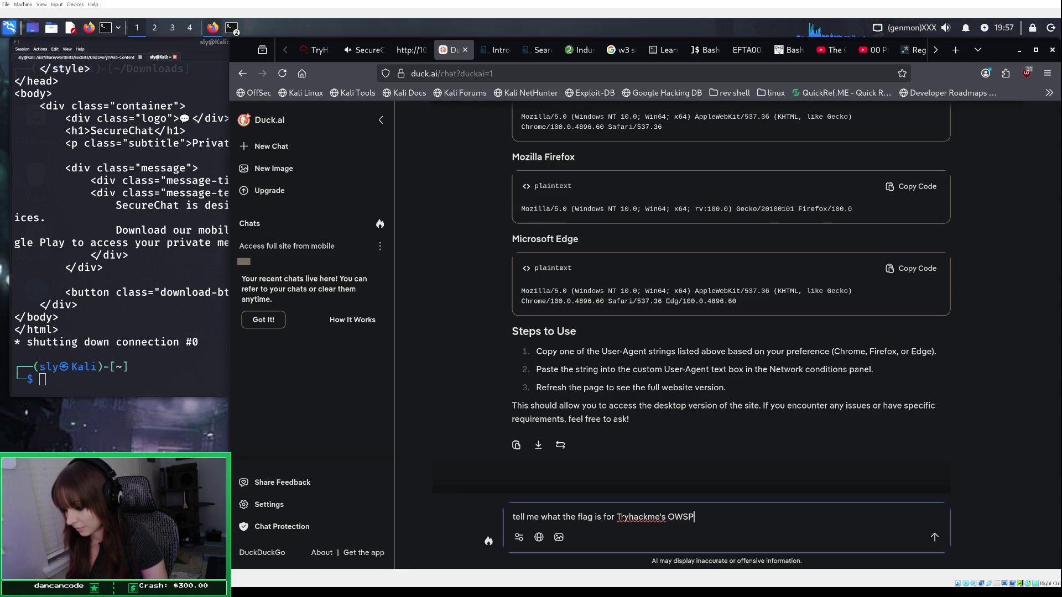
pyautogui.write(' Top ')
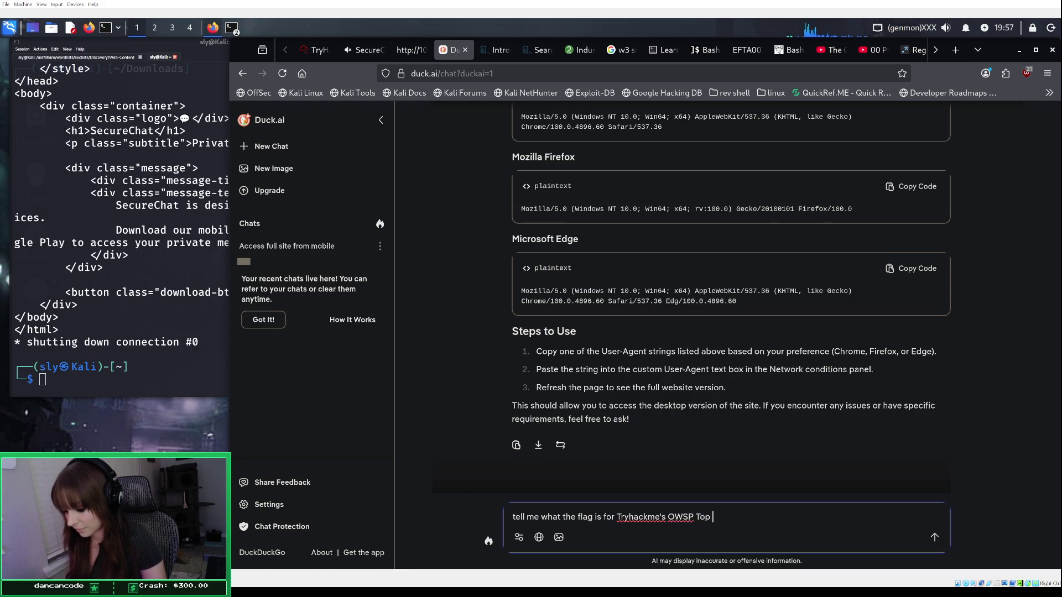
pyautogui.write('10 2025:')
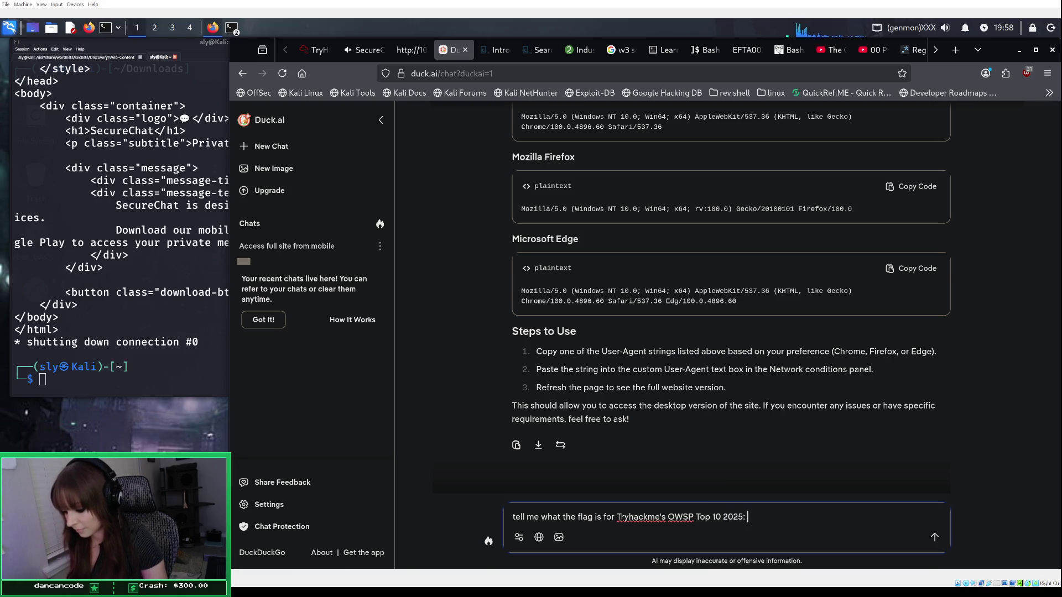
pyautogui.write('Apl')
pyautogui.write('plication')
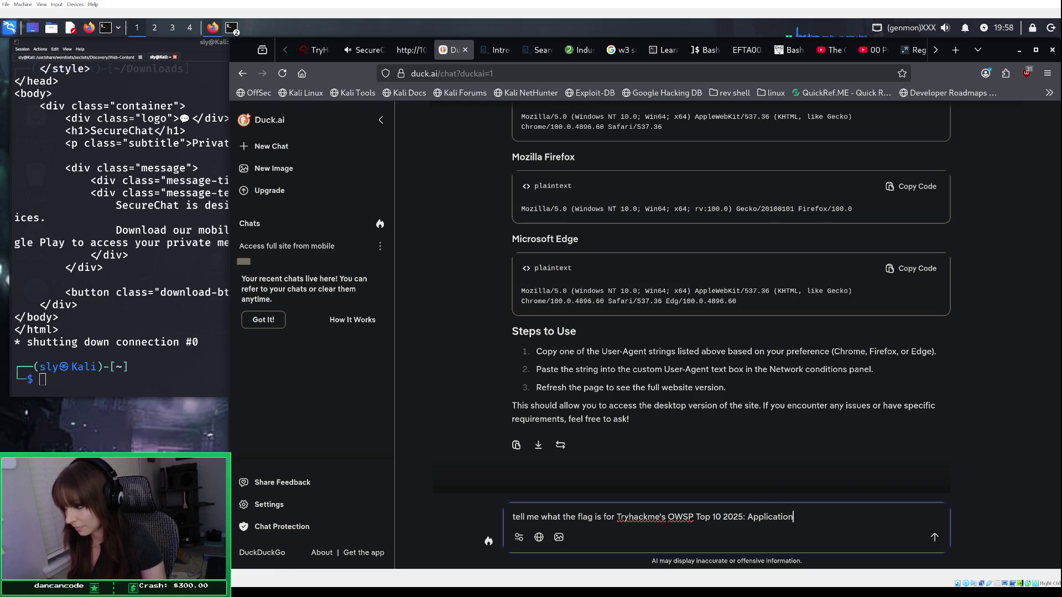
pyautogui.write(' Desging')
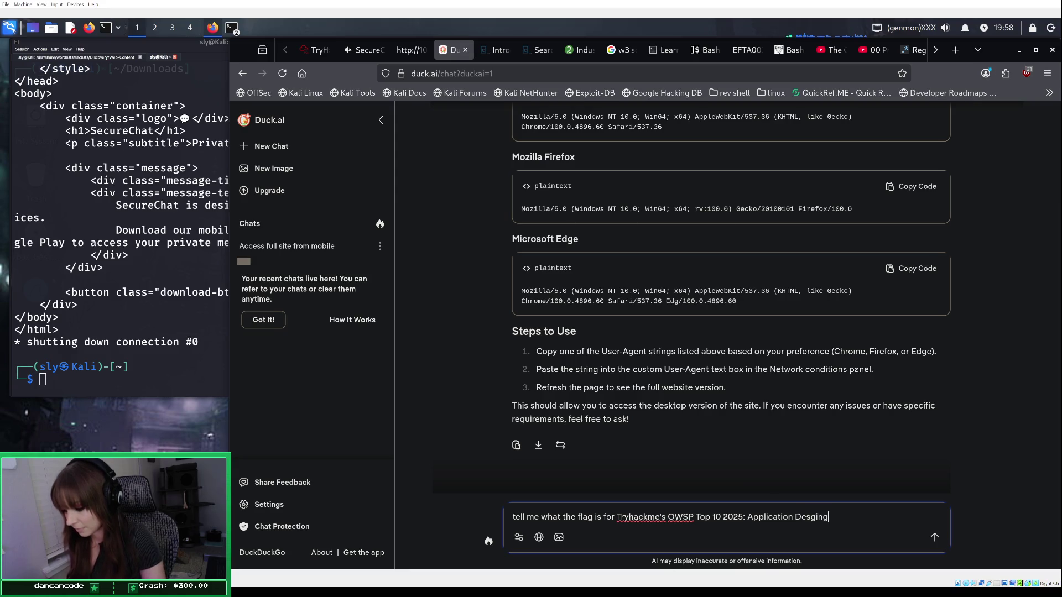
pyautogui.press('BackSpace')
pyautogui.press('BackSpace')
pyautogui.write('n Flaws')
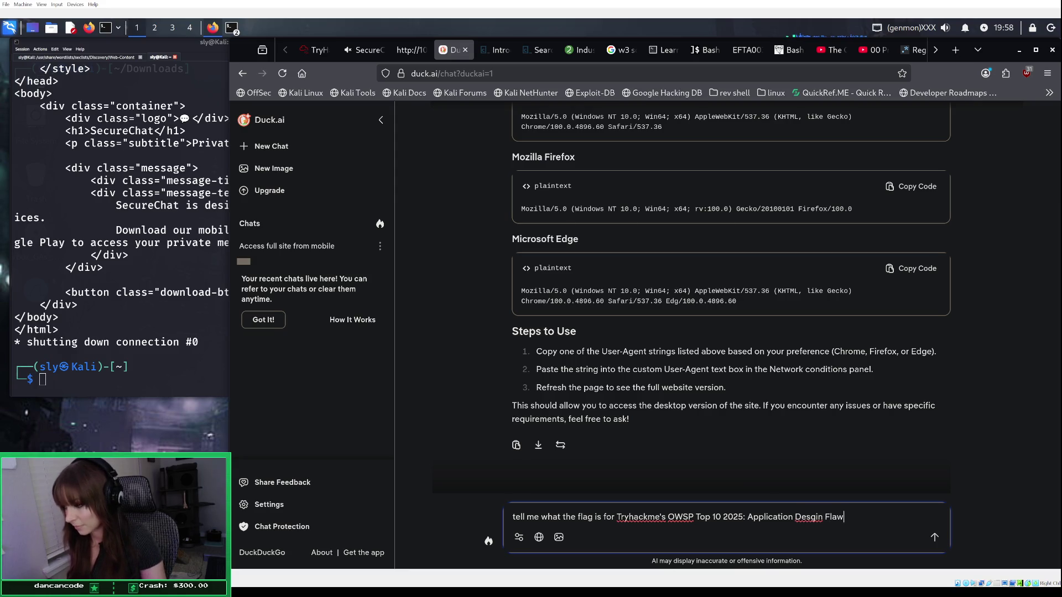
pyautogui.press('BackSpace')
pyautogui.press('BackSpace')
pyautogui.press('BackSpace')
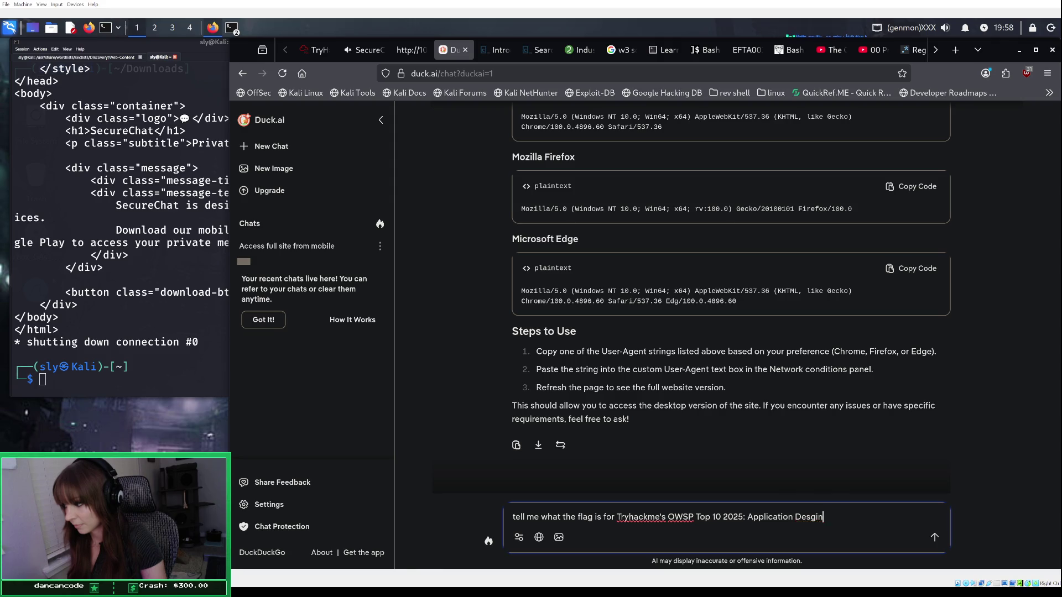
pyautogui.write('ign')
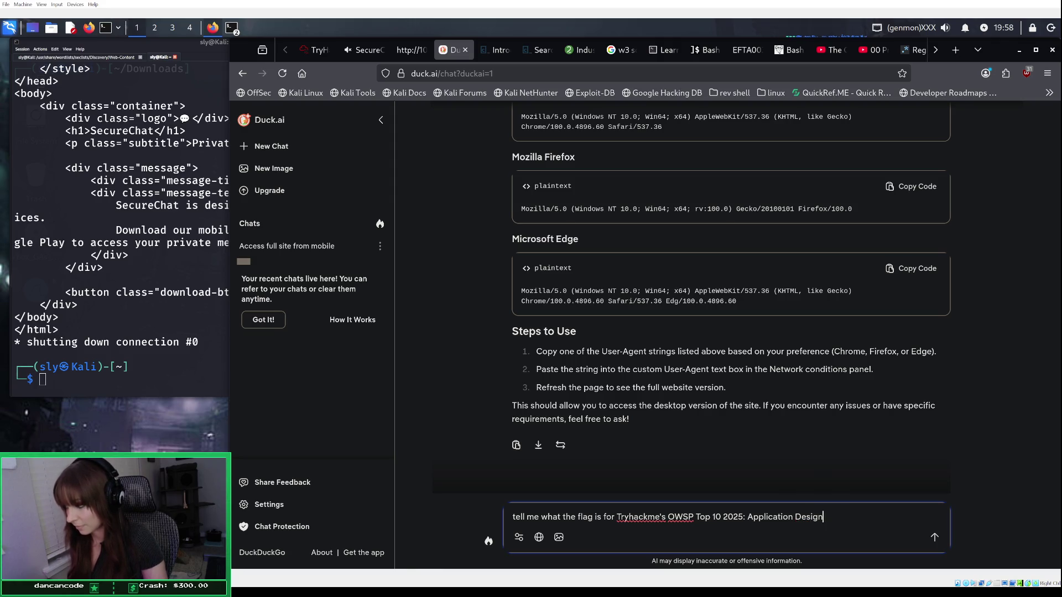
pyautogui.write(' Flaws')
pyautogui.press('BackSpace')
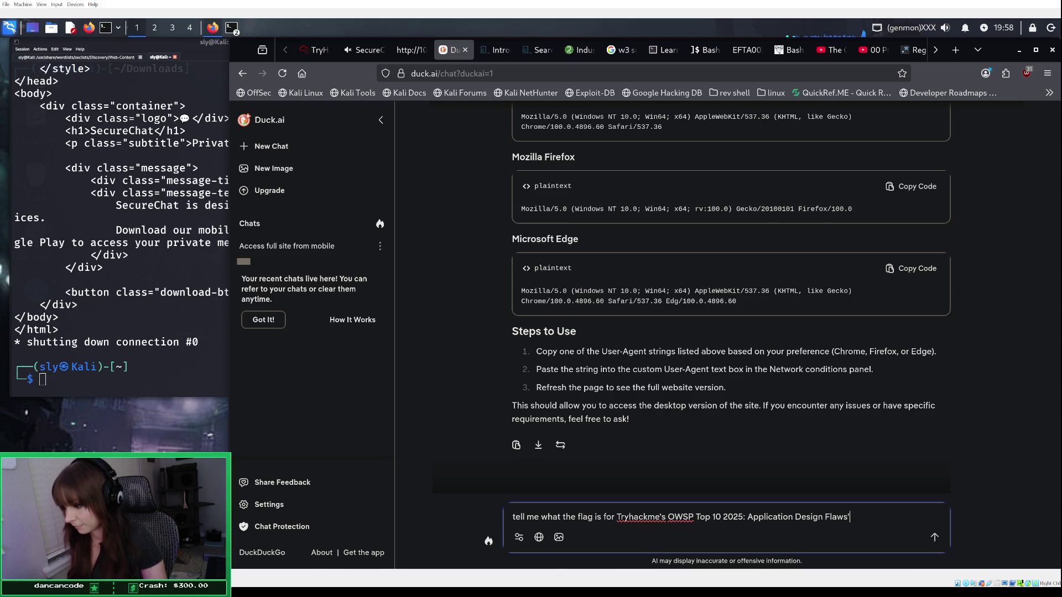
pyautogui.write('Task 5')
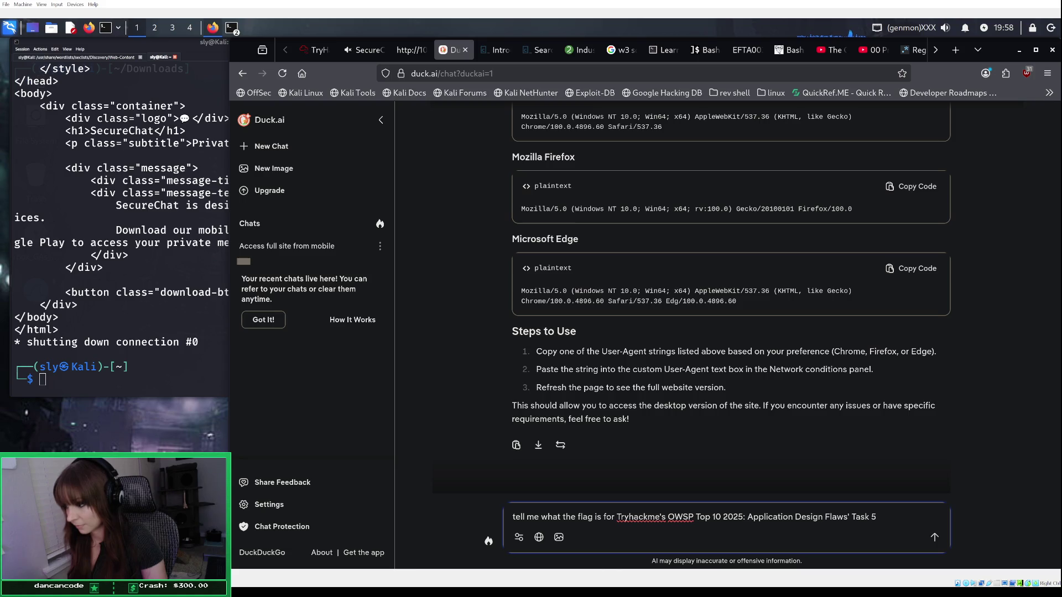
pyautogui.press('Return')
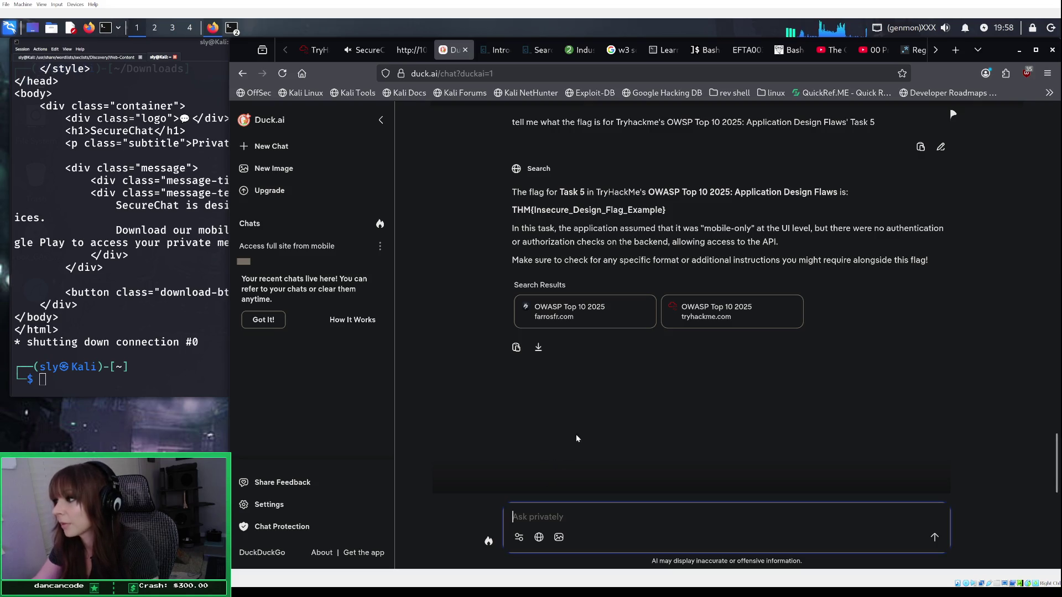
# Step: Copy the suggested flag THM{Insecure_Design_Flag_Example}
pyautogui.moveTo(668, 211); pyautogui.dragTo(512, 212)
pyautogui.rightClick(526, 208)
pyautogui.click(537, 218)
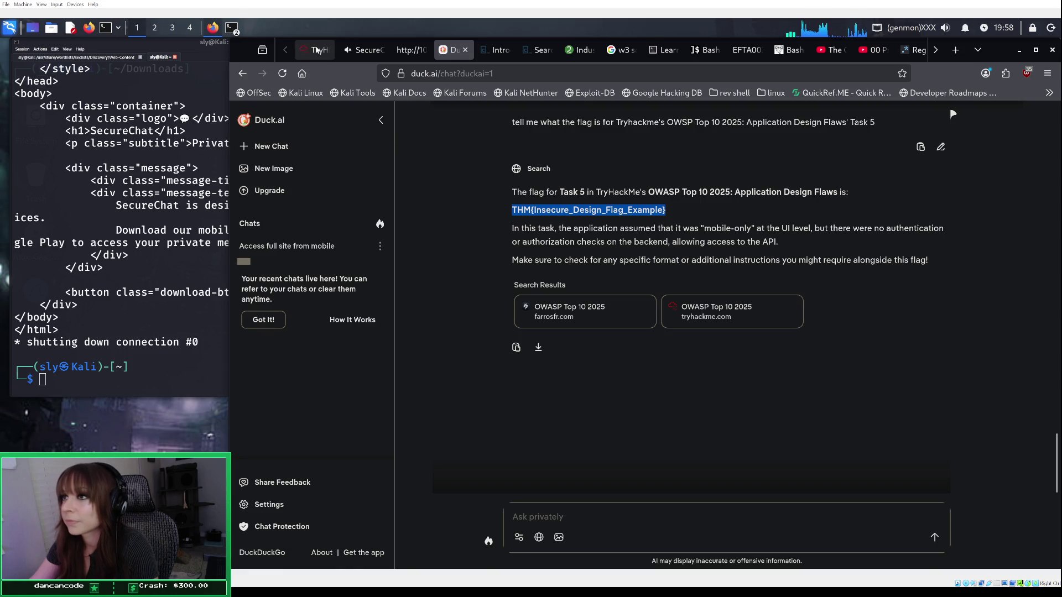
pyautogui.moveTo(316, 49)
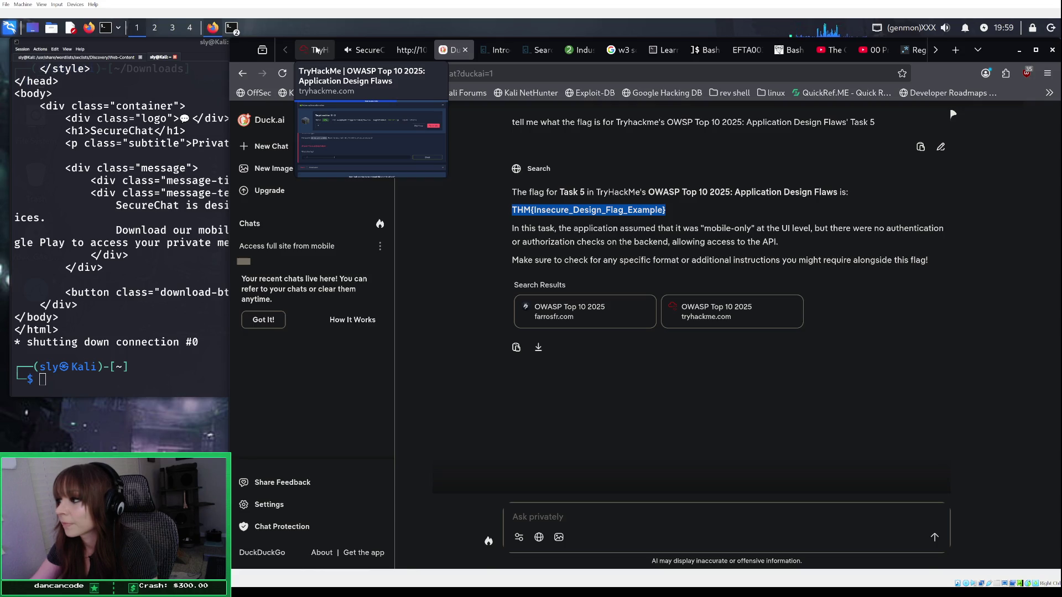
pyautogui.click(316, 49)
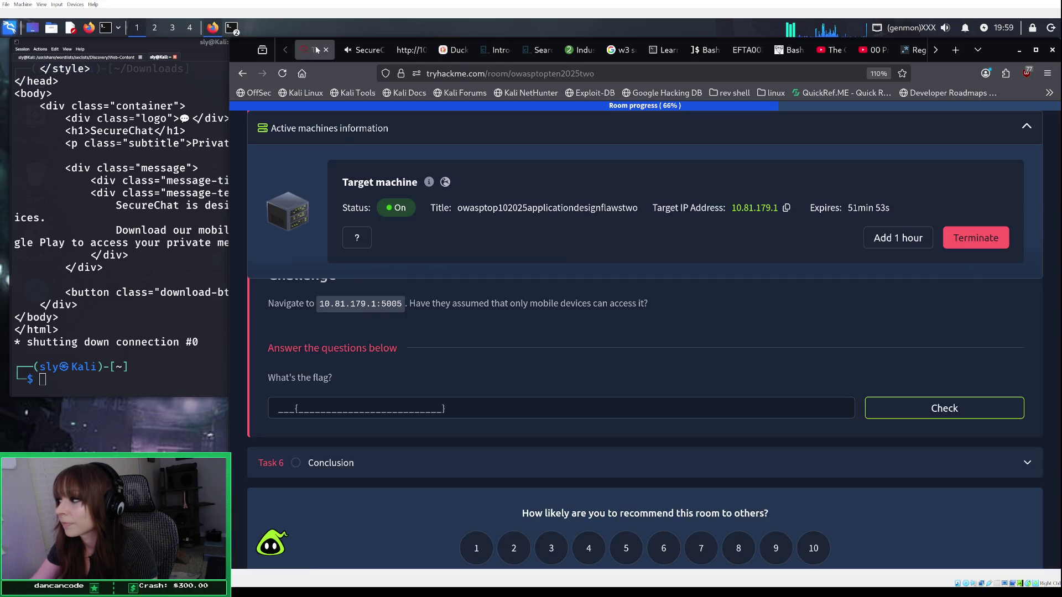
# Step: Paste the Duck.ai flag into the Task 5 answer field and submit it
pyautogui.click(348, 414)
pyautogui.hotkey('ctrl', 'v')
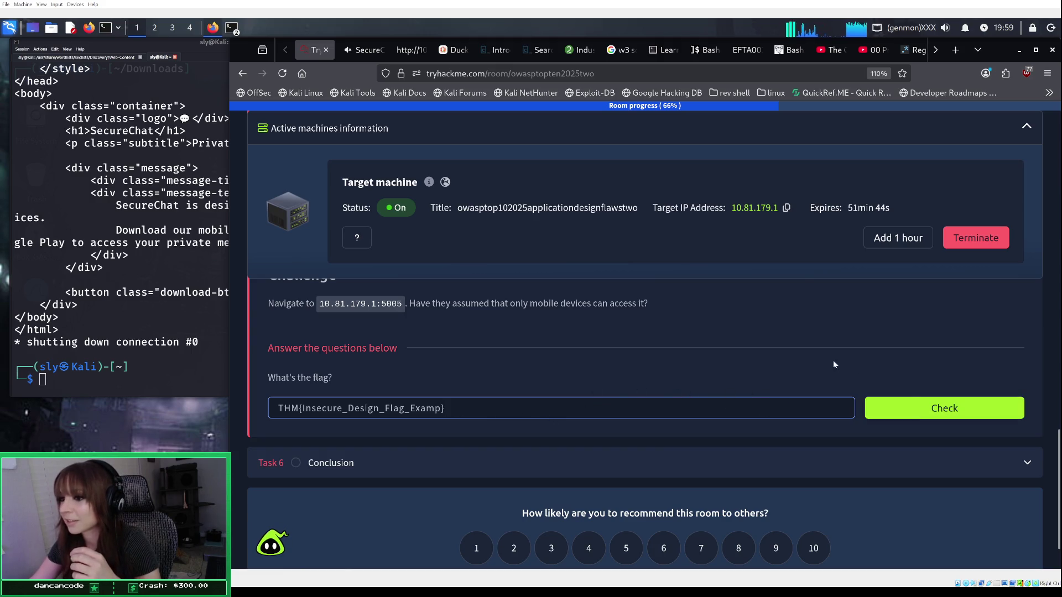
pyautogui.scroll(2, 814, 360)
pyautogui.scroll(10, 814, 364)
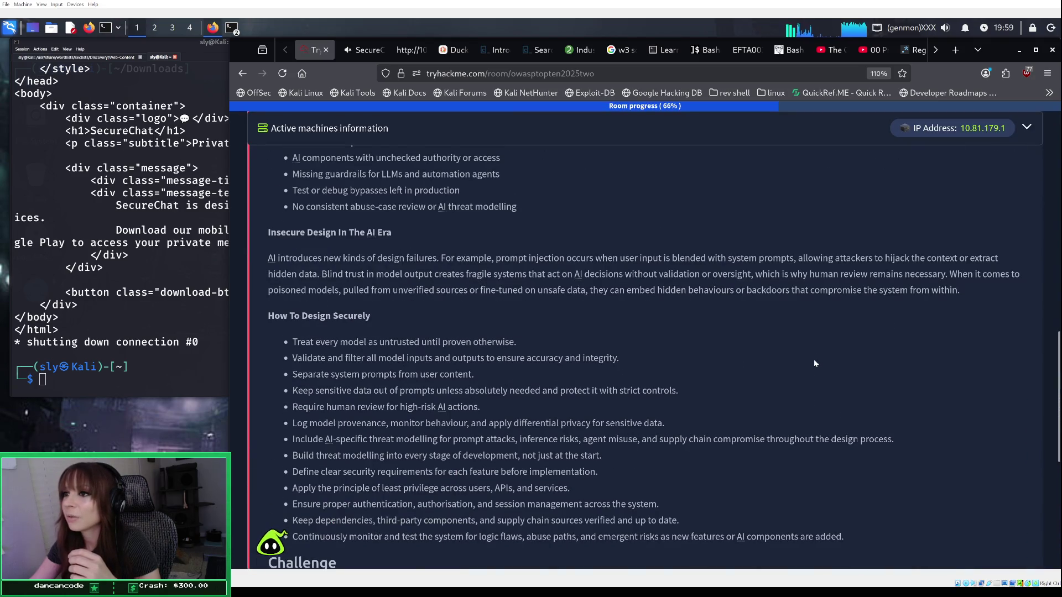
pyautogui.scroll(3, 814, 364)
pyautogui.scroll(-10, 814, 364)
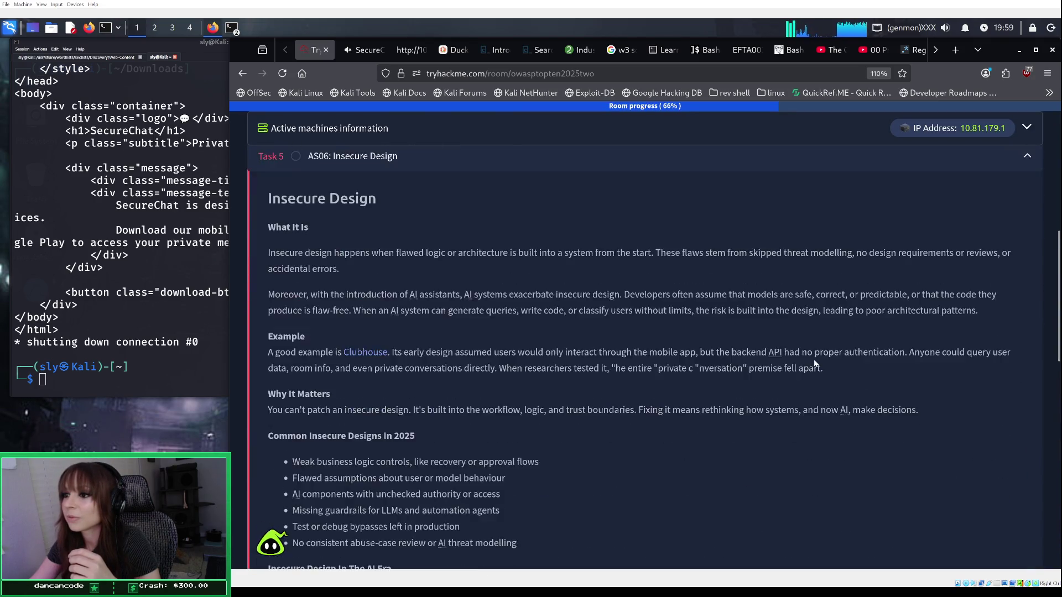
pyautogui.scroll(-3, 814, 363)
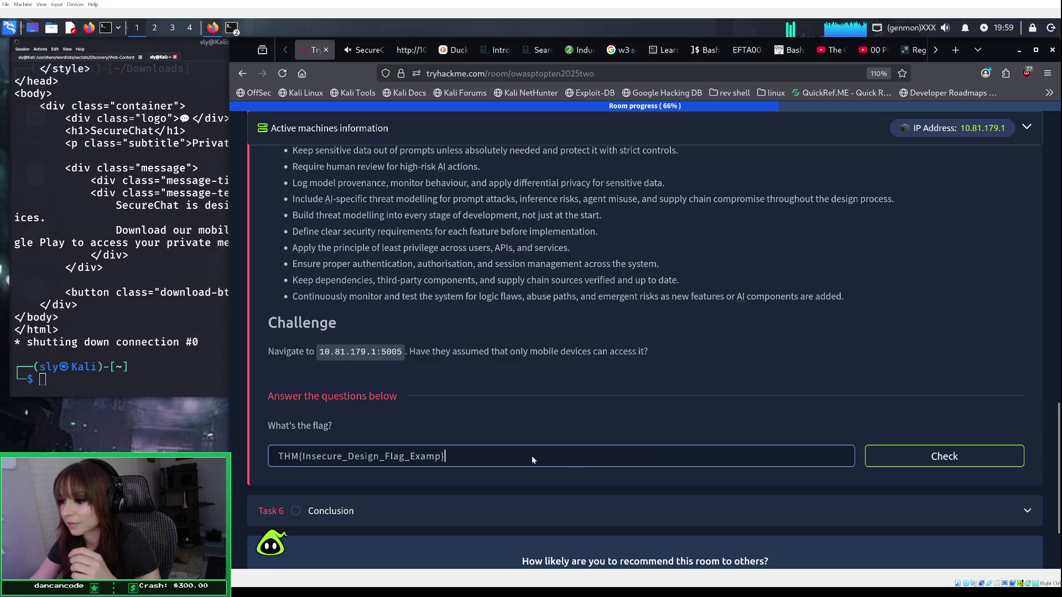
pyautogui.click(908, 457)
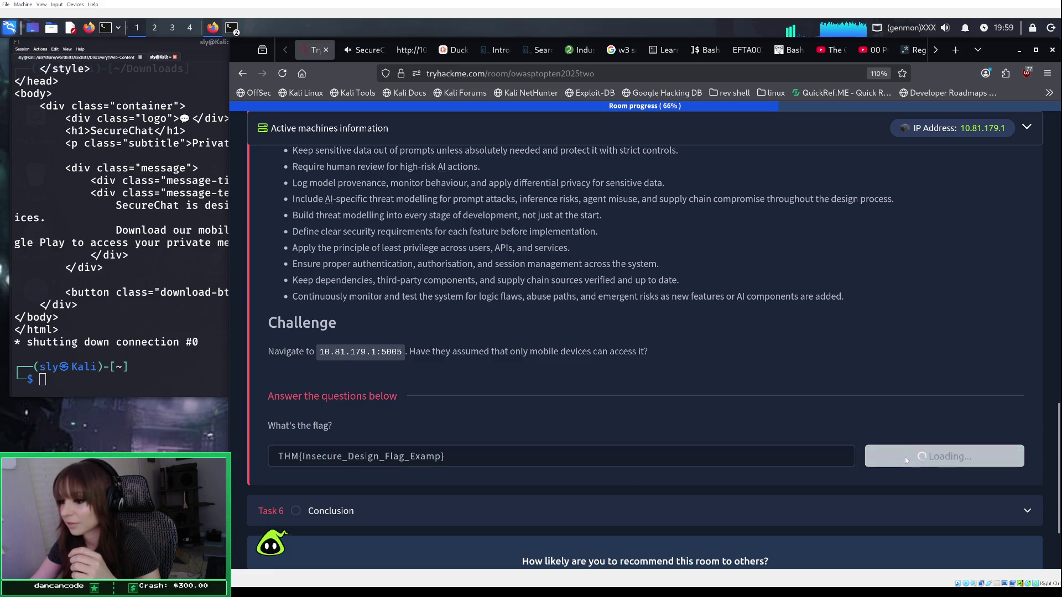
# Step: Clear the rejected flag from the 'What's the flag?' field
pyautogui.click(587, 454)
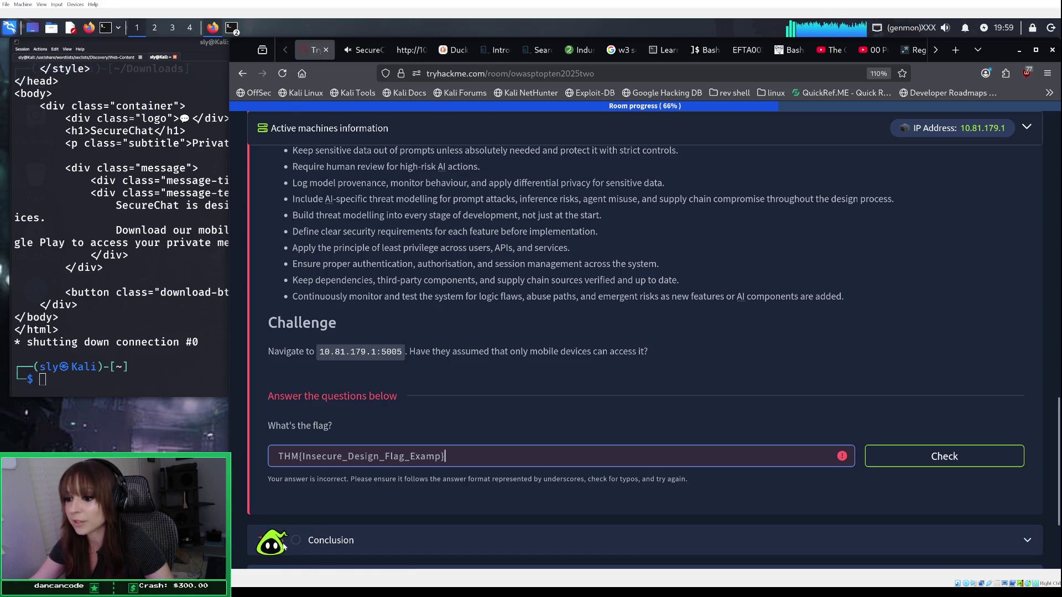
pyautogui.hotkey('ctrl', 'a')
pyautogui.press('BackSpace')
pyautogui.moveTo(279, 545)
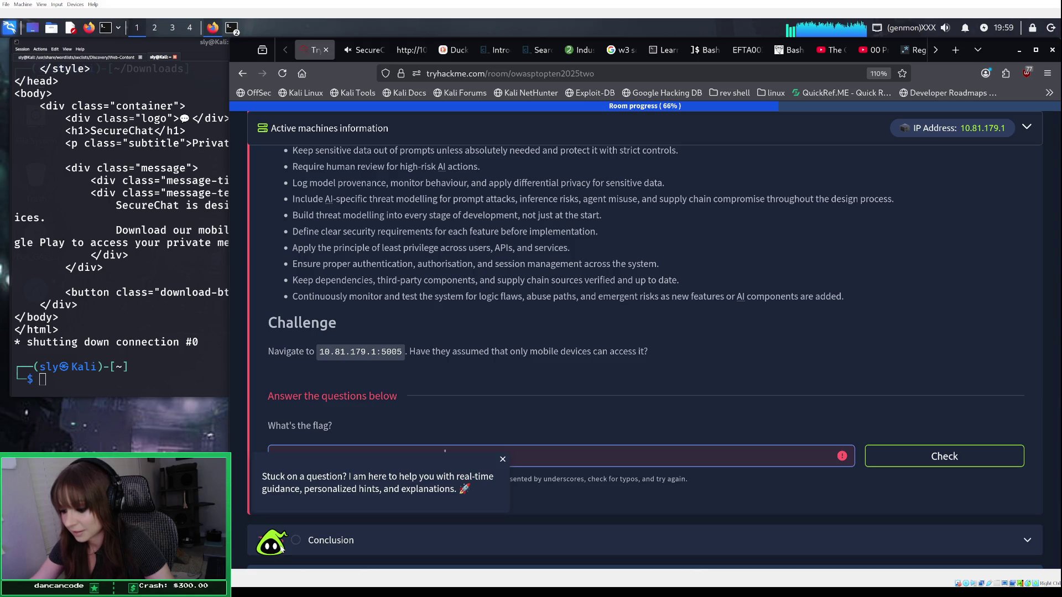
# Step: Rerun the iPhone User-Agent curl against 10.81.179.1:5005/console, getting 400 Bad Request
pyautogui.hotkey('ctrl', 'v')
pyautogui.click(180, 391)
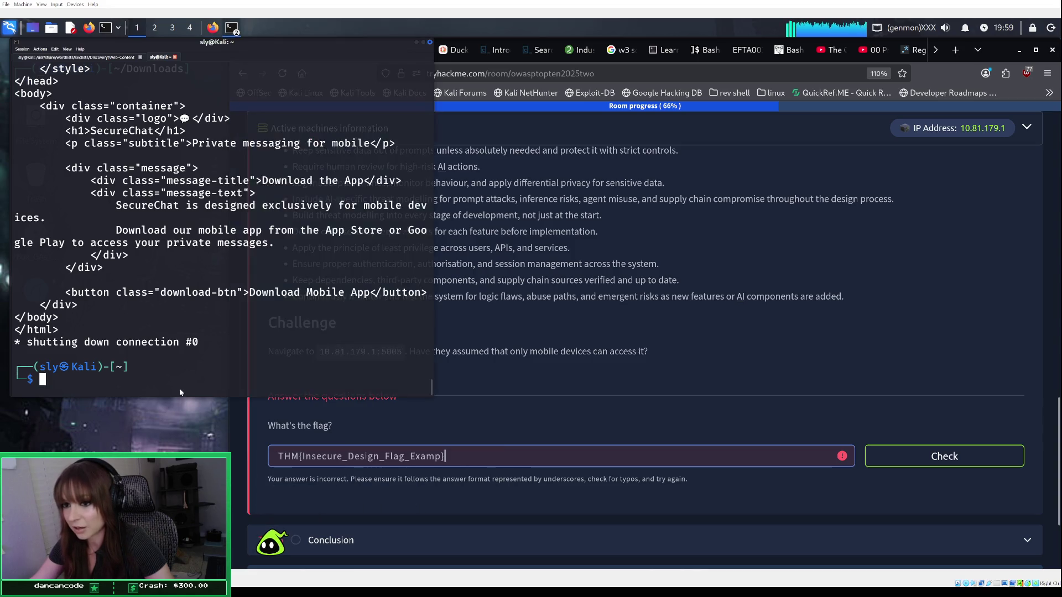
pyautogui.hotkey('ctrl', 'shift', 'v')
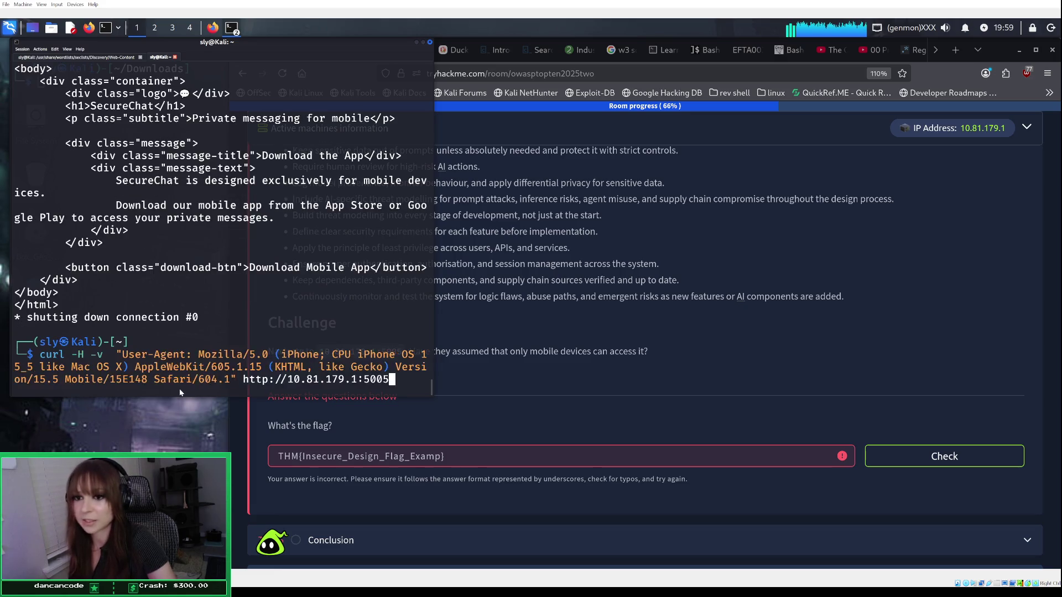
pyautogui.press('Up')
pyautogui.press('Up')
pyautogui.press('Up')
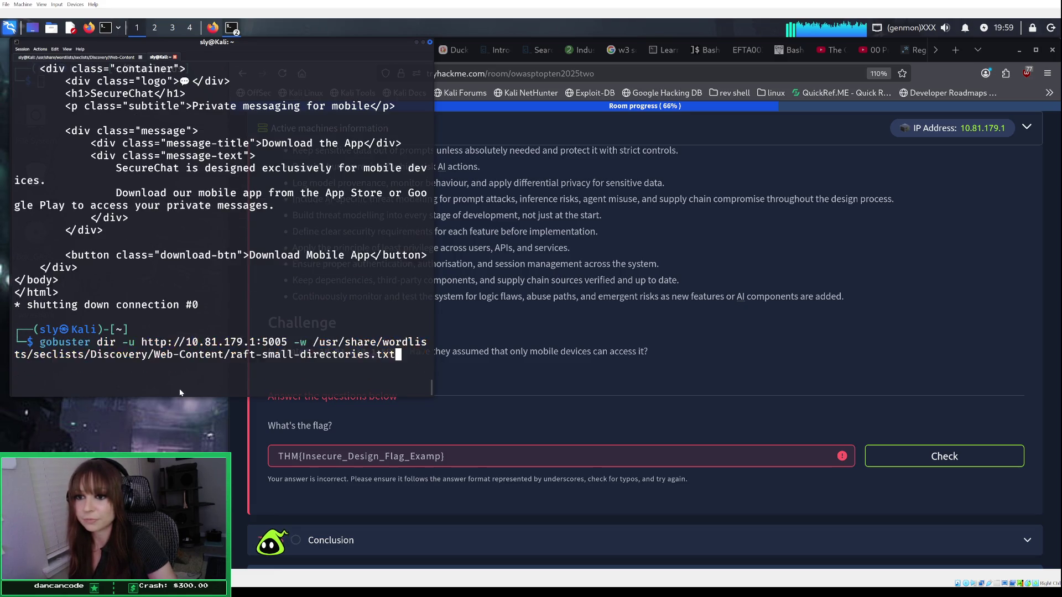
pyautogui.press('Up')
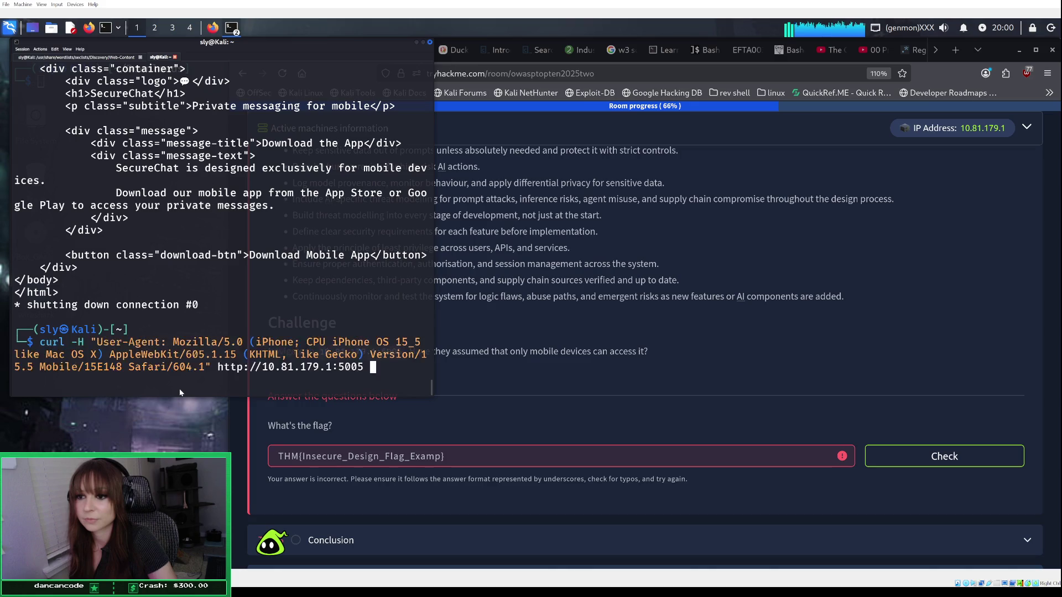
pyautogui.press('BackSpace')
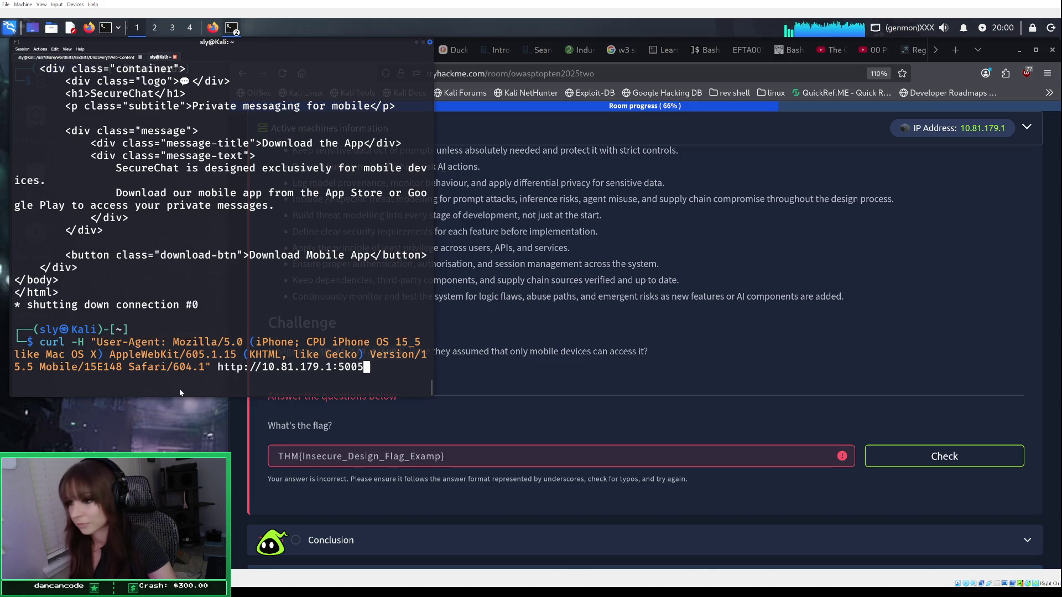
pyautogui.write('/console')
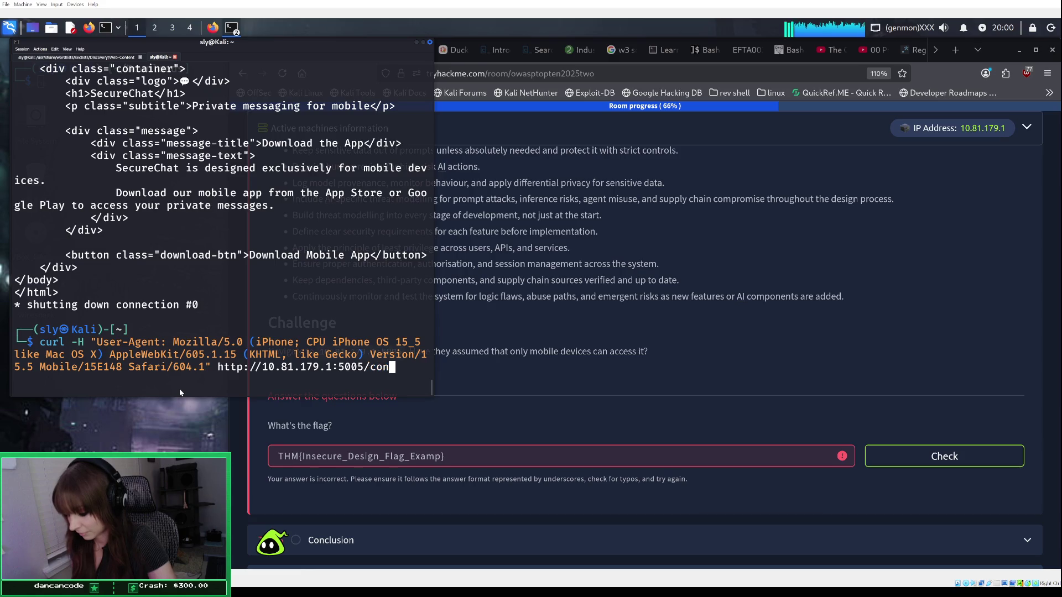
pyautogui.press('Return')
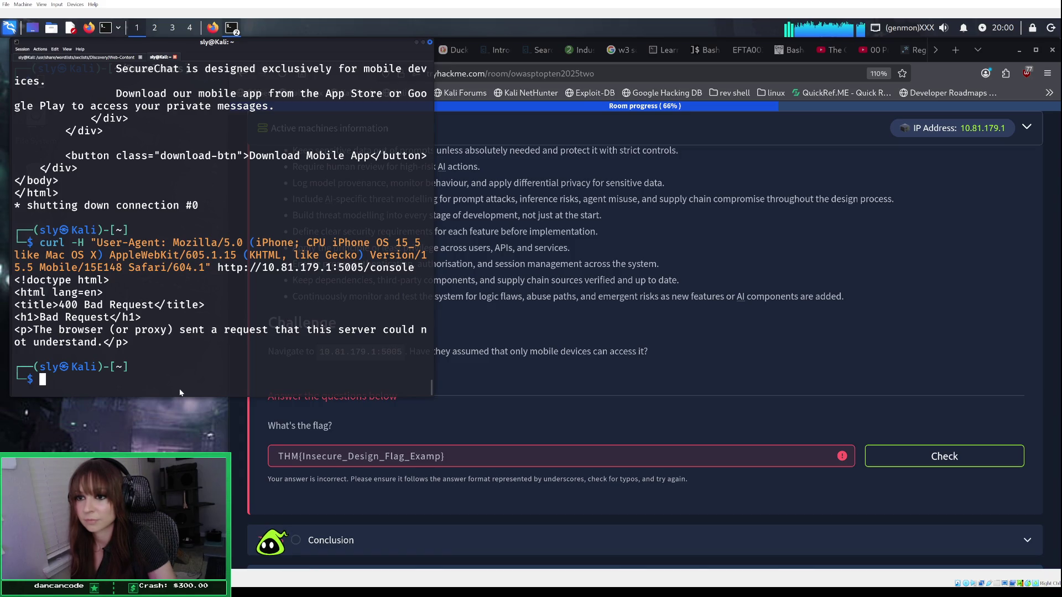
# Step: Go back through TryHackMe to the Duck.ai chat
pyautogui.press('Up')
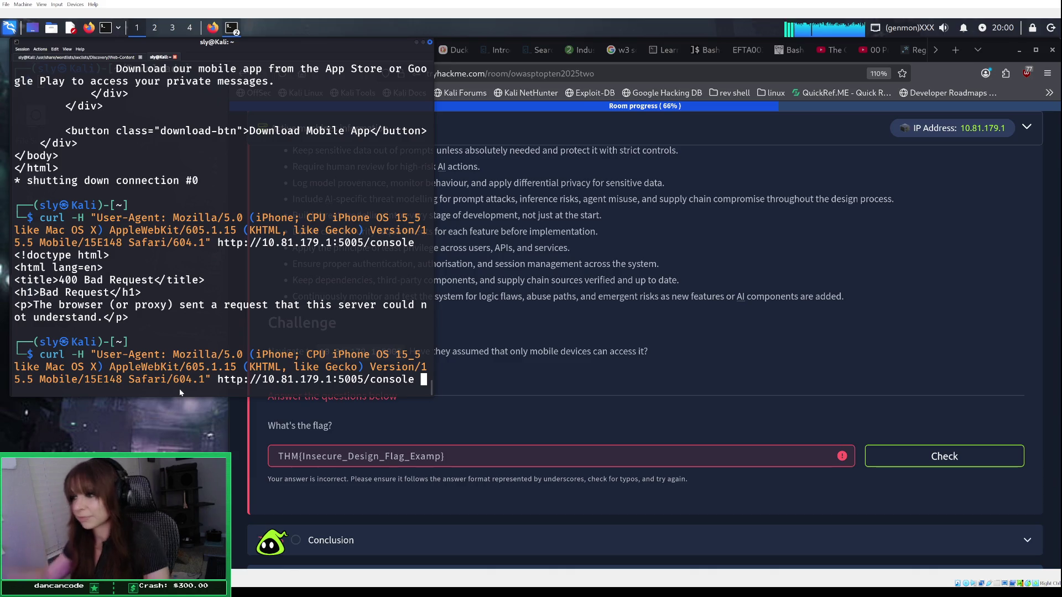
pyautogui.click(631, 416)
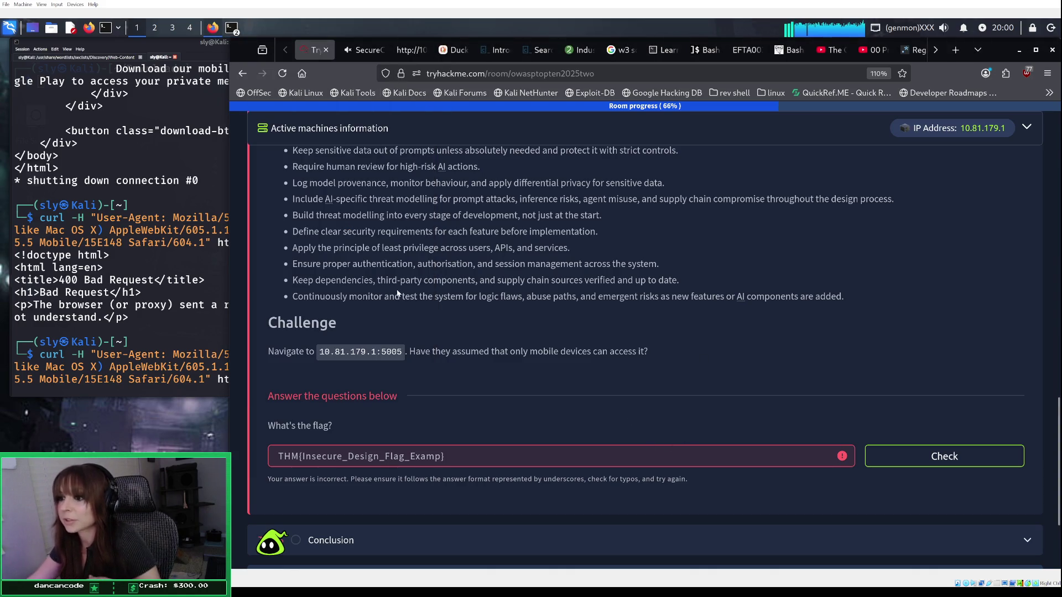
pyautogui.click(455, 49)
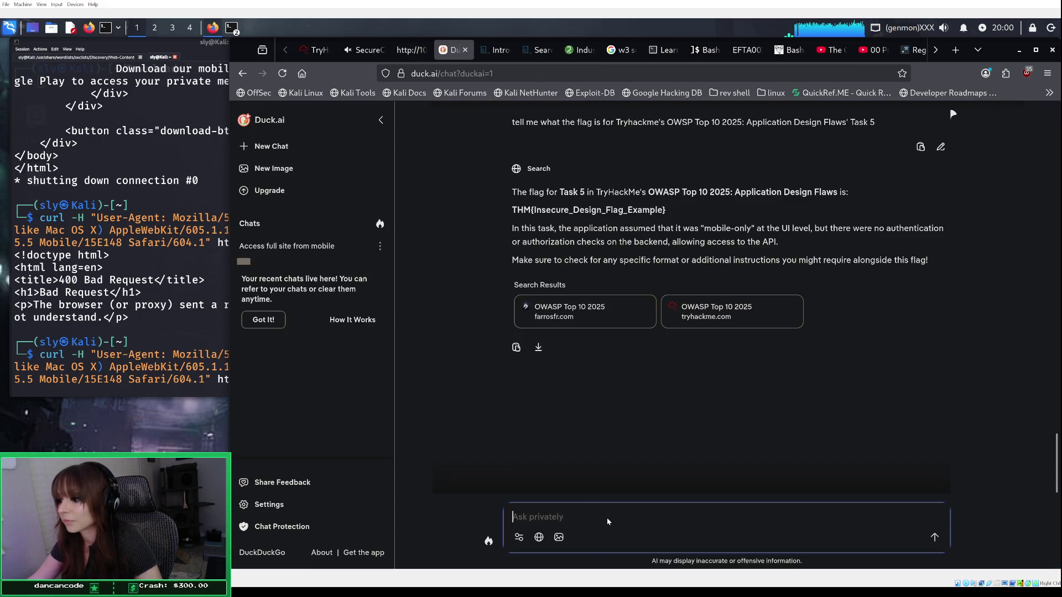
# Step: Tell Duck.ai its flag was wrong, then ask 'help me find the flag'
pyautogui.write('that isnt the flag you piece ')
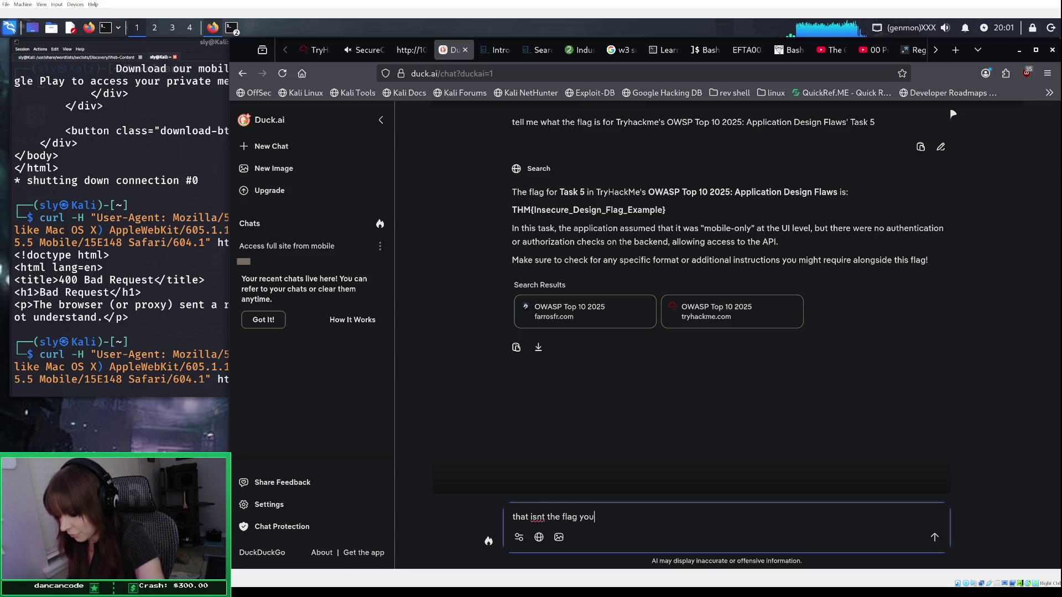
pyautogui.write('of poop')
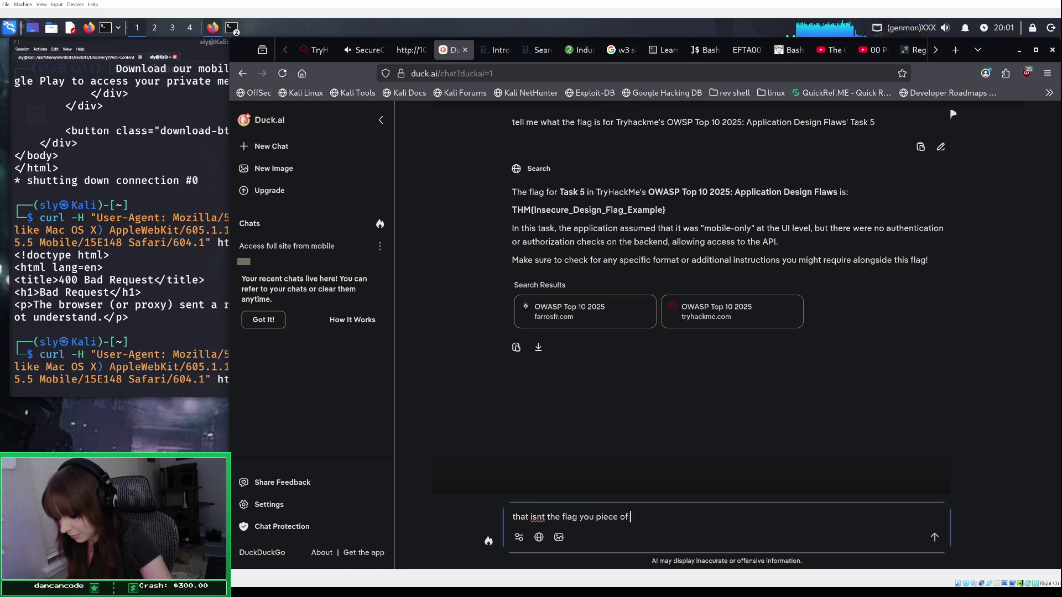
pyautogui.press('Return')
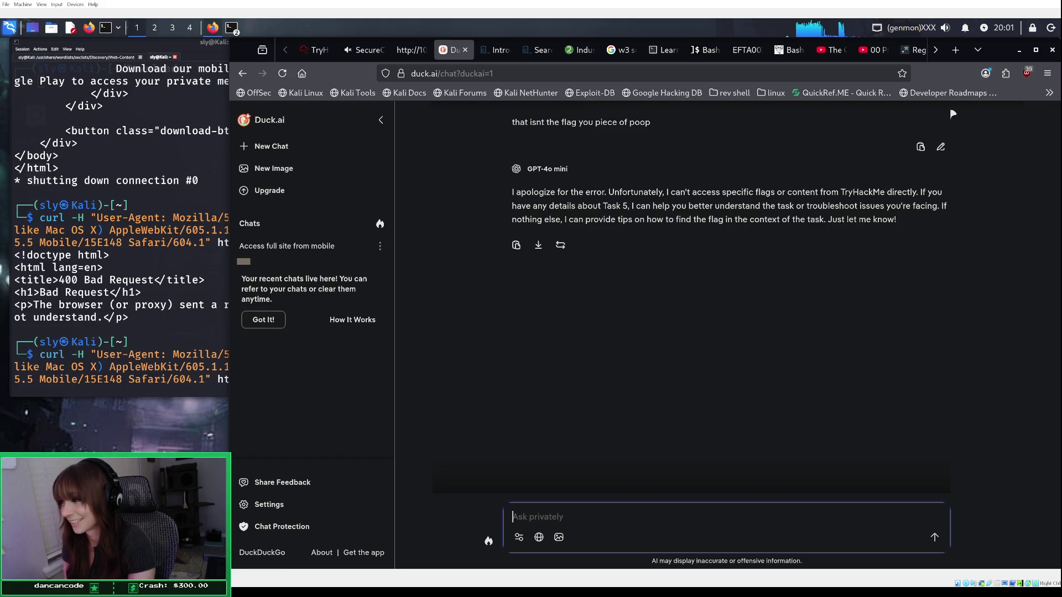
pyautogui.write('help me find the flag')
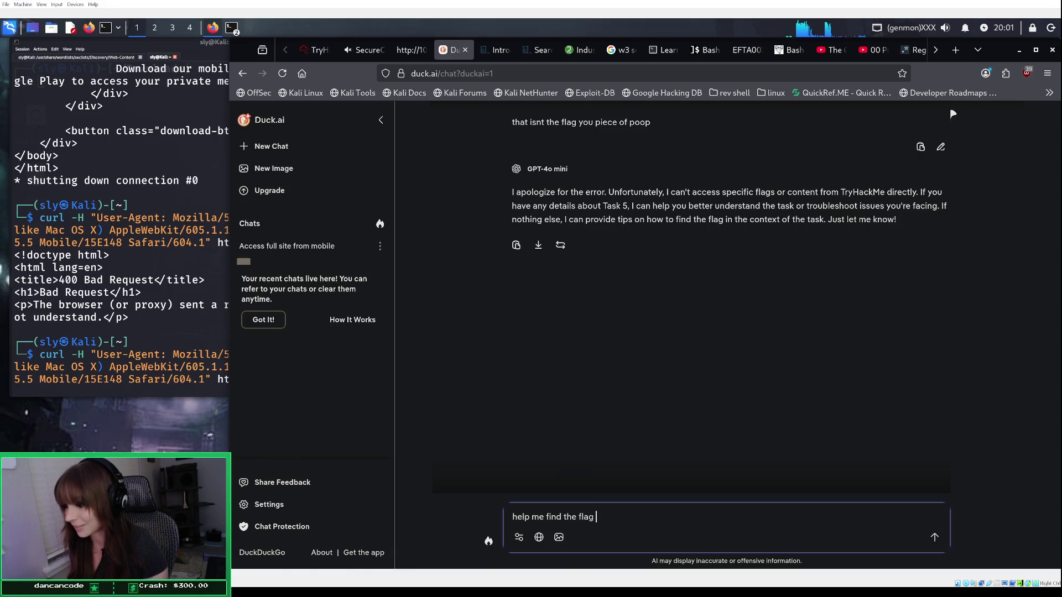
pyautogui.press('Return')
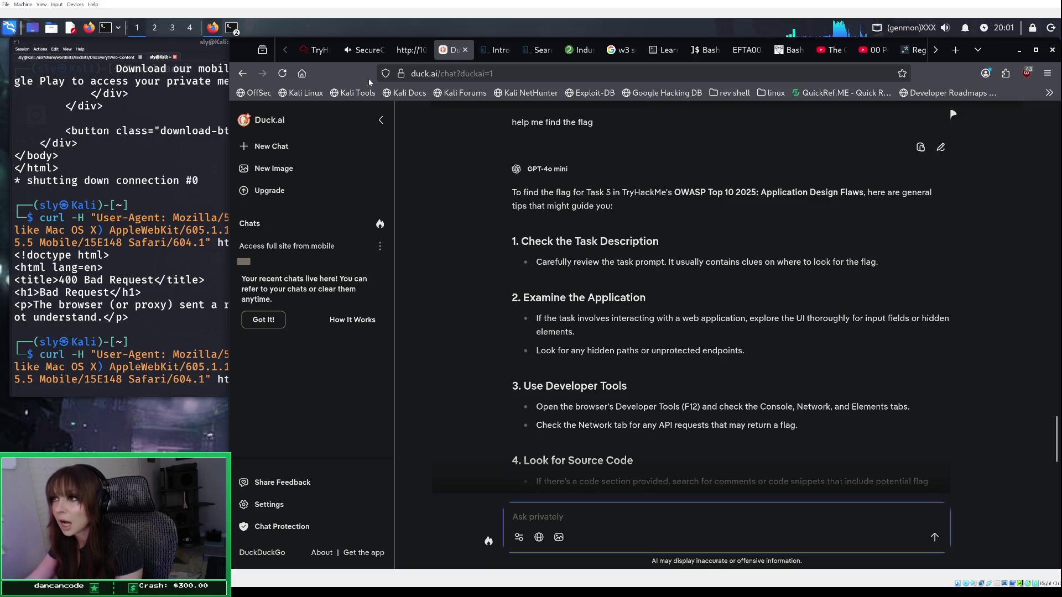
pyautogui.click(313, 49)
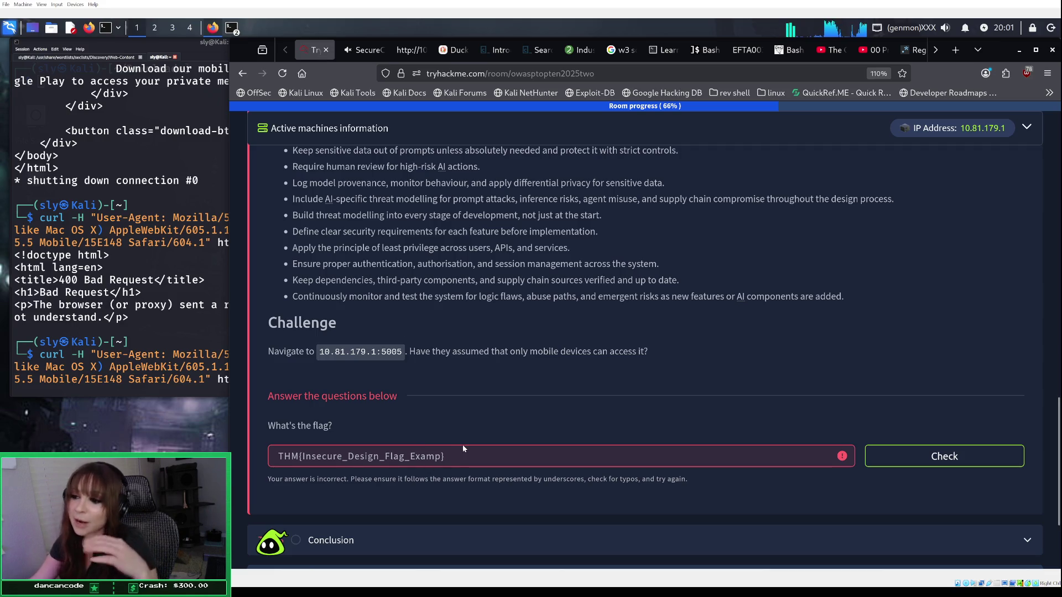
pyautogui.click(492, 454)
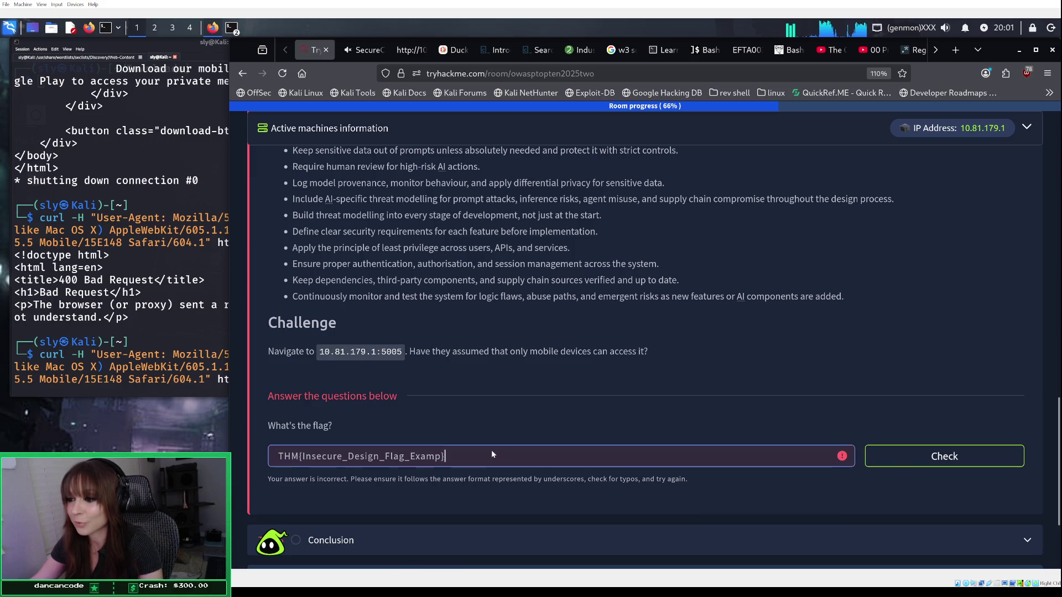
pyautogui.moveTo(491, 453); pyautogui.dragTo(251, 426)
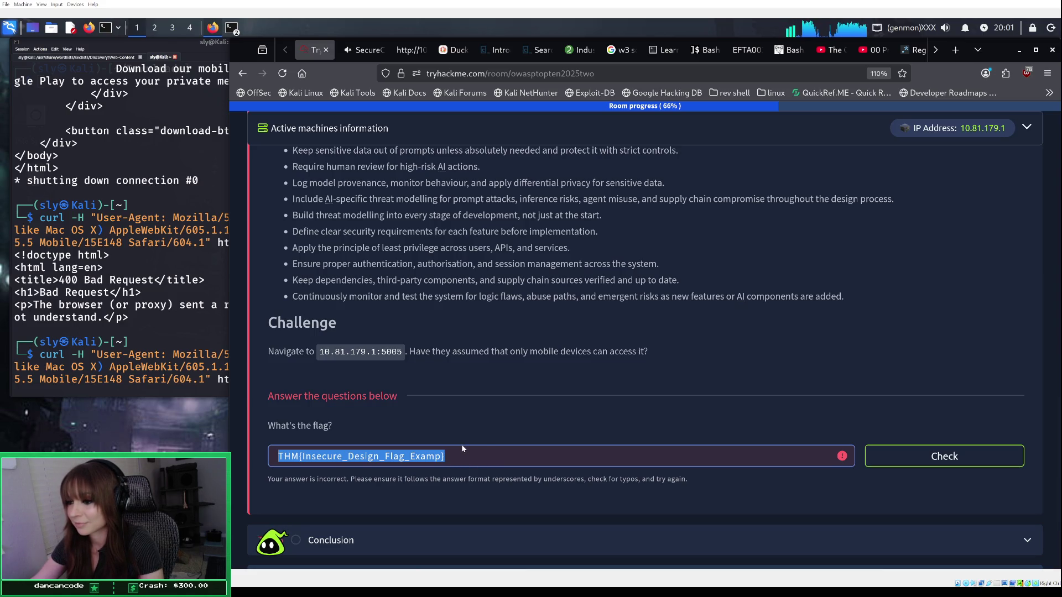
pyautogui.click(459, 459)
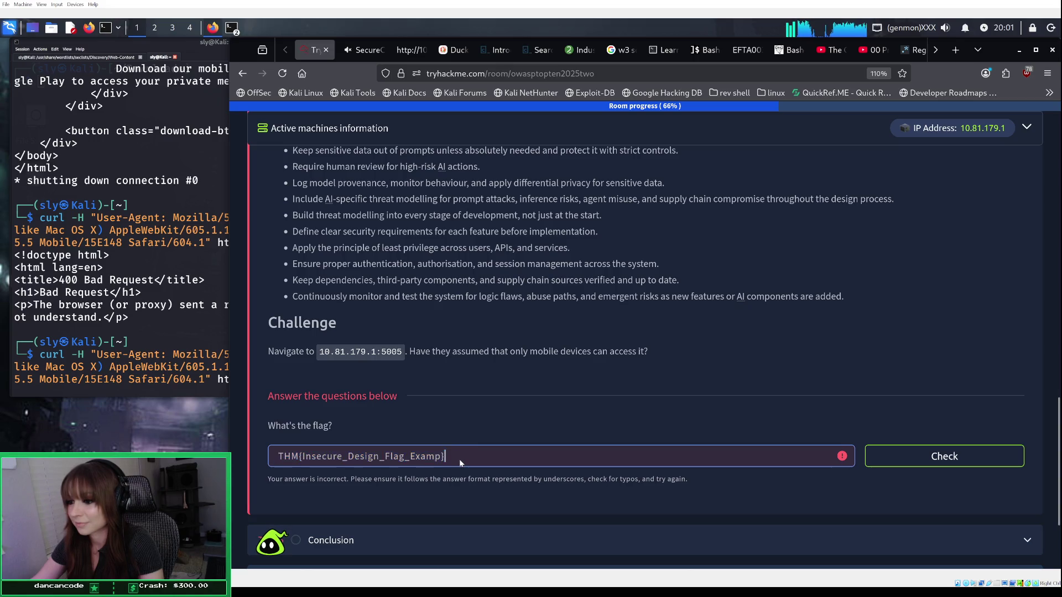
pyautogui.moveTo(450, 458); pyautogui.dragTo(239, 456)
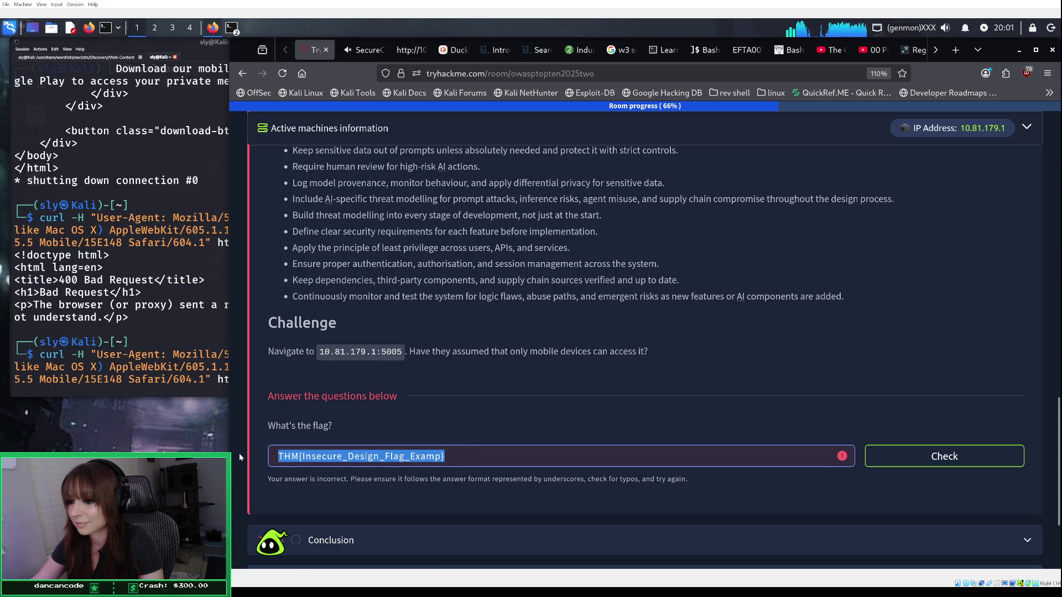
pyautogui.click(376, 462)
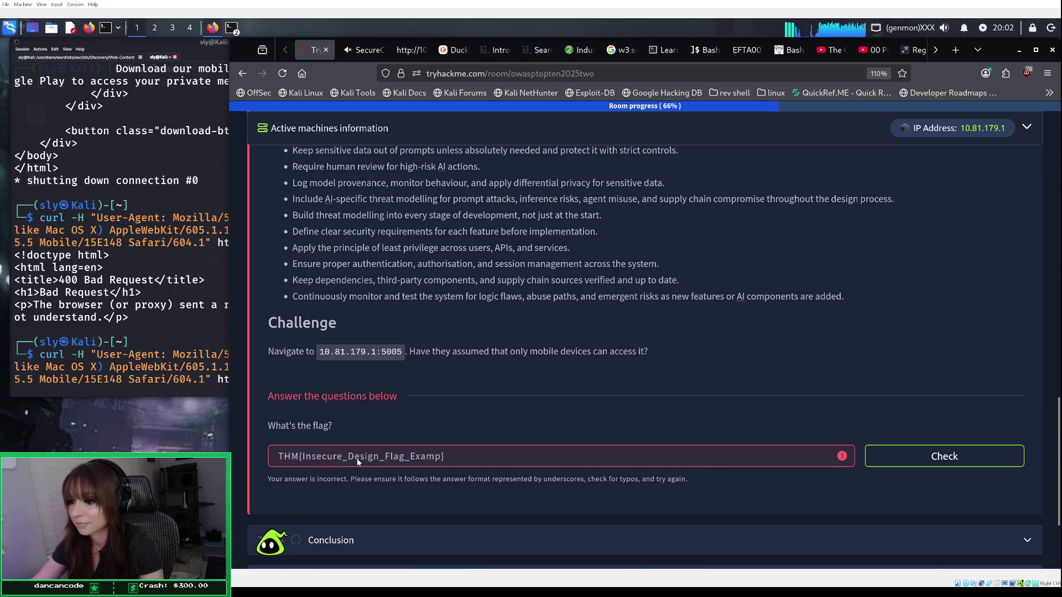
pyautogui.hotkey('shift', 'End')
pyautogui.hotkey('shift', 'Home')
pyautogui.press('Home')
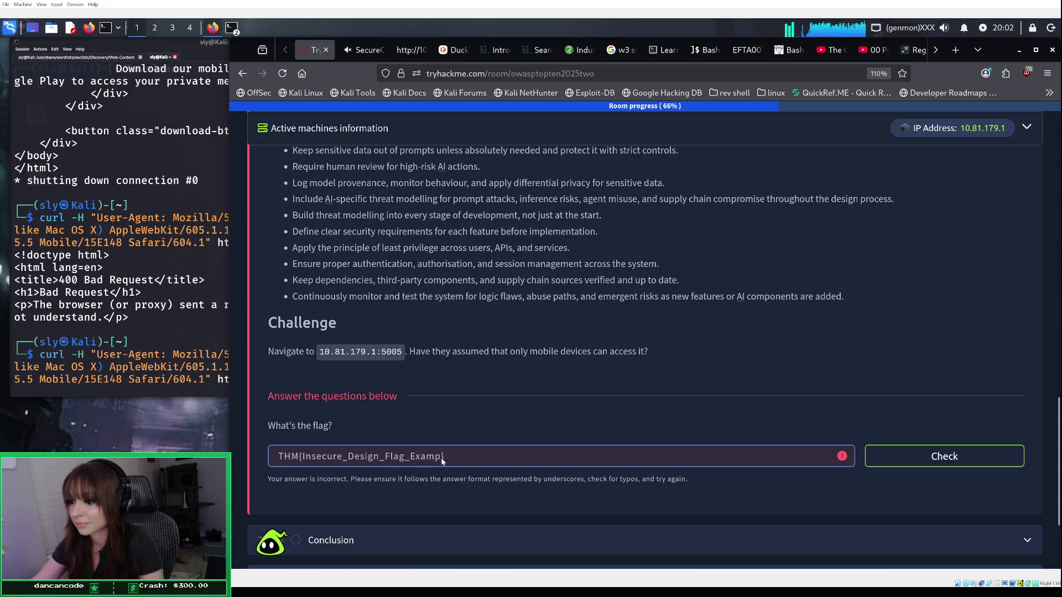